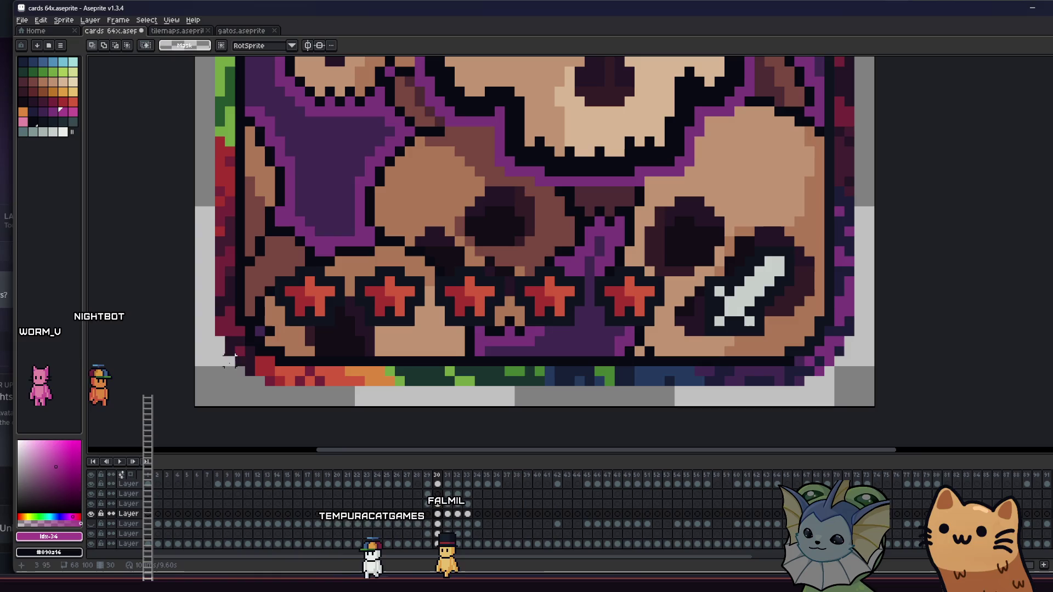
# Trial-erase a patch at the card's lower-left corner, undo it, and recentre the card.
pyautogui.moveTo(214, 275); pyautogui.dragTo(238, 348)
pyautogui.press('Delete')
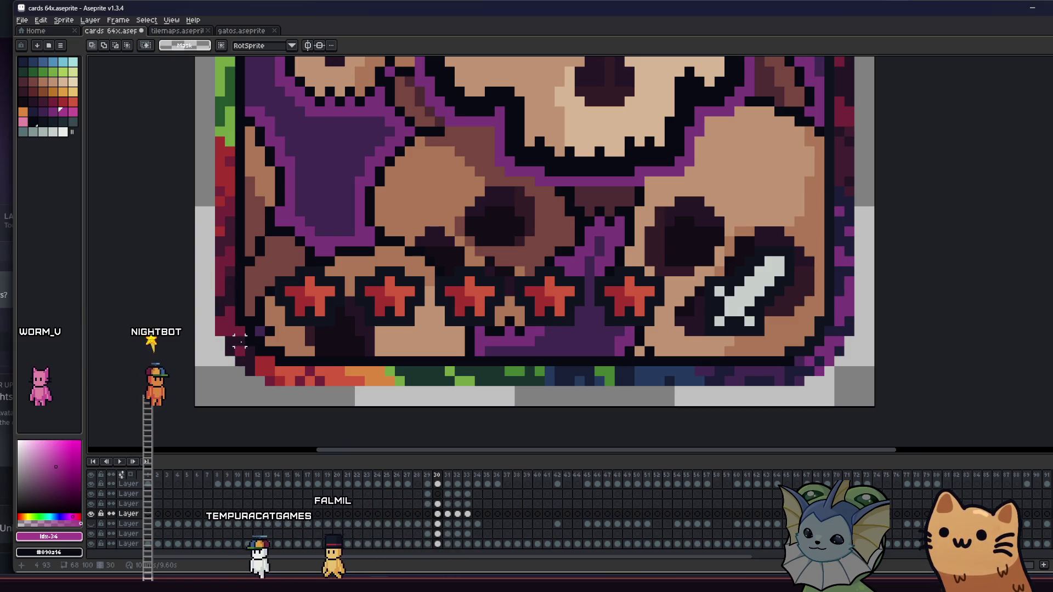
pyautogui.hotkey('ctrl', 'z')
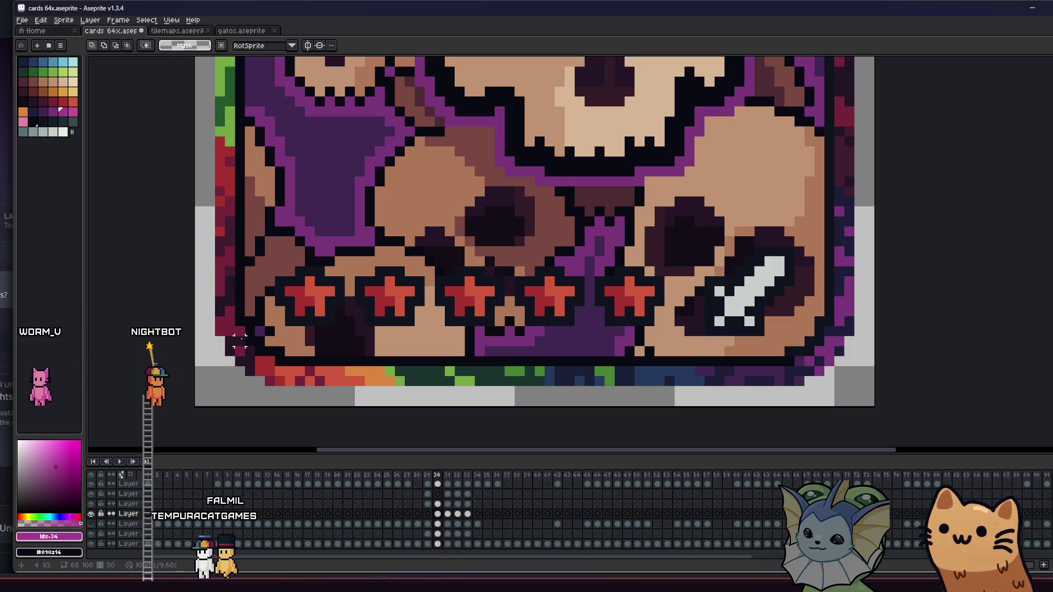
pyautogui.scroll(-3, 240, 340)
pyautogui.scroll(-1, 207, 329)
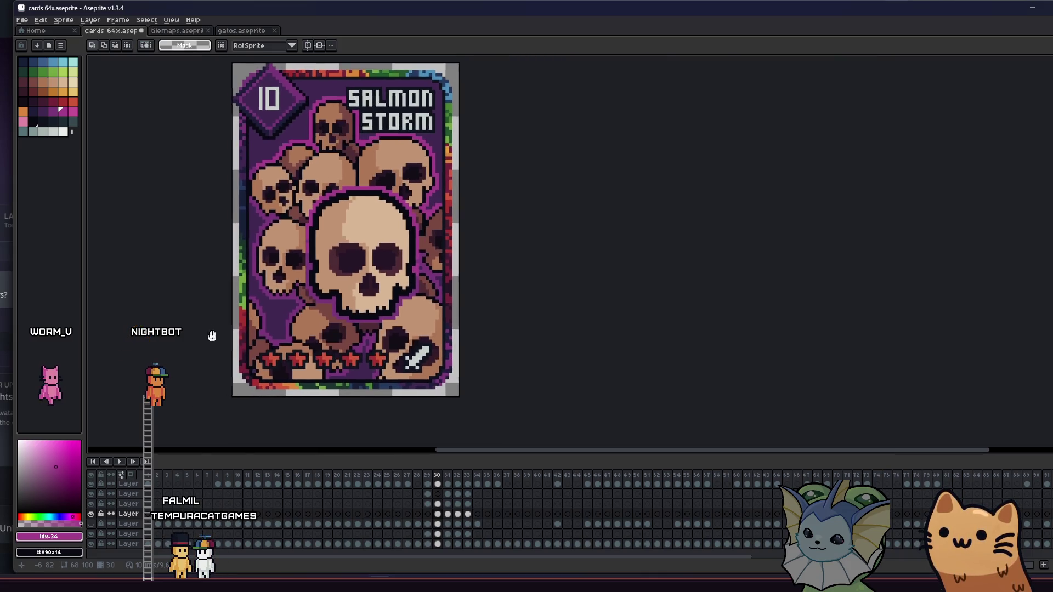
pyautogui.scroll(-1, 231, 352)
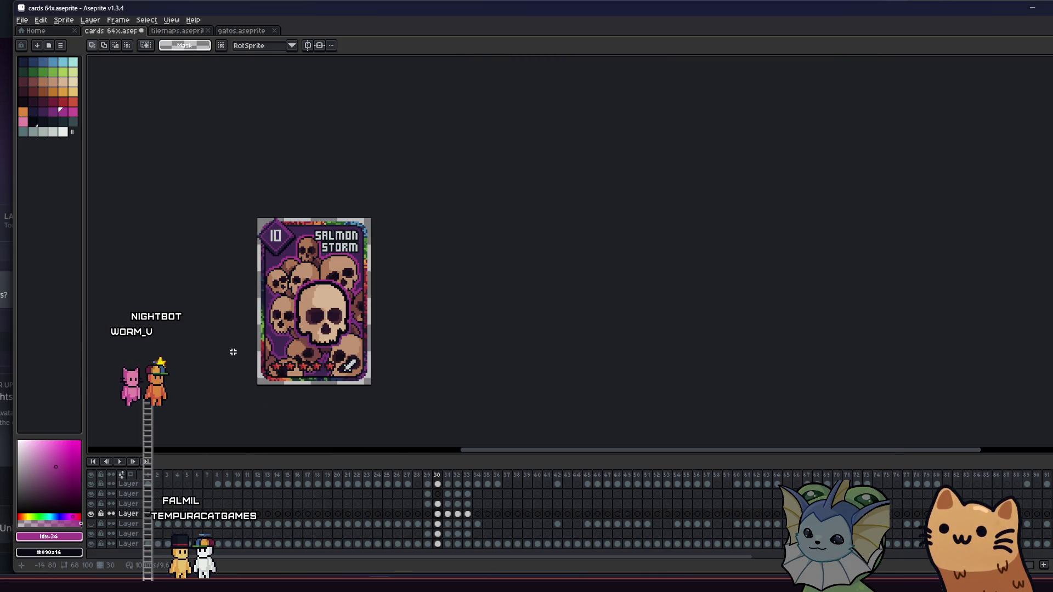
pyautogui.scroll(-2, 244, 328)
pyautogui.scroll(4, 244, 328)
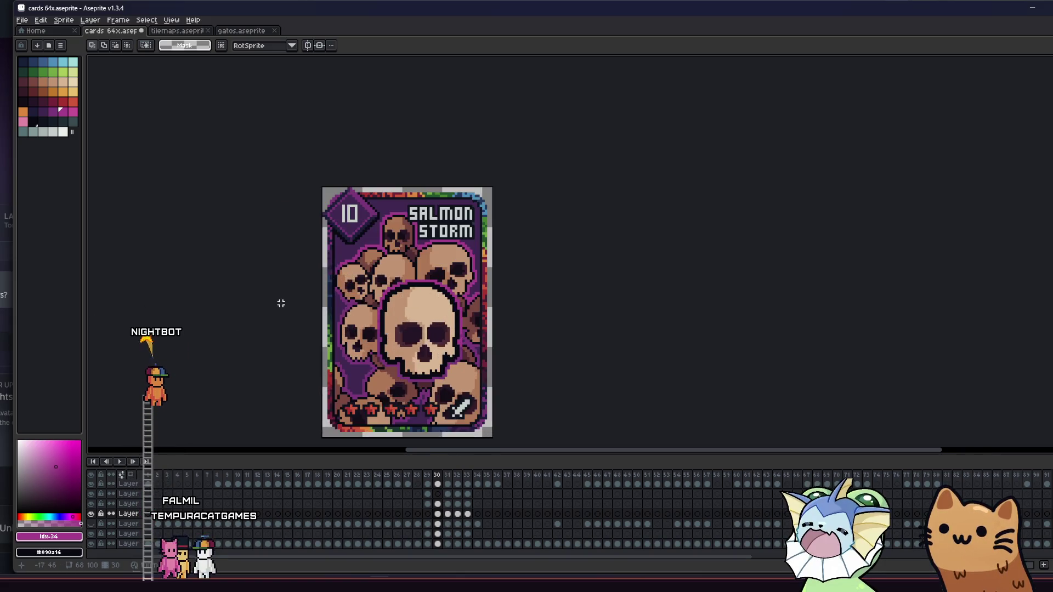
pyautogui.scroll(2, 308, 276)
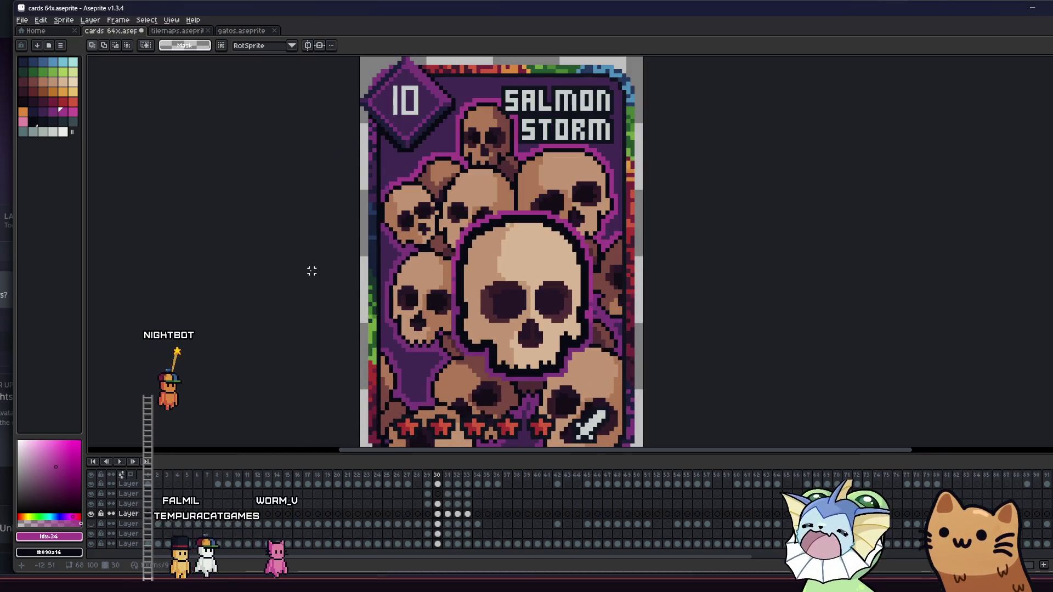
pyautogui.moveTo(311, 271)
pyautogui.mouseDown()
pyautogui.moveTo(303, 252)
pyautogui.moveTo(254, 238)
pyautogui.mouseUp()
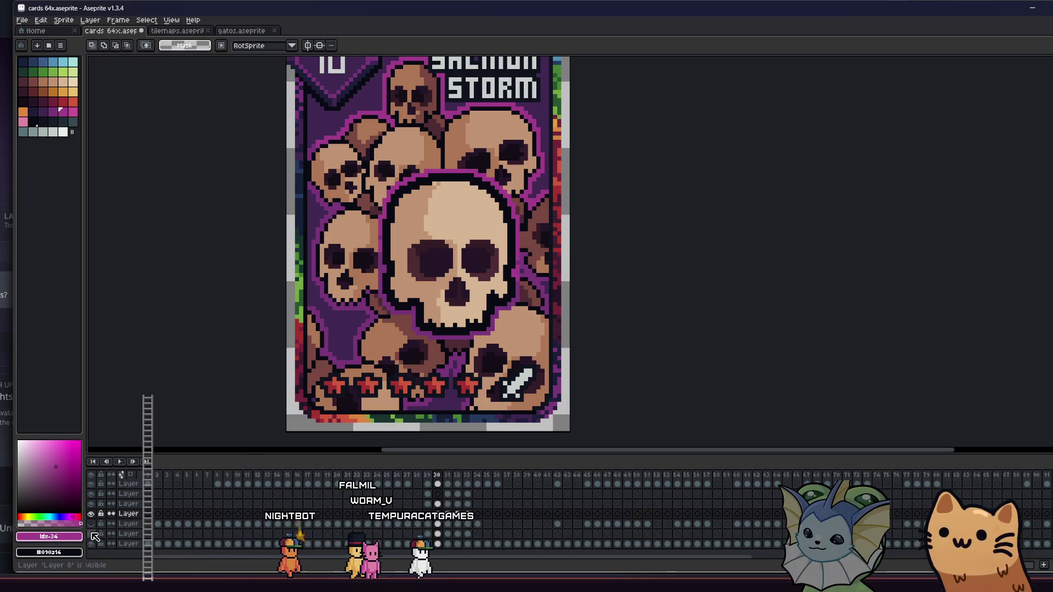
# On the layer below, sample the purple background and set palette Idx-31 as the Paint Bucket colour.
pyautogui.click(437, 534)
pyautogui.press('i')
pyautogui.click(348, 321)
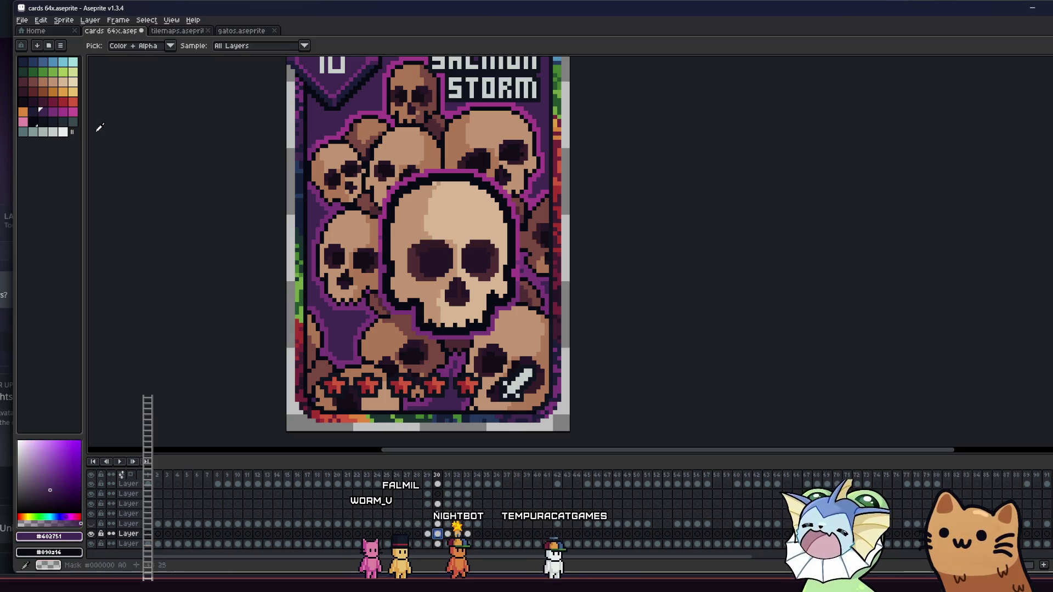
pyautogui.click(37, 115)
pyautogui.press('g')
pyautogui.scroll(-2, 343, 335)
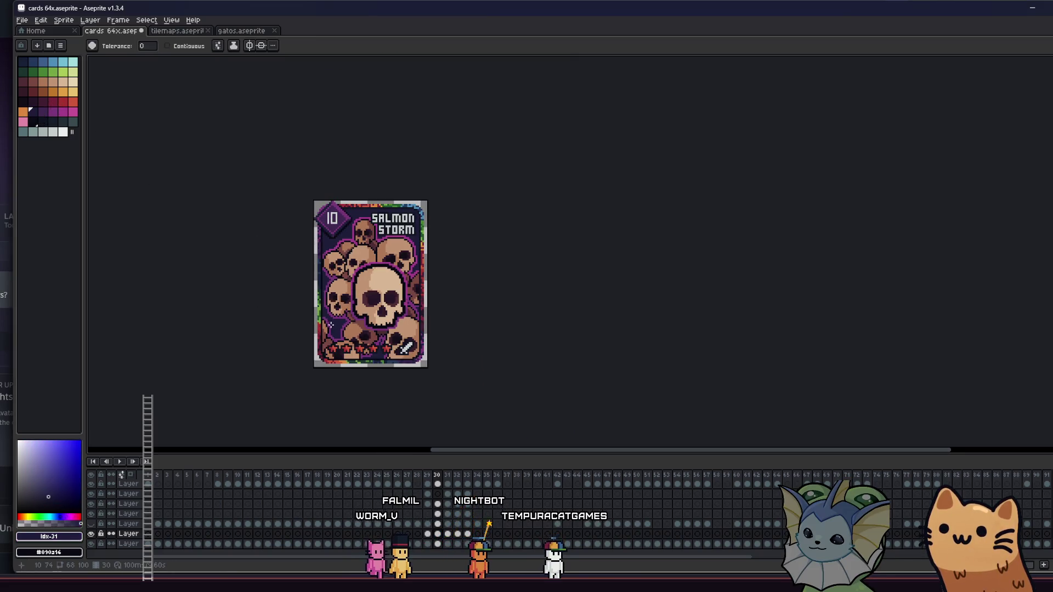
pyautogui.scroll(-2, 335, 322)
pyautogui.scroll(3, 337, 323)
pyautogui.moveTo(329, 331)
pyautogui.mouseDown()
pyautogui.moveTo(363, 357)
pyautogui.moveTo(380, 331)
pyautogui.moveTo(434, 307)
pyautogui.mouseUp()
pyautogui.scroll(2, 378, 332)
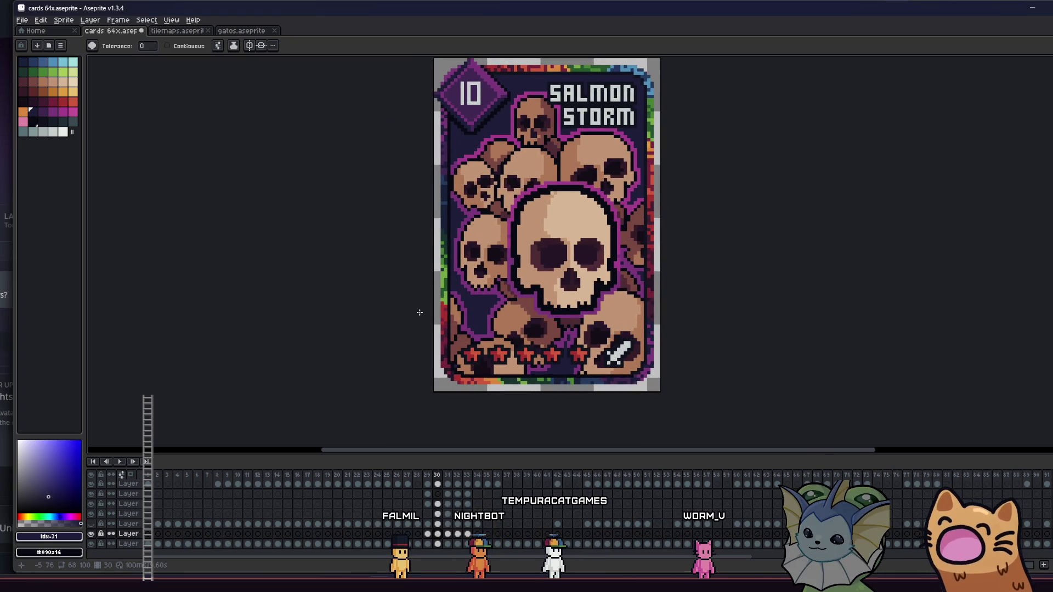
pyautogui.moveTo(462, 317)
pyautogui.mouseDown()
pyautogui.moveTo(408, 312)
pyautogui.moveTo(415, 302)
pyautogui.moveTo(354, 311)
pyautogui.mouseUp()
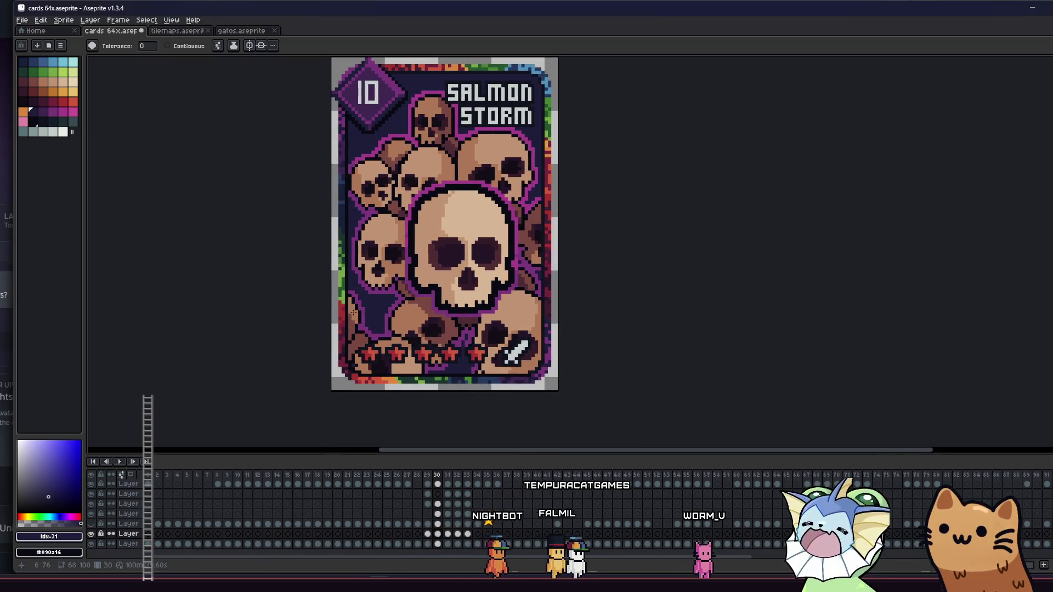
# Select the chosen layer's frame 30 cel and open the Outline effect settings.
pyautogui.press('i')
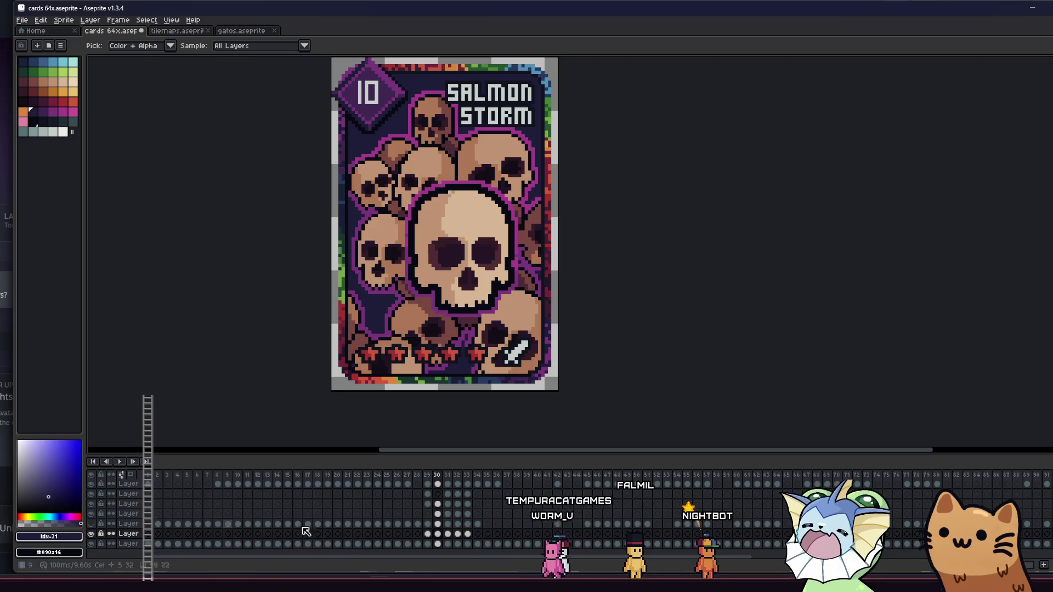
pyautogui.click(91, 516)
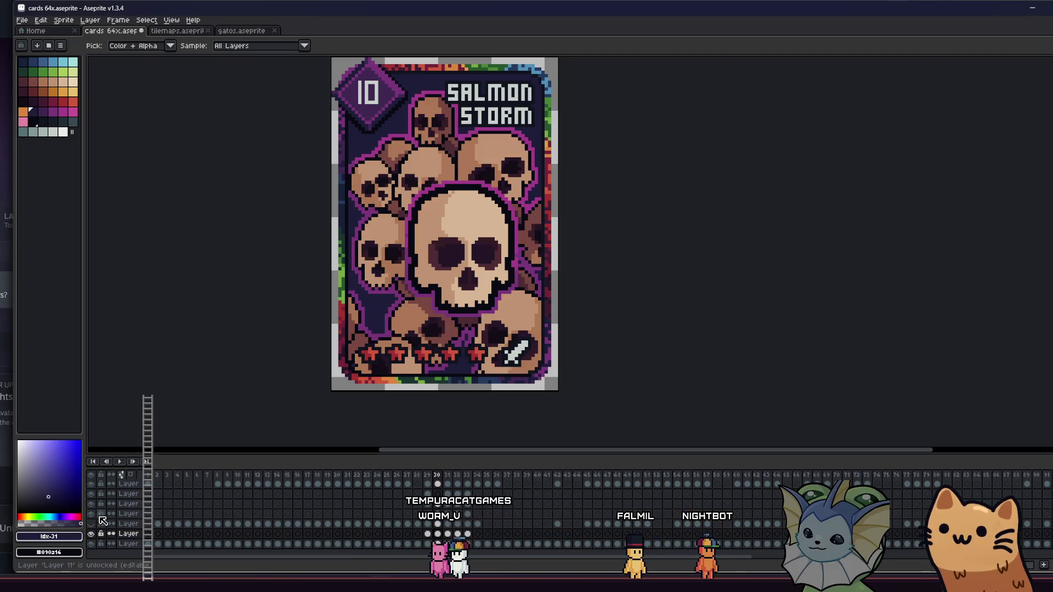
pyautogui.click(436, 515)
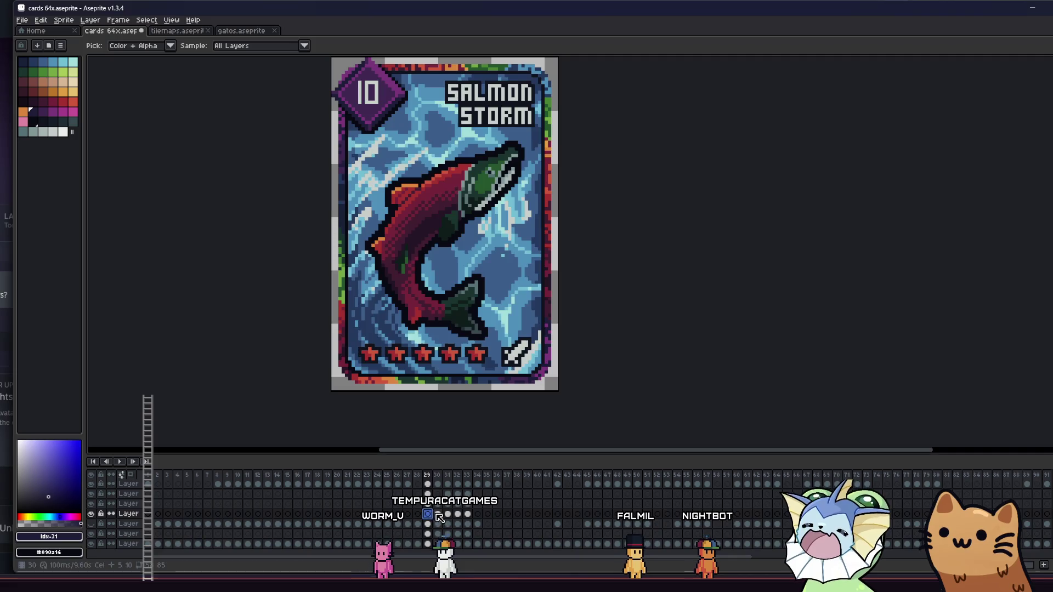
pyautogui.hotkey('shift', 'o')
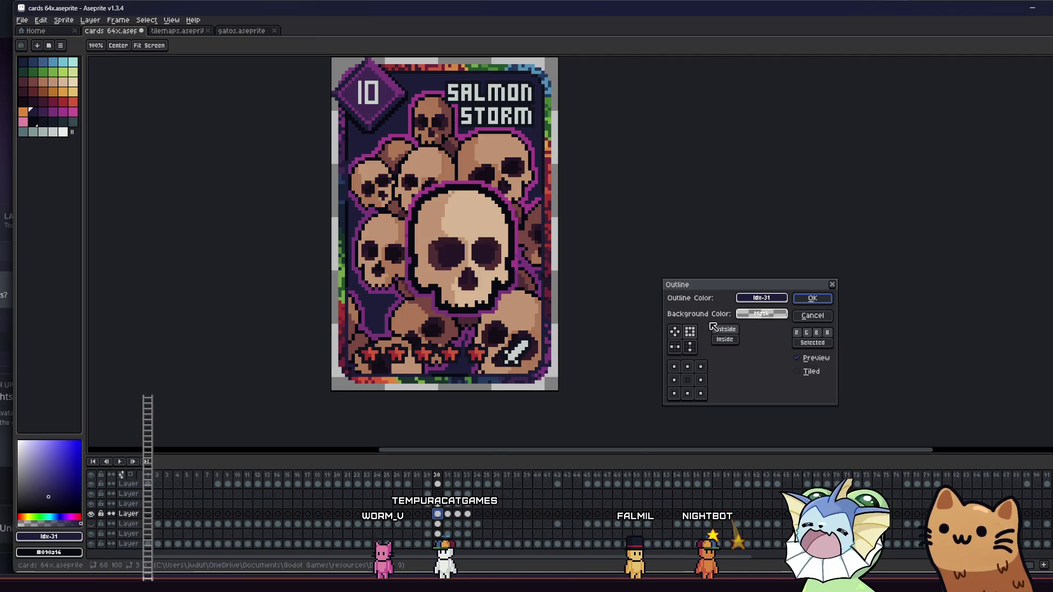
pyautogui.click(761, 313)
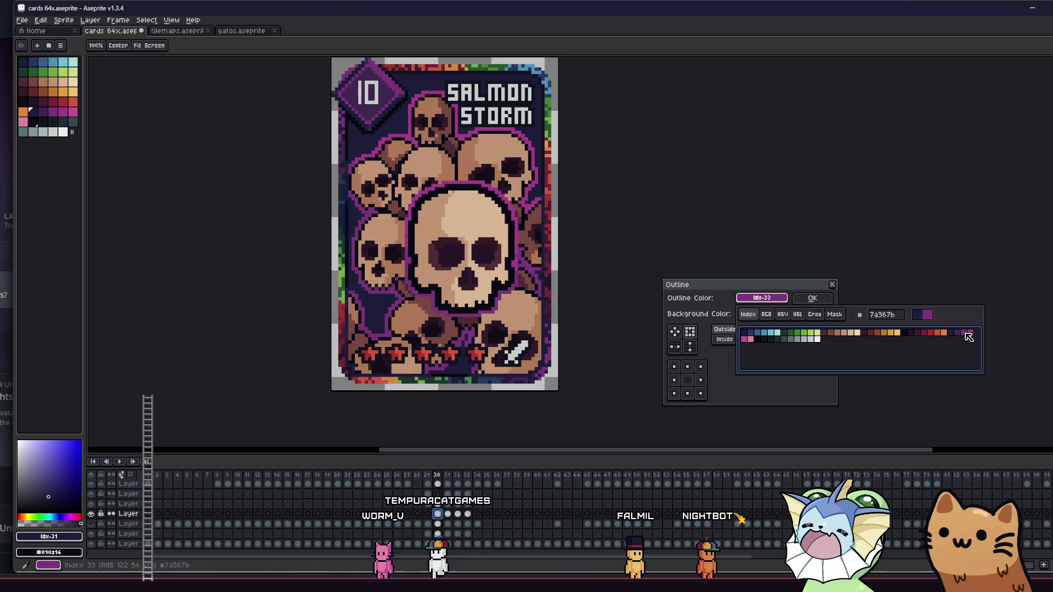
pyautogui.click(968, 335)
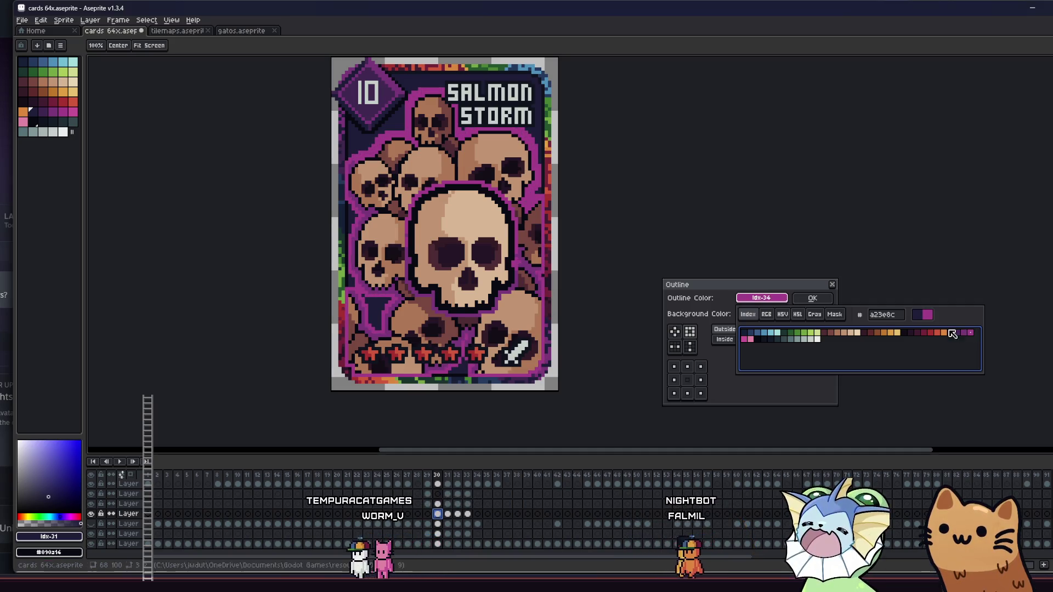
pyautogui.click(823, 249)
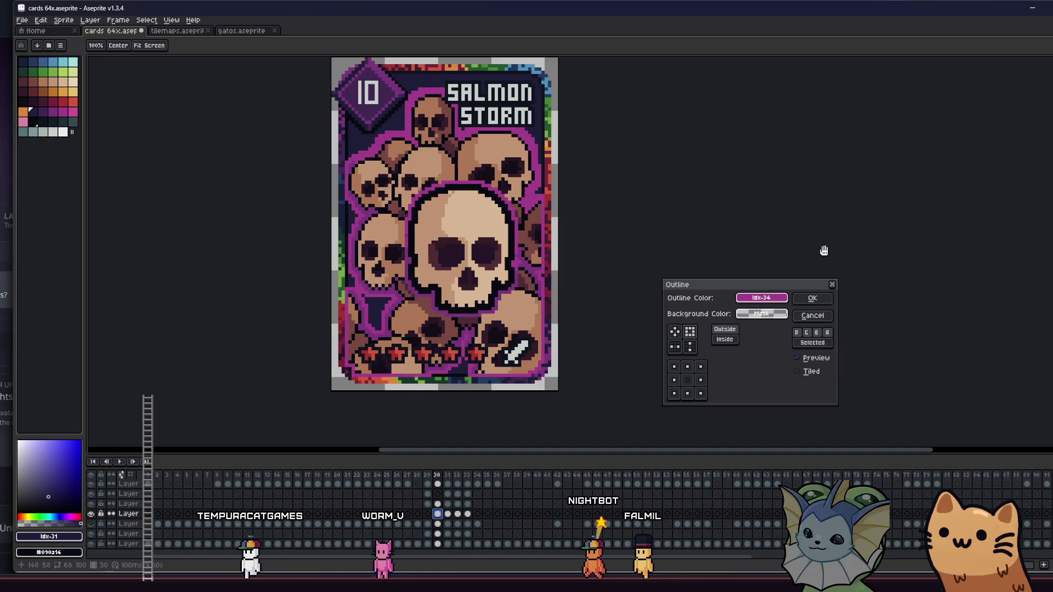
pyautogui.click(812, 315)
pyautogui.press('i')
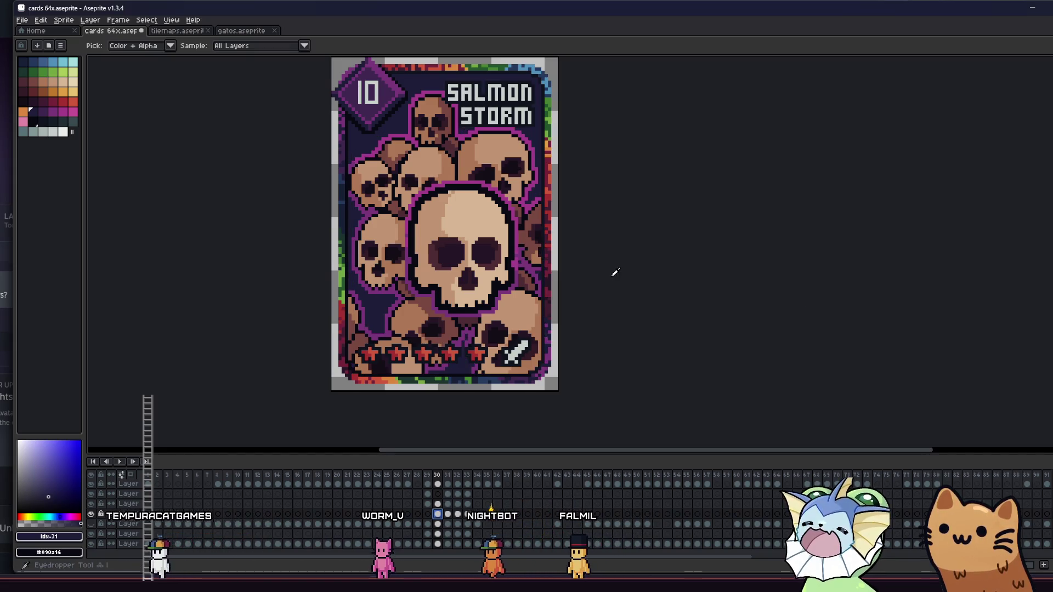
# Sample the skulls' magenta outline colour and zoom in on the card.
pyautogui.scroll(3, 386, 143)
pyautogui.click(412, 198)
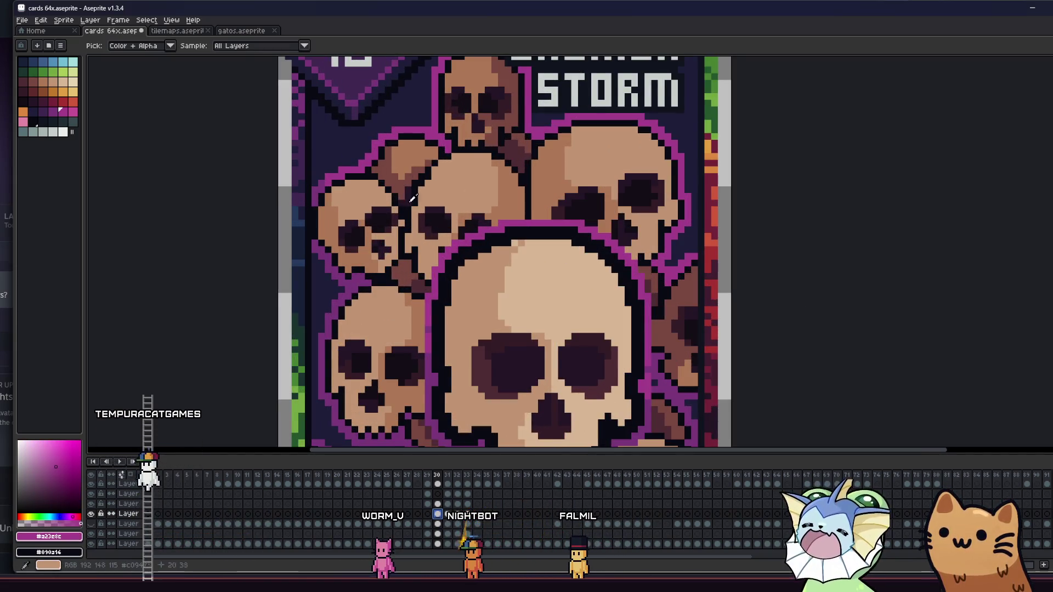
pyautogui.scroll(2, 412, 198)
pyautogui.scroll(-3, 395, 214)
pyautogui.scroll(1, 387, 223)
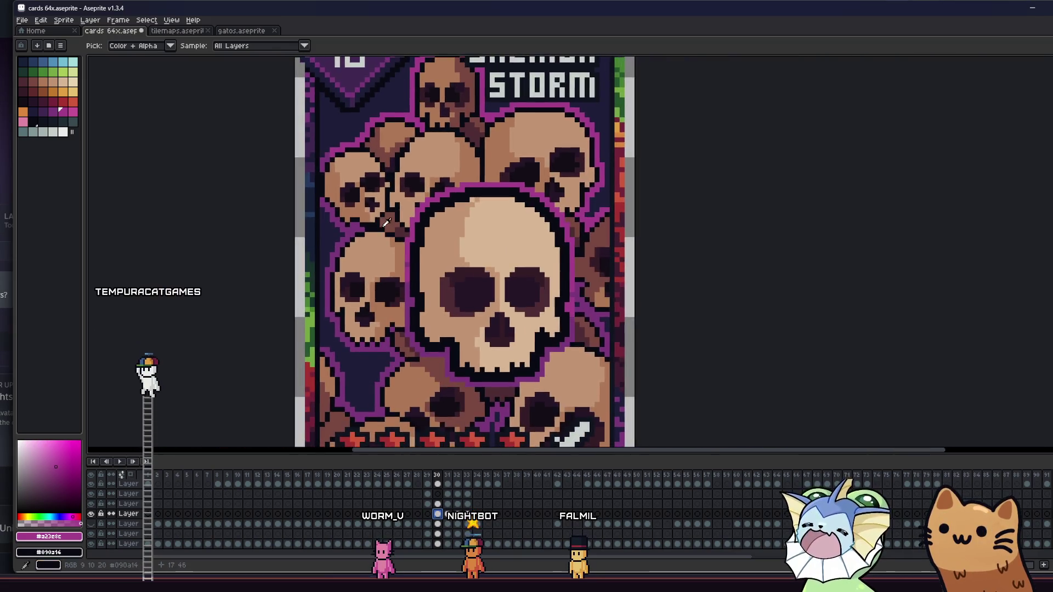
pyautogui.scroll(-2, 387, 222)
pyautogui.moveTo(361, 251); pyautogui.dragTo(257, 276)
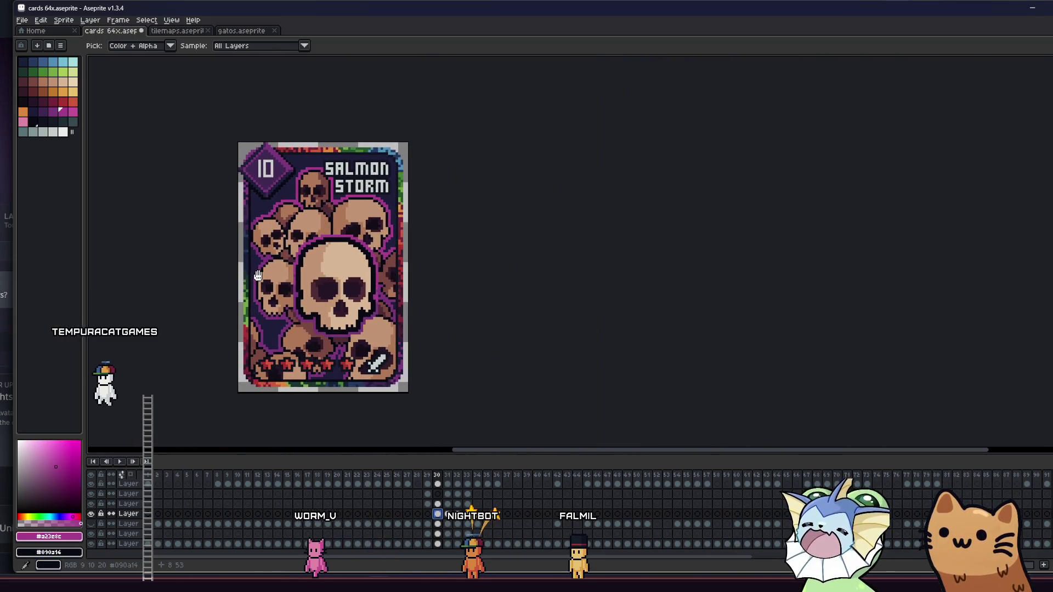
pyautogui.scroll(-5, 275, 293)
pyautogui.scroll(5, 305, 296)
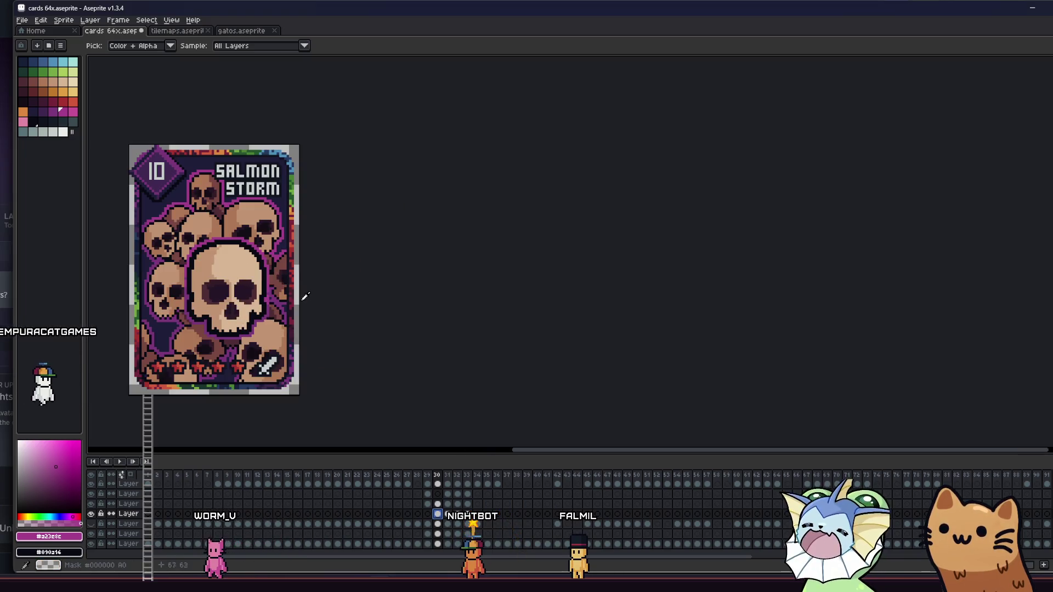
pyautogui.scroll(1, 438, 263)
# Switch to the Pencil and zoom in closer over the skull pile.
pyautogui.press('b')
pyautogui.scroll(2, 426, 245)
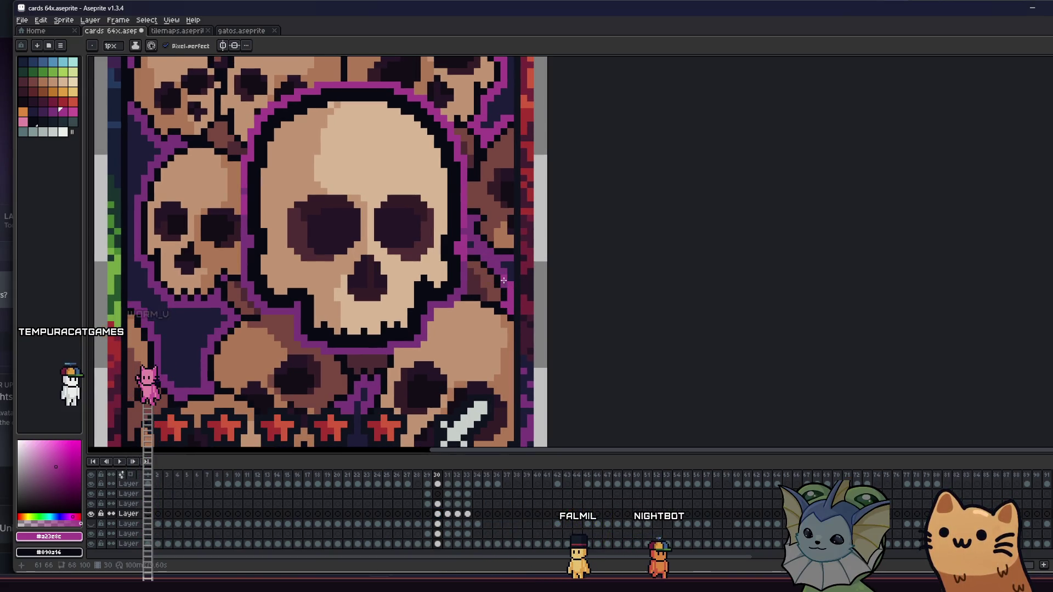
pyautogui.scroll(1, 502, 284)
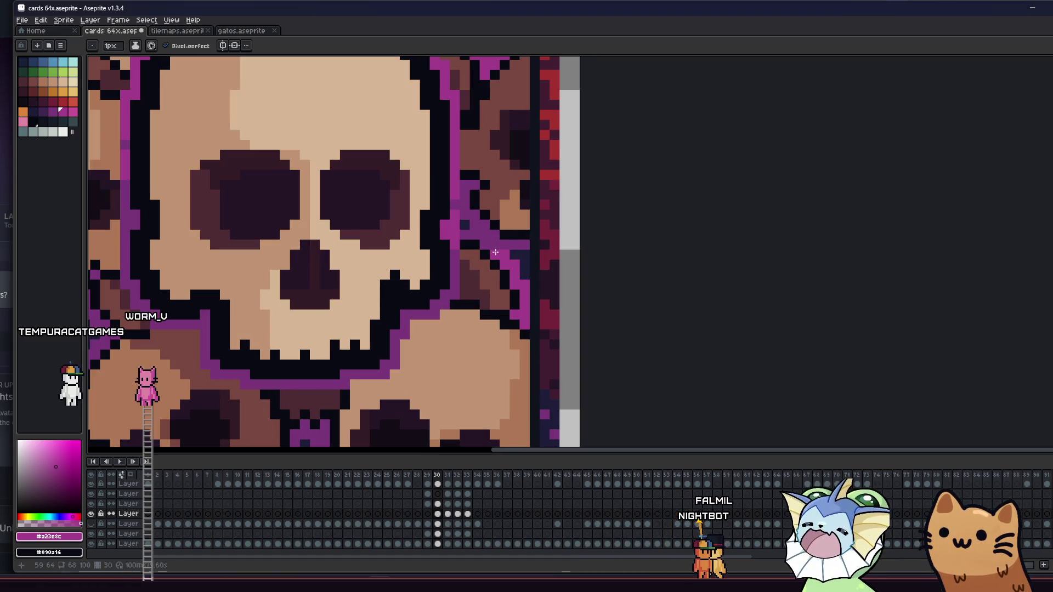
pyautogui.scroll(-2, 465, 233)
pyautogui.moveTo(477, 290); pyautogui.dragTo(589, 248)
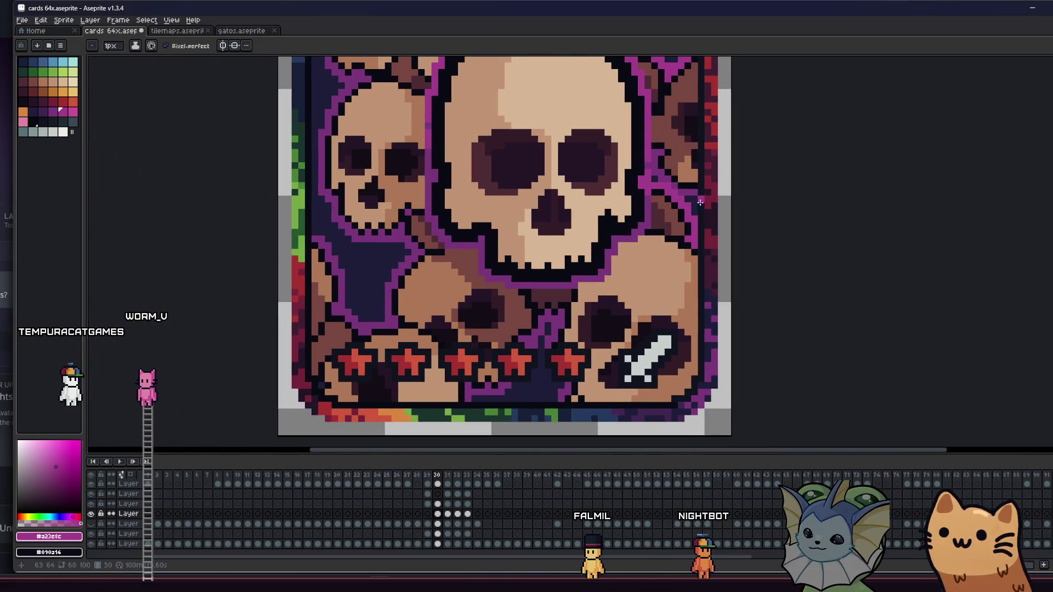
pyautogui.scroll(1, 667, 175)
# With the Pencil active, select the frame 30 cel on the layer above.
pyautogui.press('b')
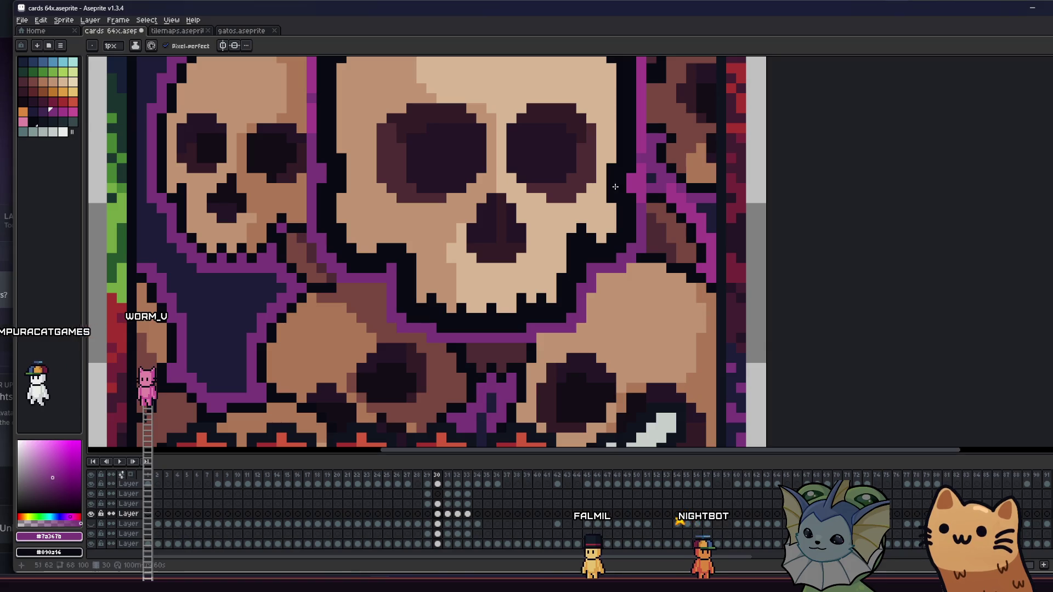
pyautogui.press('i')
pyautogui.press('b')
pyautogui.scroll(-1, 384, 247)
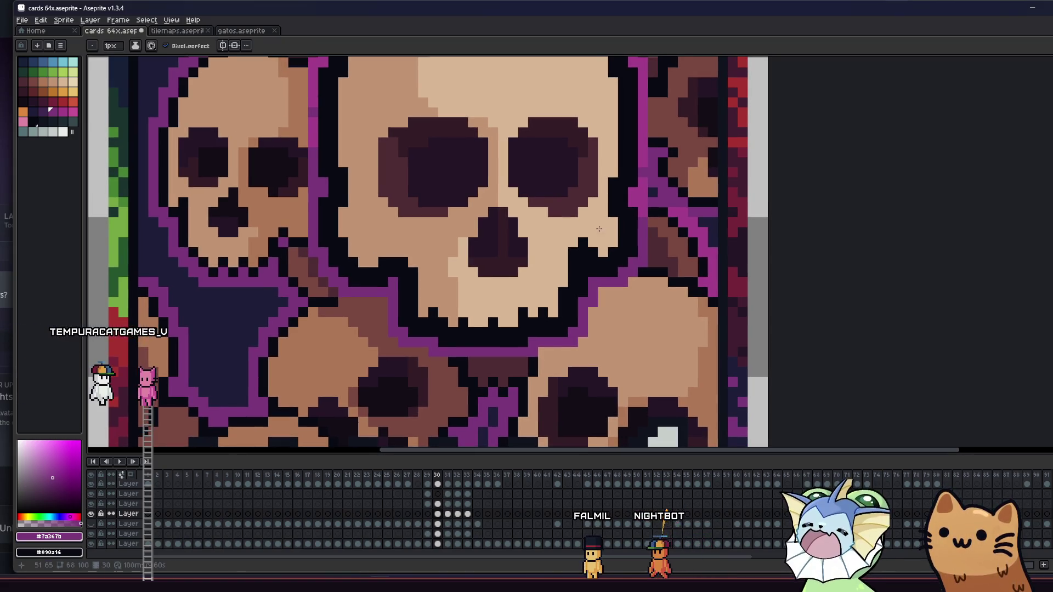
pyautogui.scroll(-1, 367, 281)
pyautogui.scroll(-1, 367, 280)
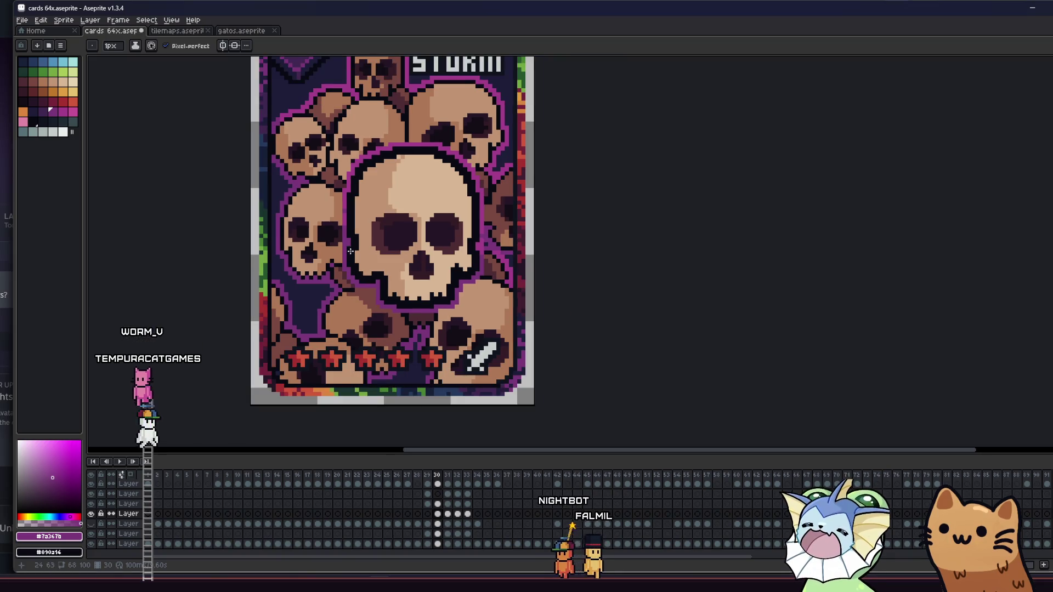
pyautogui.scroll(2, 379, 270)
pyautogui.scroll(-3, 379, 270)
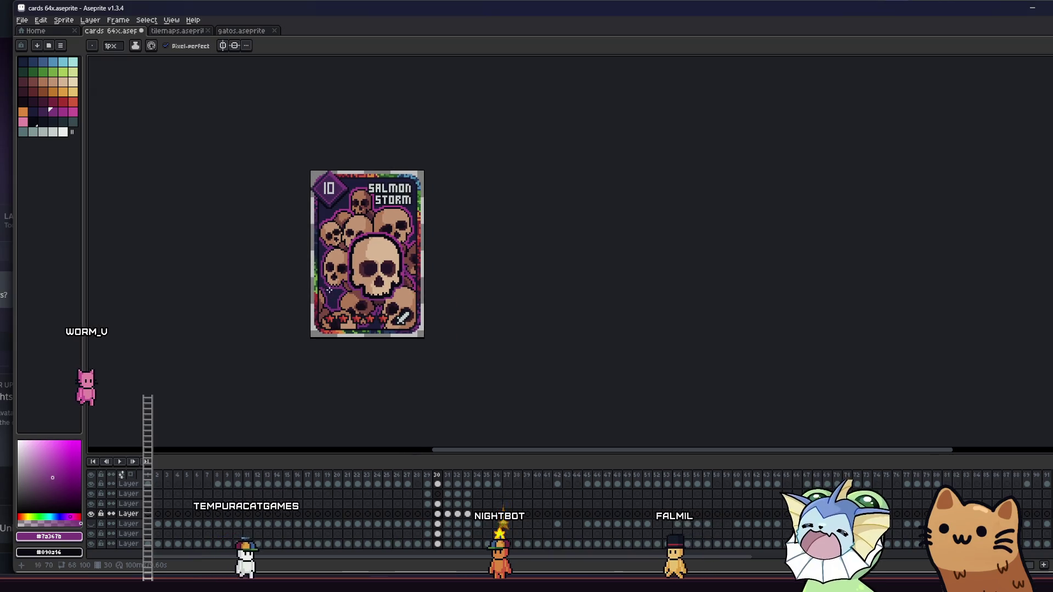
pyautogui.scroll(-2, 378, 288)
pyautogui.scroll(3, 351, 280)
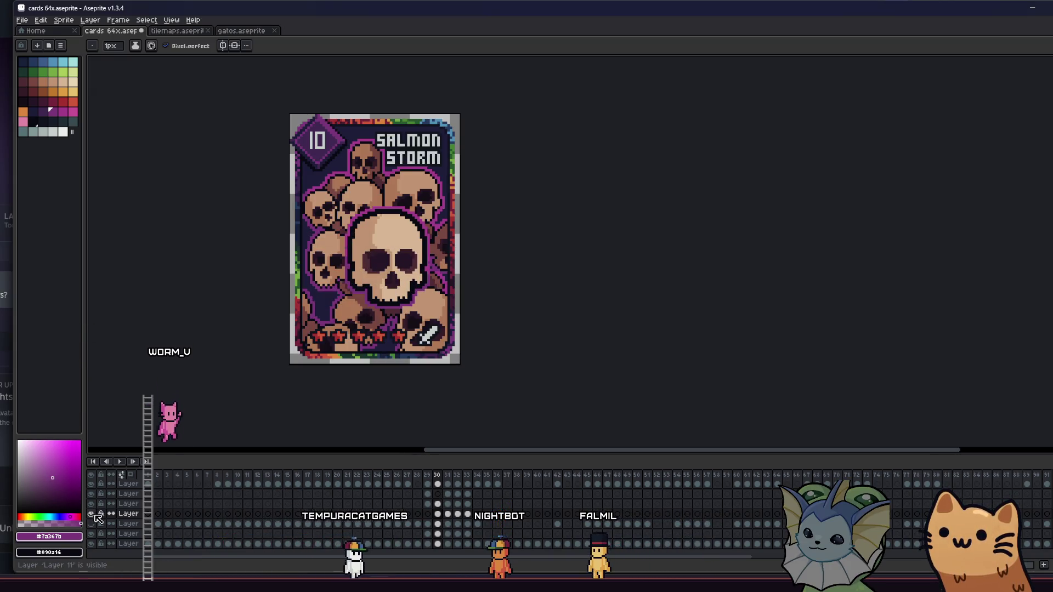
pyautogui.click(437, 503)
# Bucket-fill the big skull's outline pieces with the brighter pink, colour 35.
pyautogui.press('g')
pyautogui.scroll(4, 351, 266)
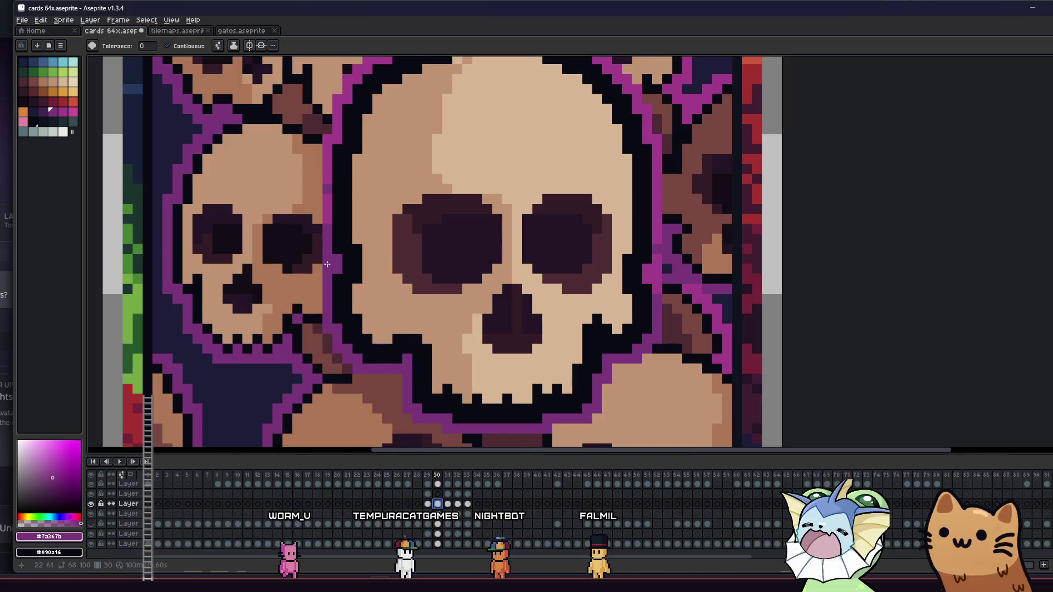
pyautogui.click(62, 115)
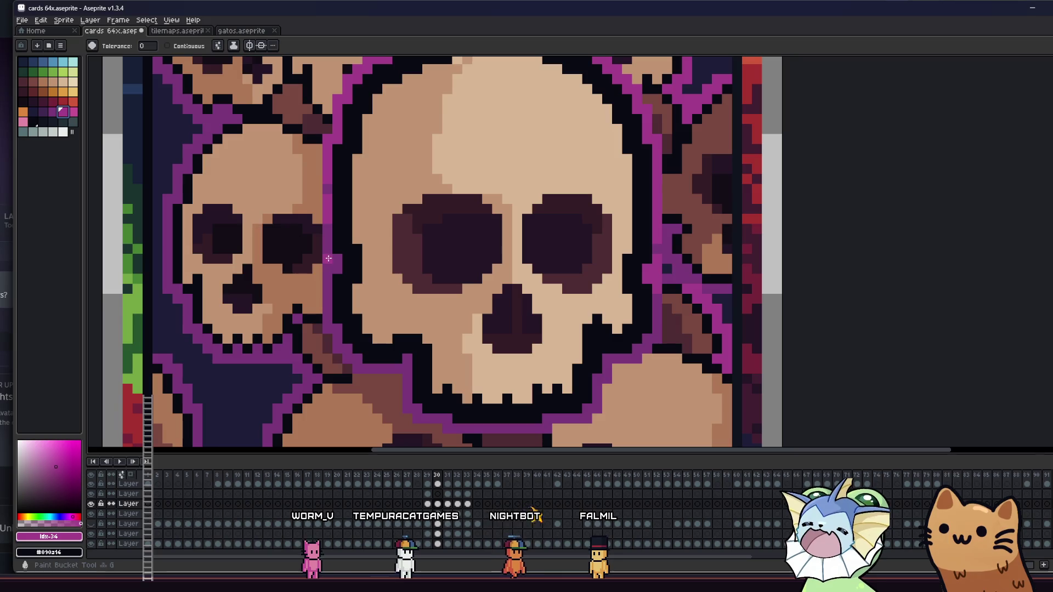
pyautogui.click(73, 111)
pyautogui.click(325, 158)
pyautogui.click(62, 111)
pyautogui.click(331, 269)
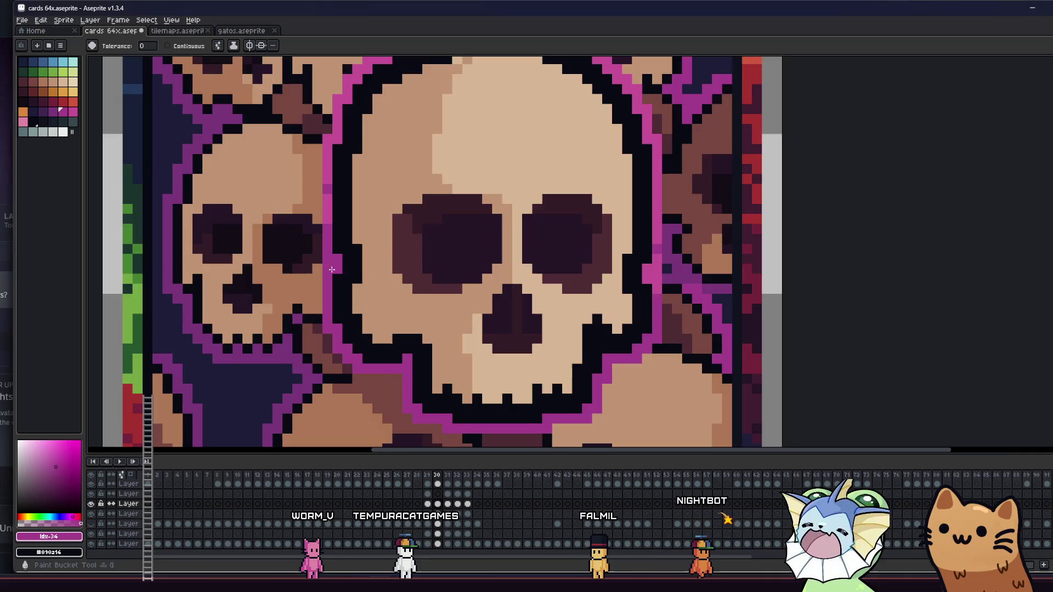
# Switch to rectangular selection and save cards 64x.aseprite.
pyautogui.scroll(-3, 332, 269)
pyautogui.press('m')
pyautogui.scroll(-2, 313, 279)
pyautogui.scroll(1, 290, 292)
pyautogui.hotkey('ctrl', 's')
pyautogui.scroll(1, 258, 285)
pyautogui.moveTo(252, 285); pyautogui.dragTo(304, 305)
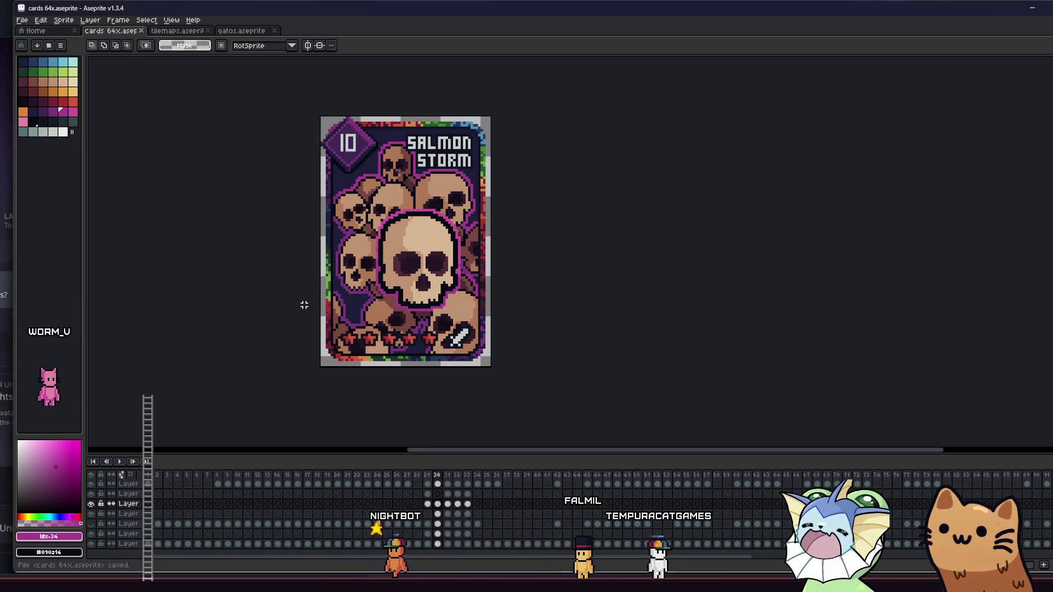
# Step through the other cards' frames, return to Salmon Storm, and play the animation.
pyautogui.press('Right')
pyautogui.press('Right')
pyautogui.press('Right')
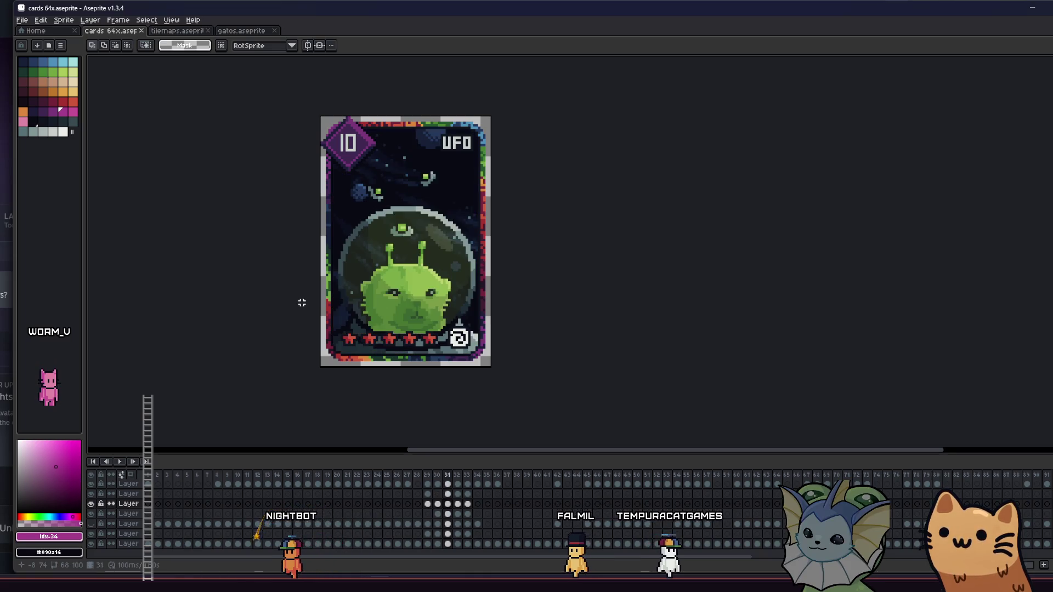
pyautogui.press('Left')
pyautogui.press('Left')
pyautogui.press('Left')
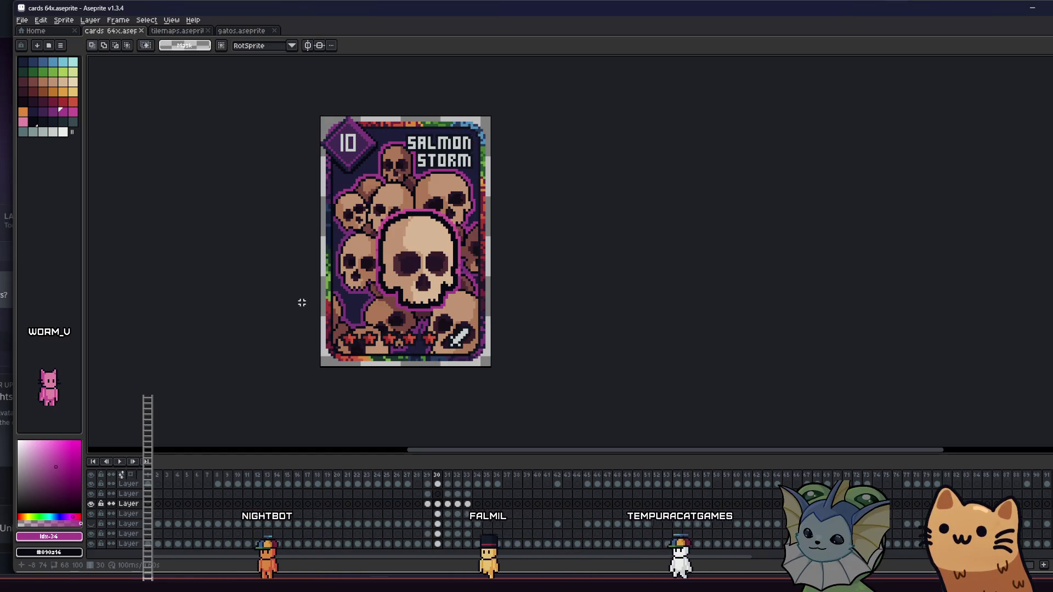
pyautogui.moveTo(301, 303)
pyautogui.mouseDown()
pyautogui.moveTo(310, 335)
pyautogui.moveTo(322, 335)
pyautogui.moveTo(260, 395)
pyautogui.moveTo(229, 390)
pyautogui.moveTo(239, 338)
pyautogui.moveTo(285, 349)
pyautogui.moveTo(367, 333)
pyautogui.moveTo(485, 333)
pyautogui.moveTo(466, 322)
pyautogui.moveTo(341, 321)
pyautogui.mouseUp()
pyautogui.scroll(-5, 309, 334)
pyautogui.scroll(5, 328, 318)
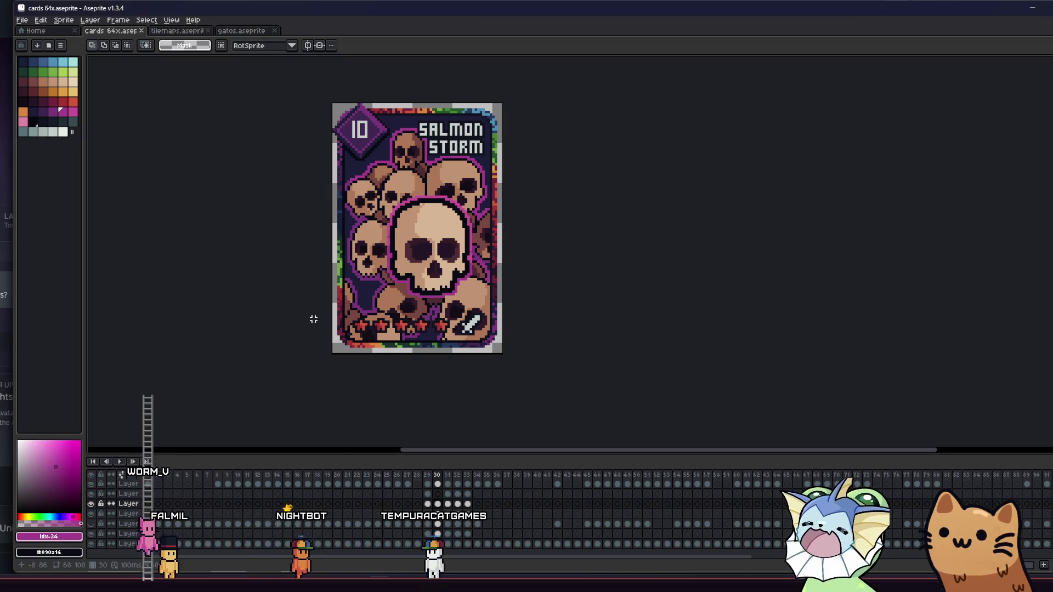
pyautogui.press('Return')
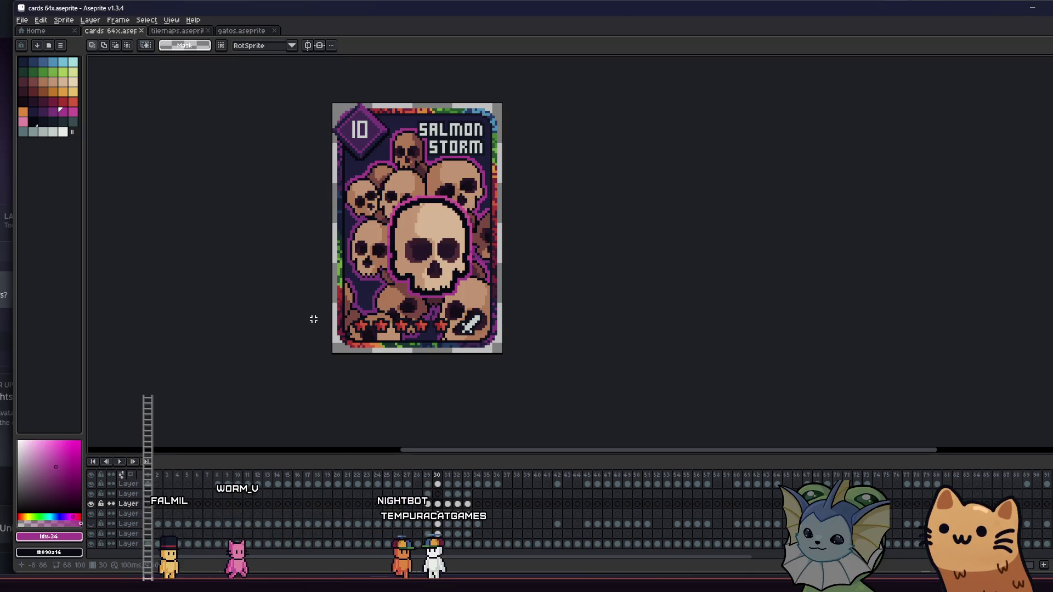
pyautogui.moveTo(310, 317); pyautogui.dragTo(278, 334)
# Toggle Layer 8's visibility and bucket-fill the card background with pink colour 35.
pyautogui.click(129, 534)
pyautogui.click(92, 533)
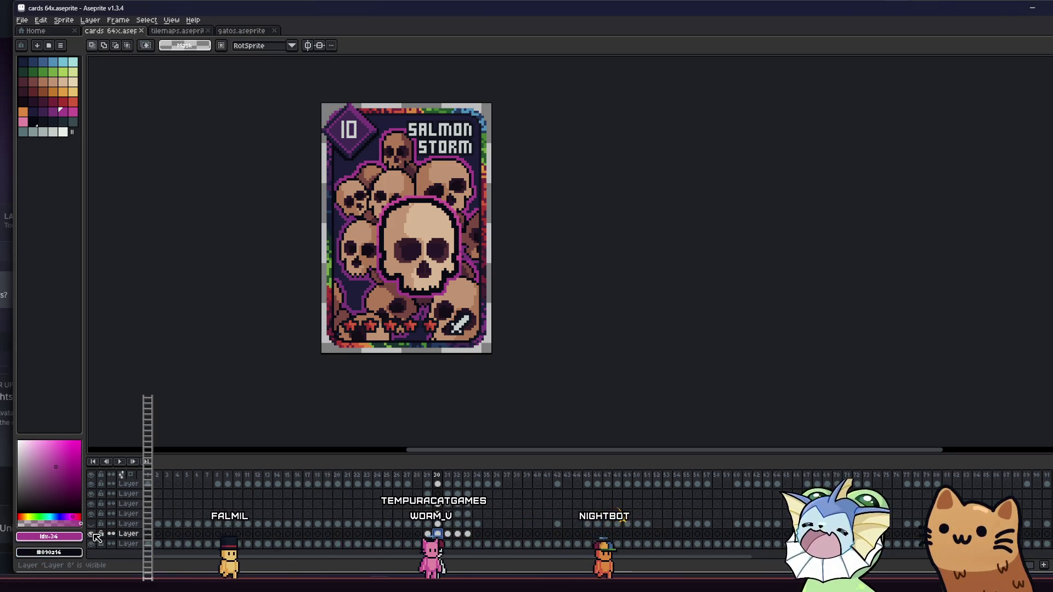
pyautogui.press('g')
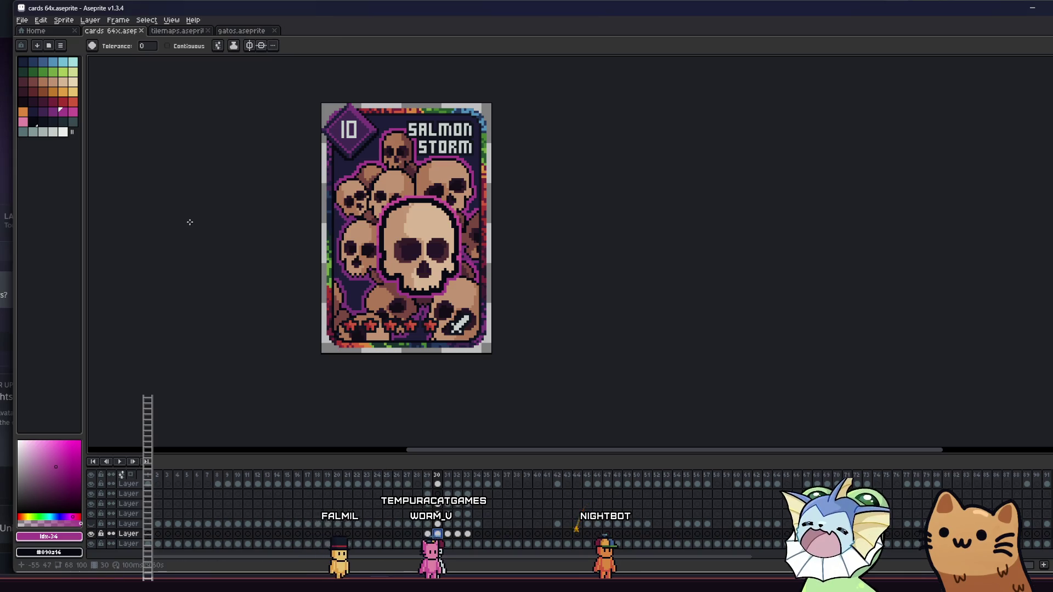
pyautogui.hscroll(2, 239, 263)
pyautogui.click(73, 111)
pyautogui.scroll(1, 332, 300)
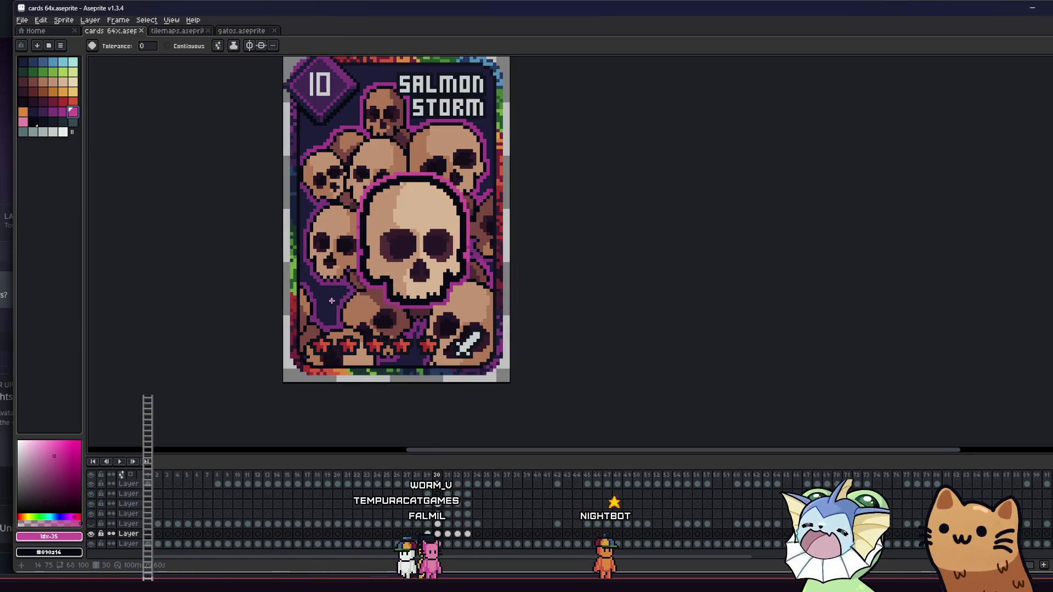
pyautogui.click(326, 300)
pyautogui.scroll(1, 111, 171)
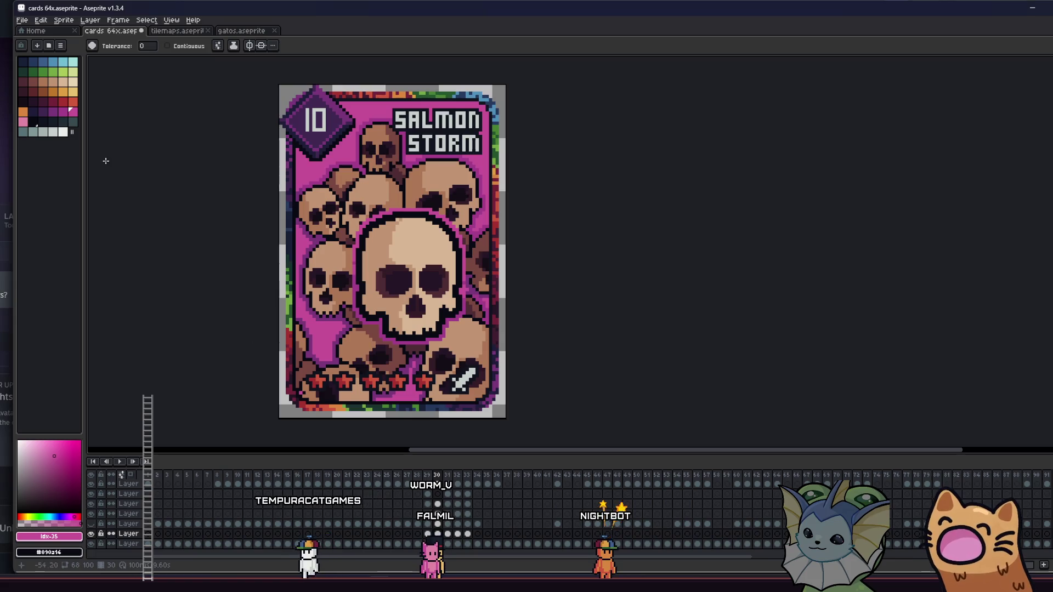
# Undo the pink fill, try purple 32 on the background, then refill it navy 31.
pyautogui.hotkey('ctrl', 'z')
pyautogui.click(43, 114)
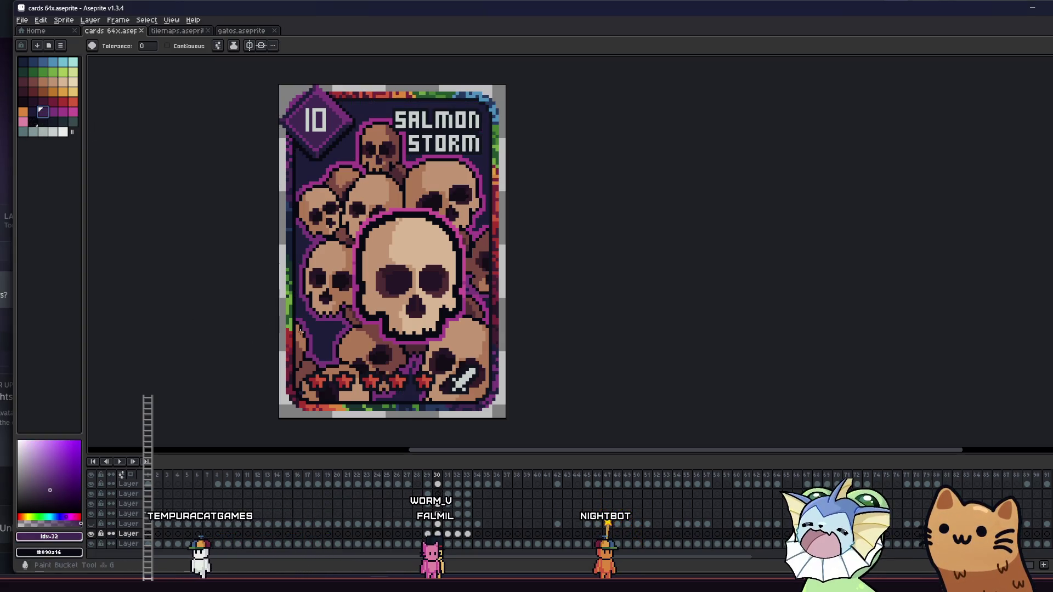
pyautogui.click(334, 335)
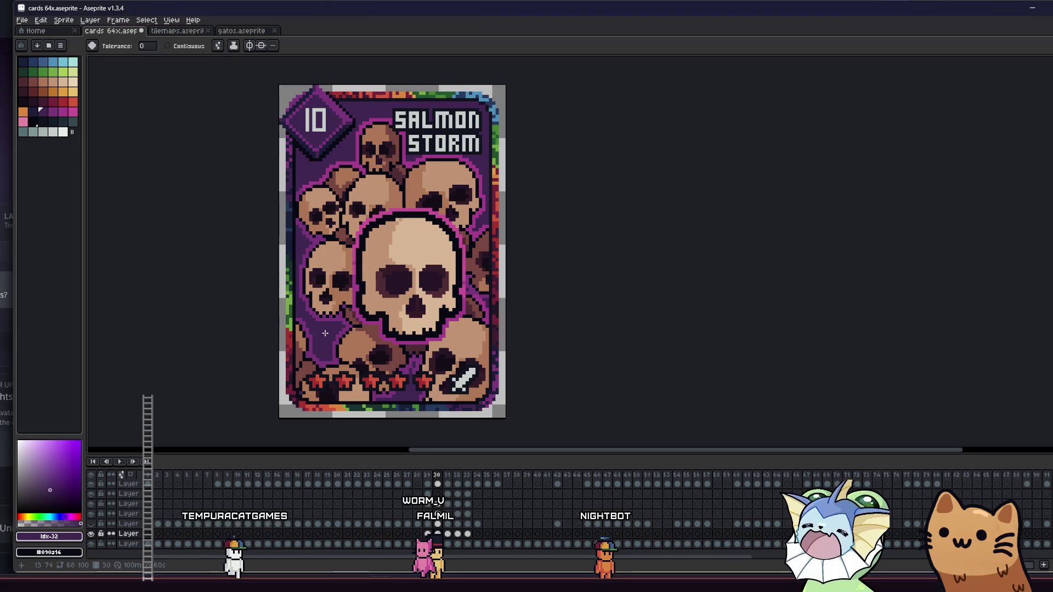
pyautogui.scroll(-1, 325, 333)
pyautogui.click(34, 116)
pyautogui.click(303, 331)
pyautogui.moveTo(303, 332)
pyautogui.mouseDown()
pyautogui.moveTo(272, 323)
pyautogui.moveTo(260, 268)
pyautogui.mouseUp()
pyautogui.scroll(1, 268, 285)
# Fill beside the big skull with purple 32 and select a frame-30 cel on another layer.
pyautogui.click(45, 112)
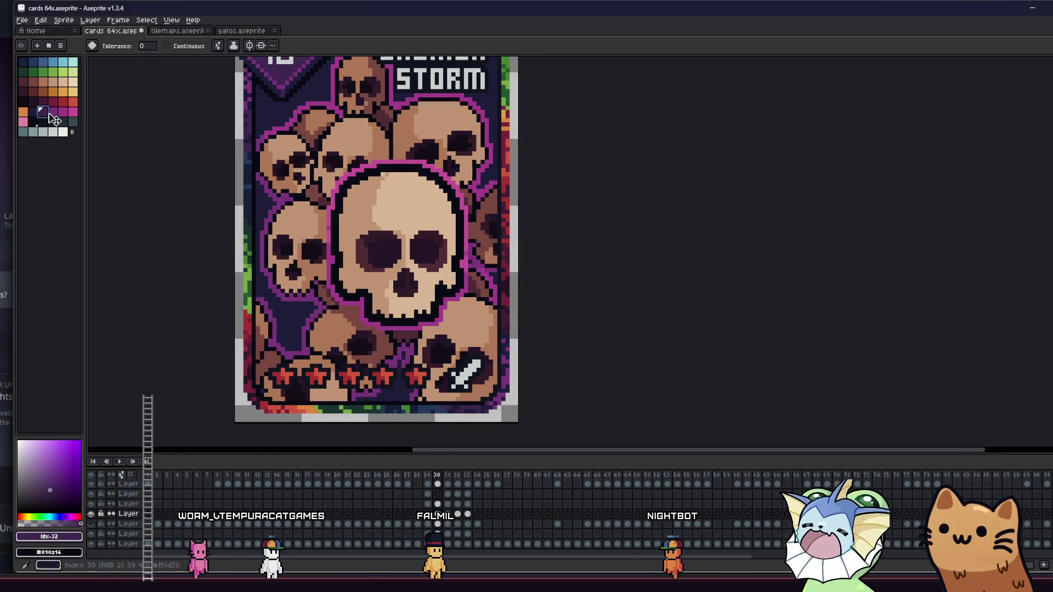
pyautogui.click(270, 281)
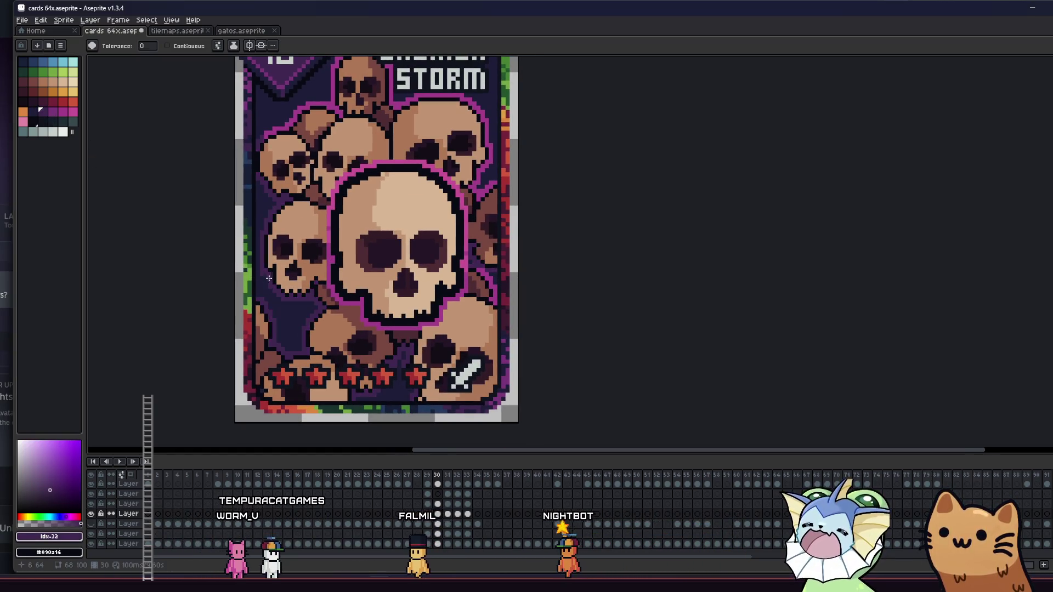
pyautogui.click(52, 111)
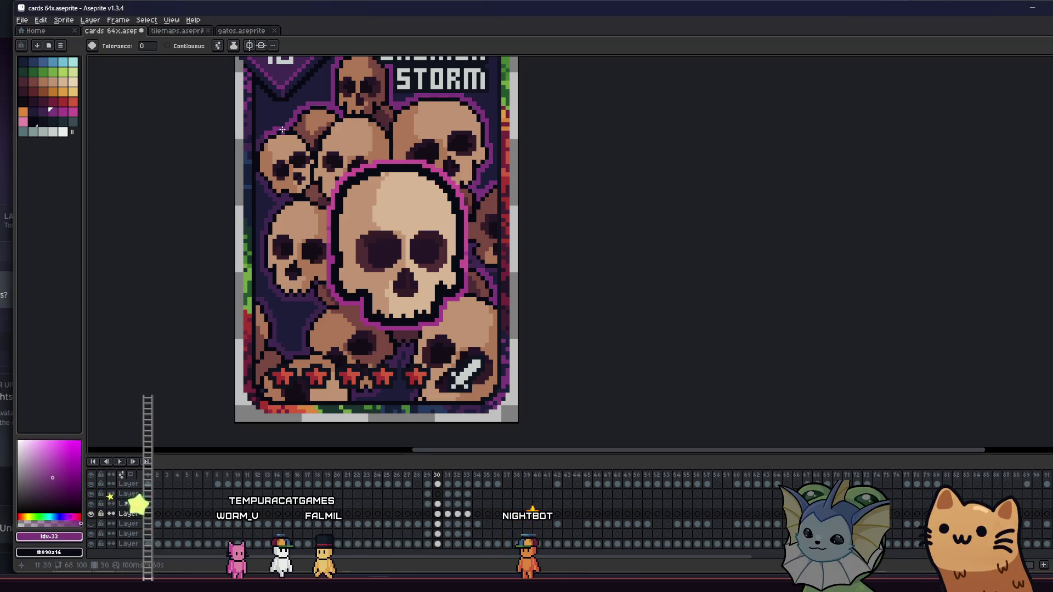
pyautogui.moveTo(282, 129); pyautogui.dragTo(281, 159)
pyautogui.scroll(-1, 264, 263)
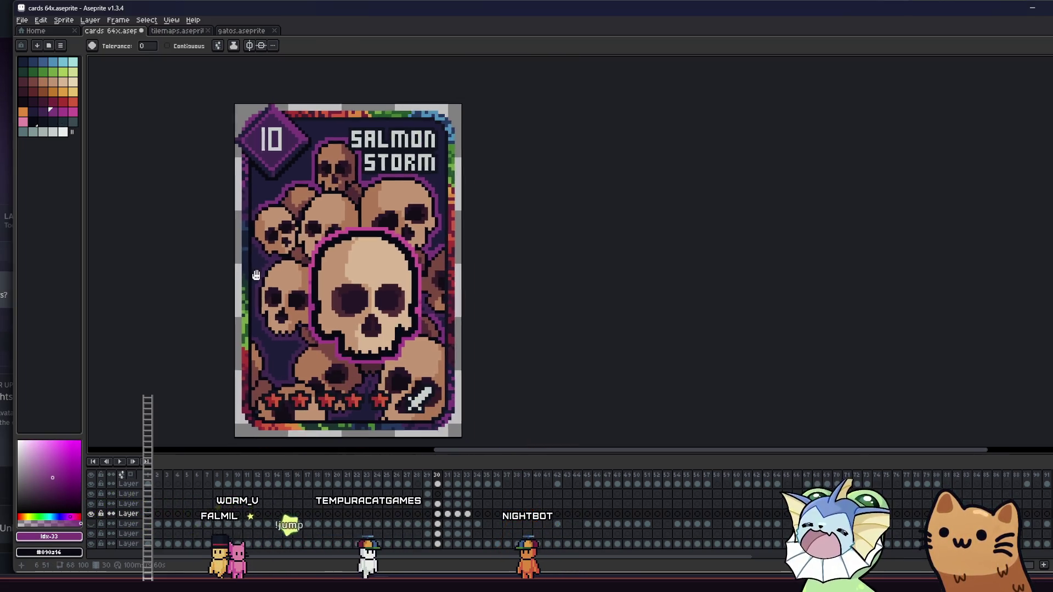
pyautogui.moveTo(256, 274); pyautogui.dragTo(254, 265)
pyautogui.click(440, 525)
pyautogui.click(438, 503)
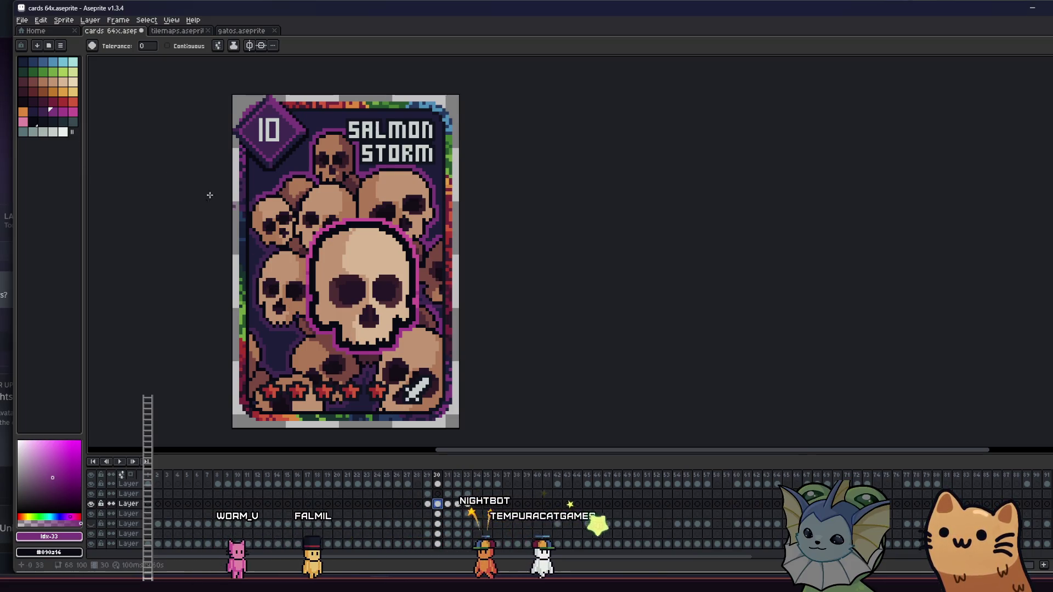
# Try palette colours 35, 32, 33 and 34, then make Layer 8 active and unlock it.
pyautogui.scroll(2, 163, 166)
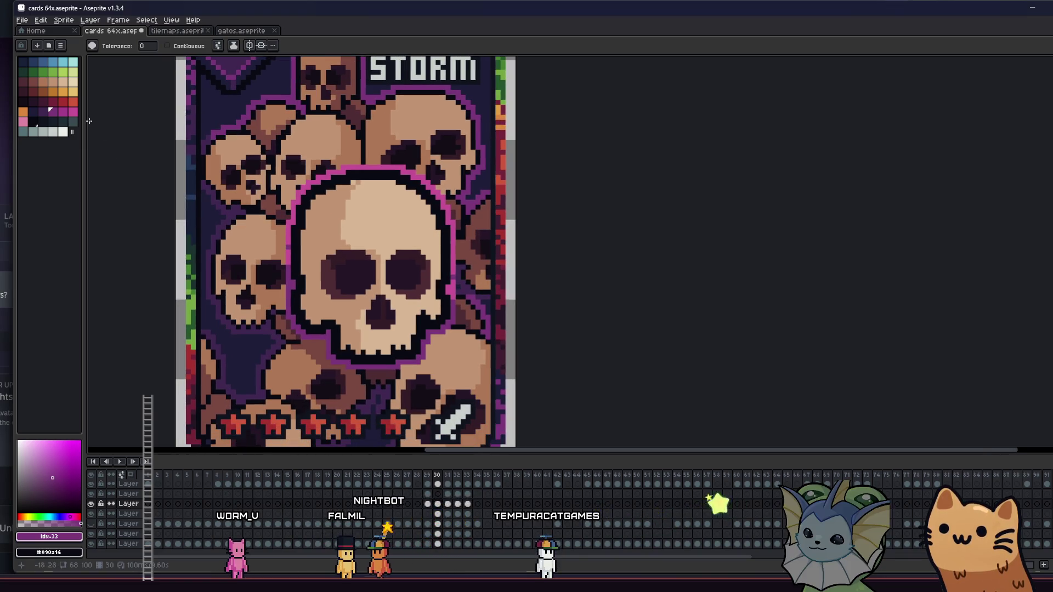
pyautogui.click(72, 114)
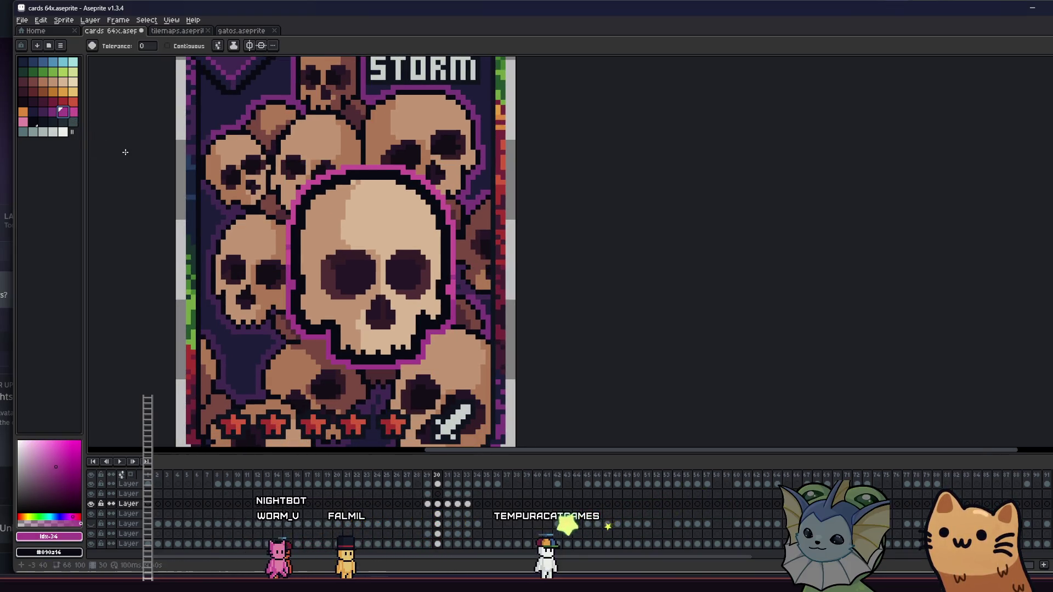
pyautogui.scroll(-1, 269, 242)
pyautogui.scroll(2, 273, 247)
pyautogui.click(43, 111)
pyautogui.click(53, 112)
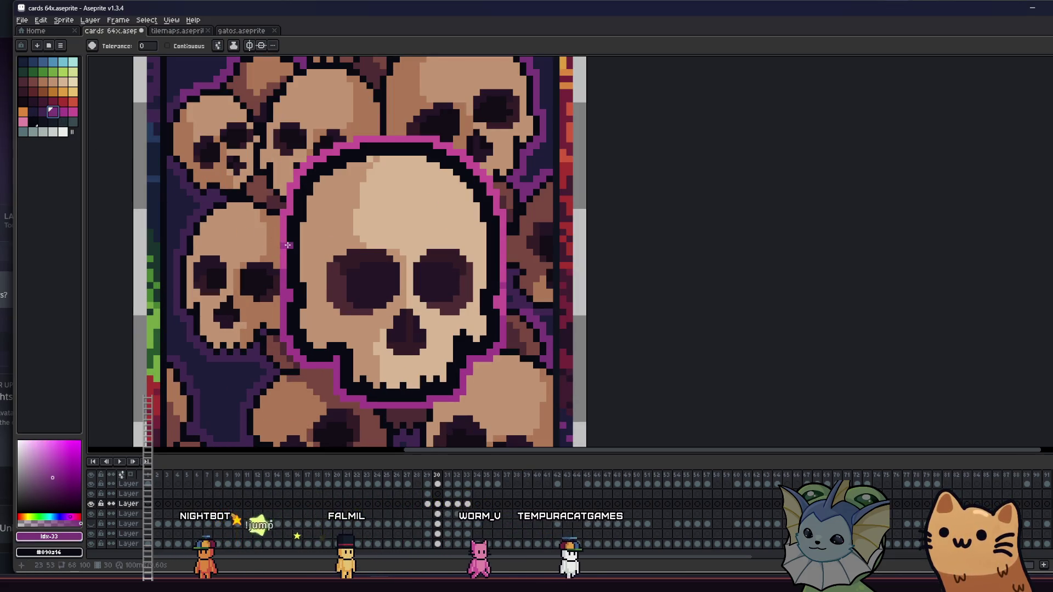
pyautogui.press(']')
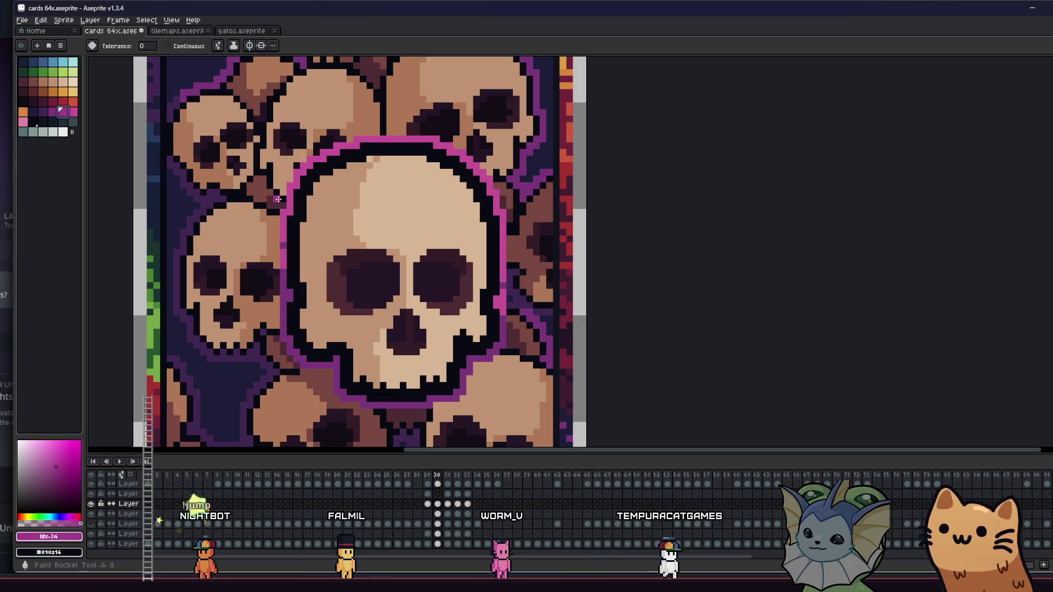
pyautogui.scroll(-5, 220, 285)
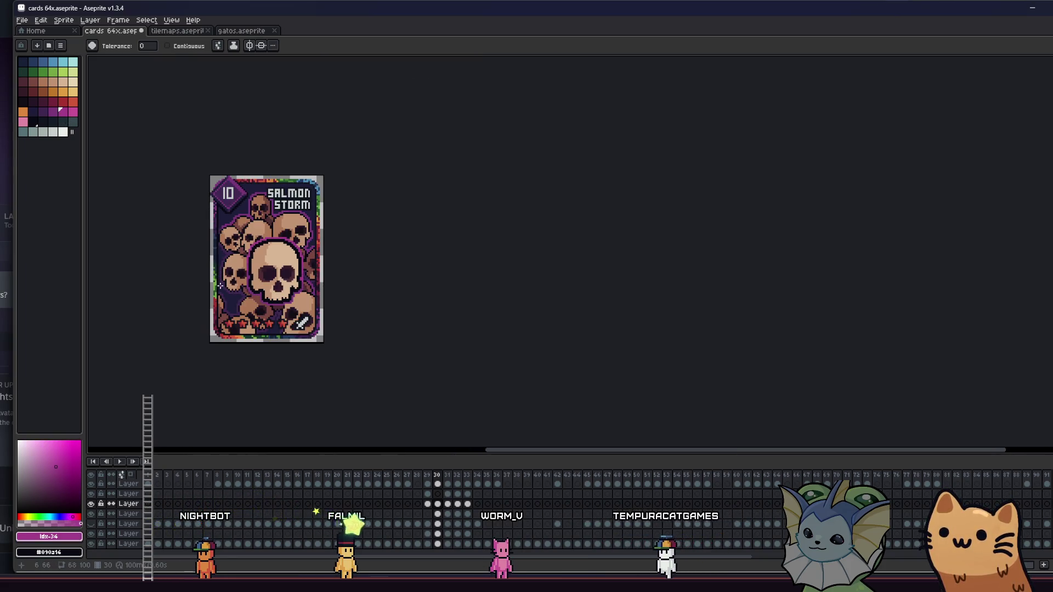
pyautogui.scroll(3, 248, 326)
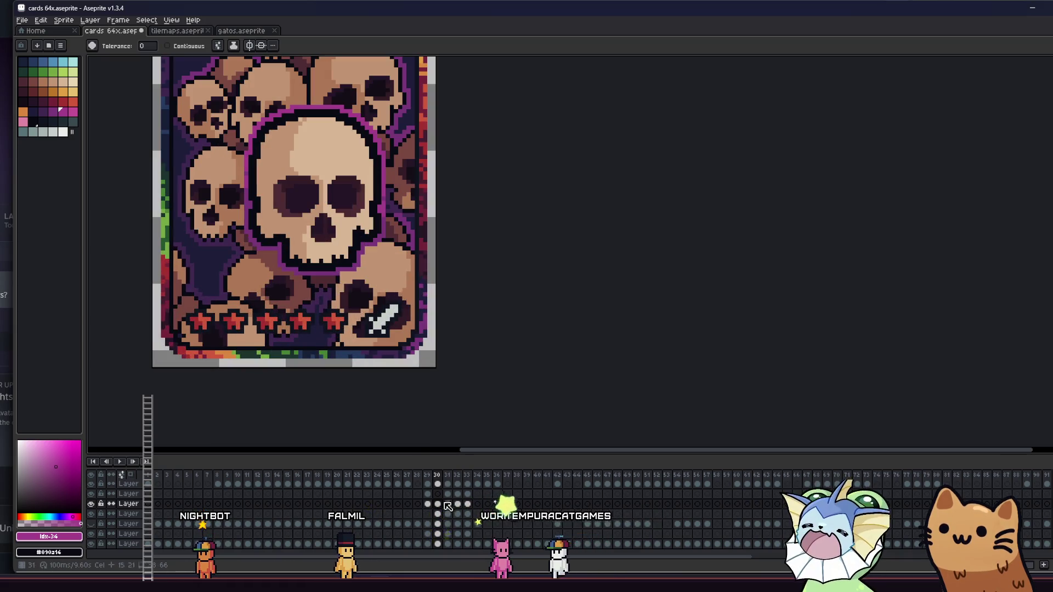
pyautogui.click(438, 534)
pyautogui.click(102, 535)
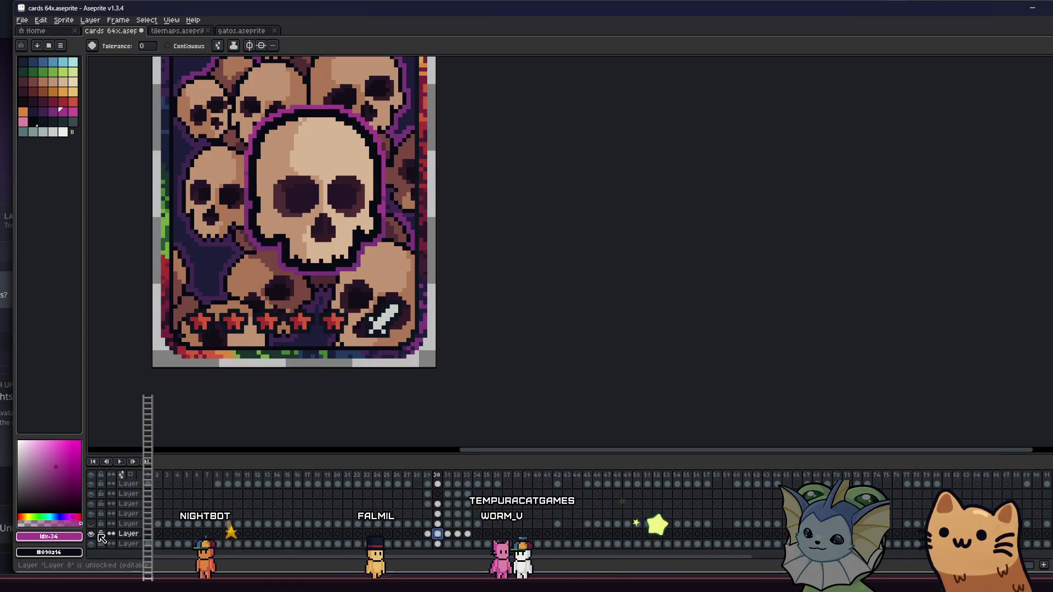
# Sample a dark purple, set a 4px brush, and switch to the Move tool.
pyautogui.keyDown('alt'); pyautogui.click(211, 248); pyautogui.keyUp('alt')
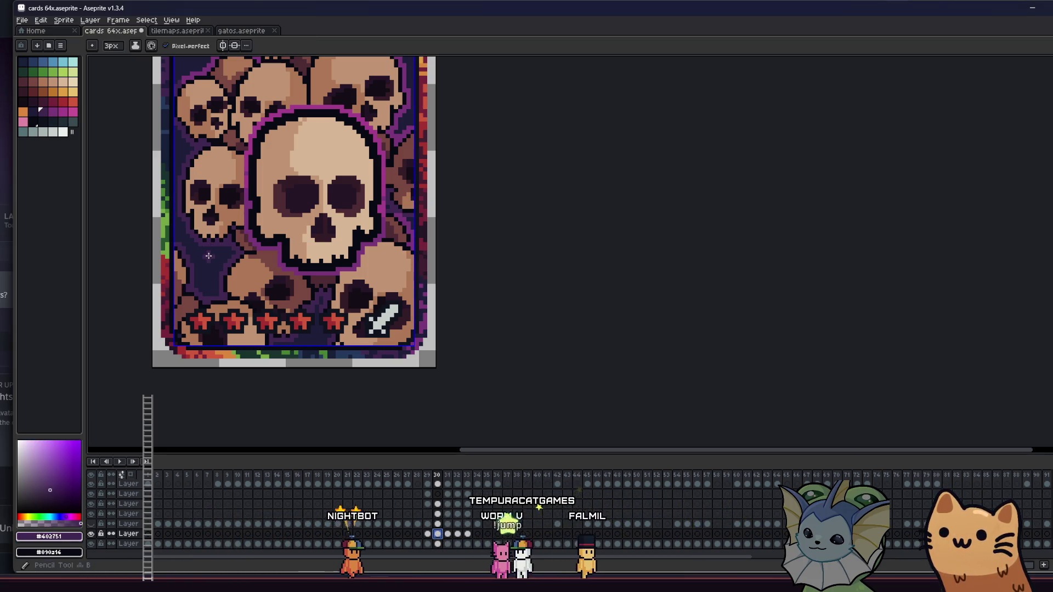
pyautogui.press('+')
pyautogui.press('+')
pyautogui.press('+')
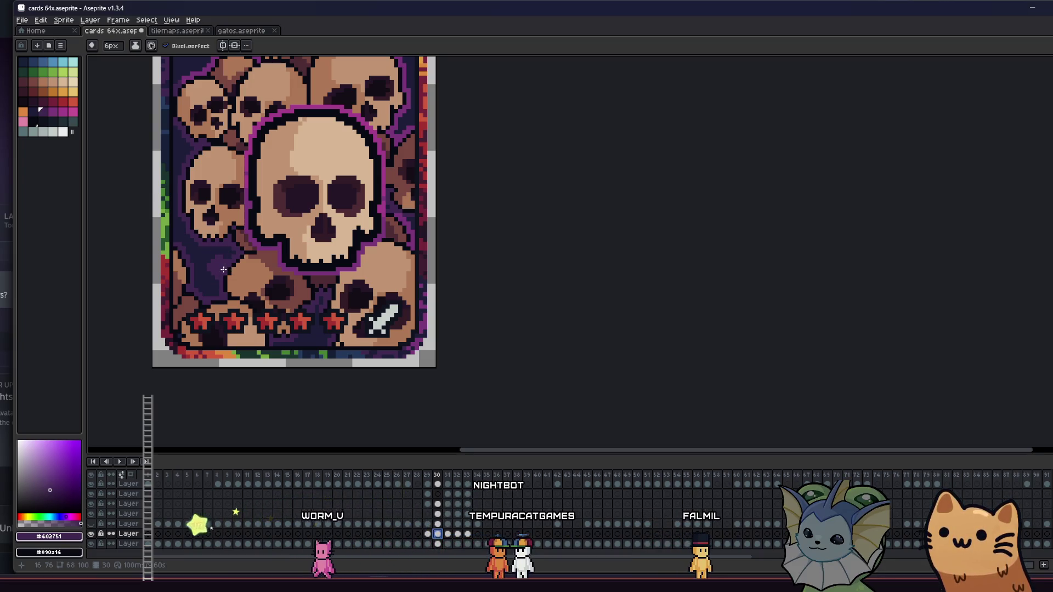
pyautogui.press('v')
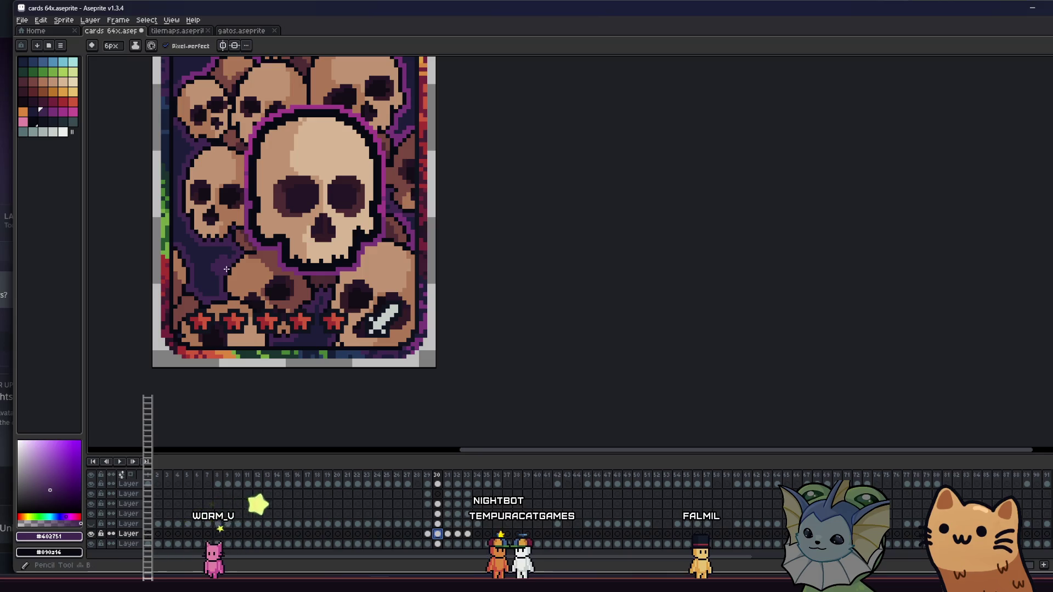
pyautogui.scroll(2, 226, 267)
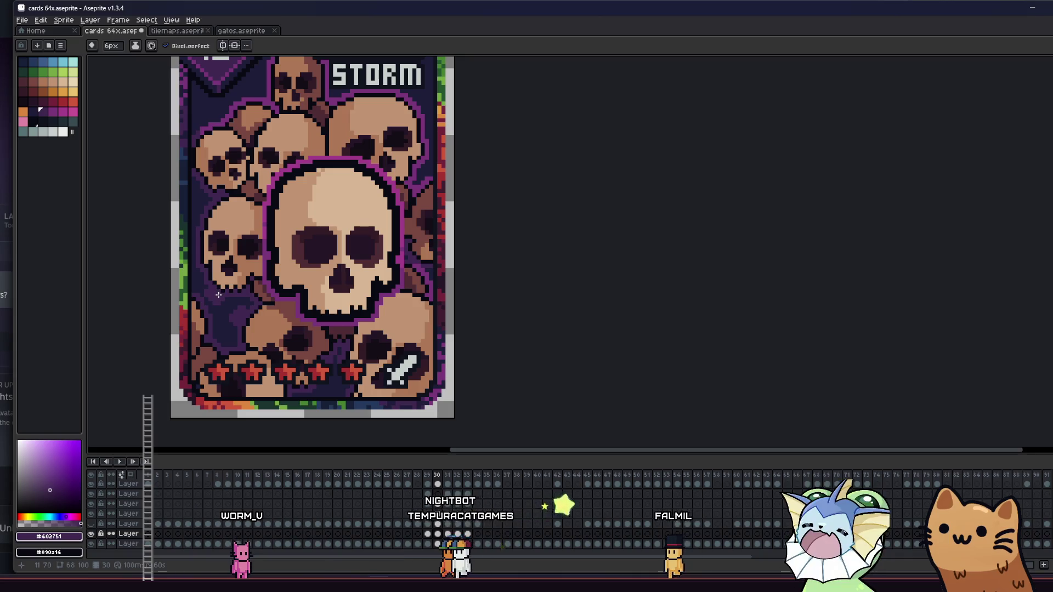
pyautogui.scroll(2, 401, 127)
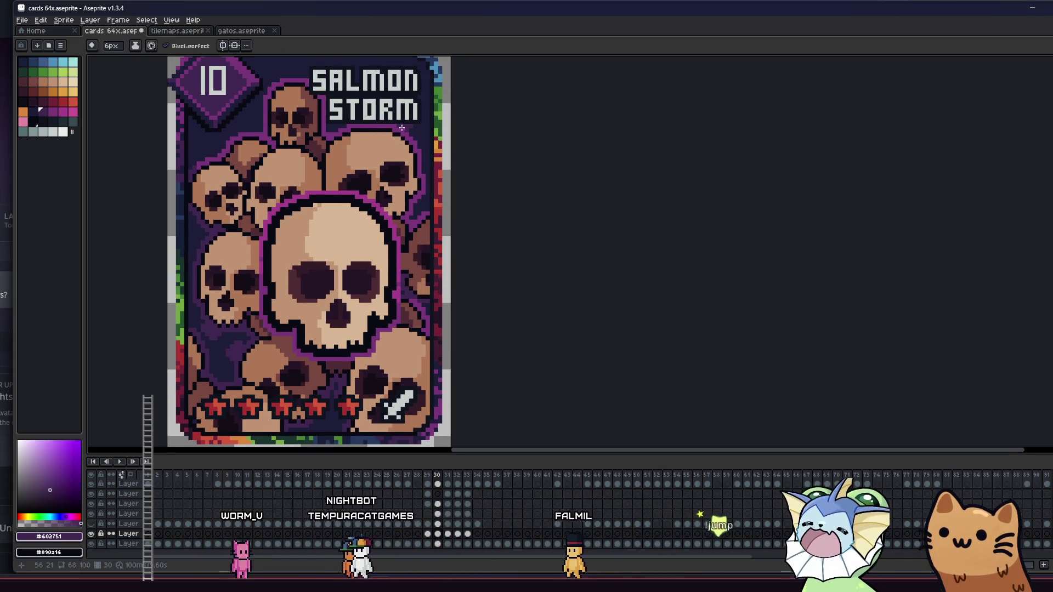
pyautogui.scroll(2, 206, 269)
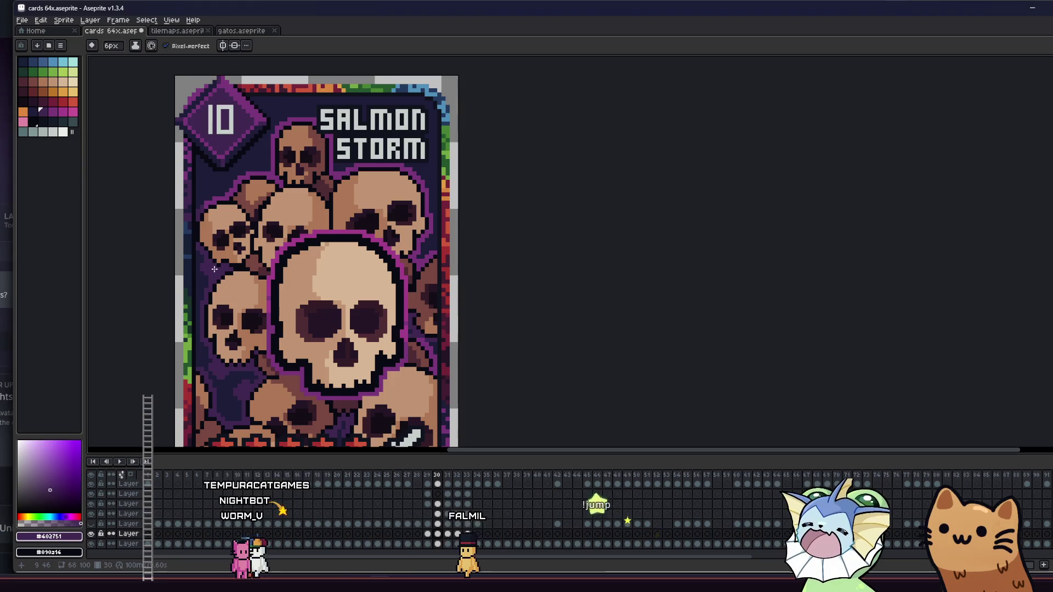
pyautogui.scroll(-3, 154, 298)
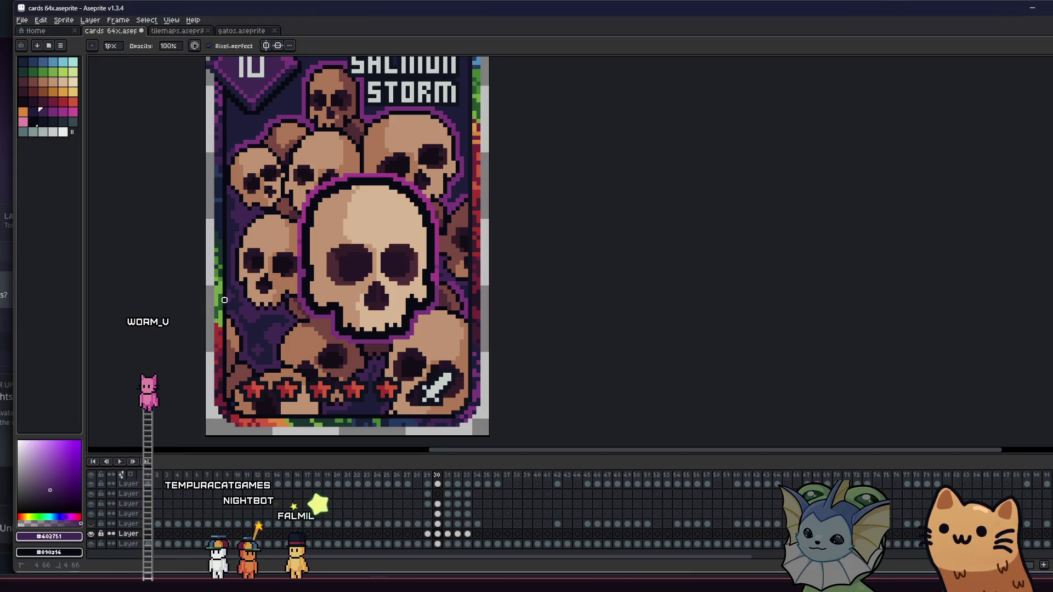
pyautogui.scroll(1, 159, 314)
pyautogui.scroll(-5, 176, 317)
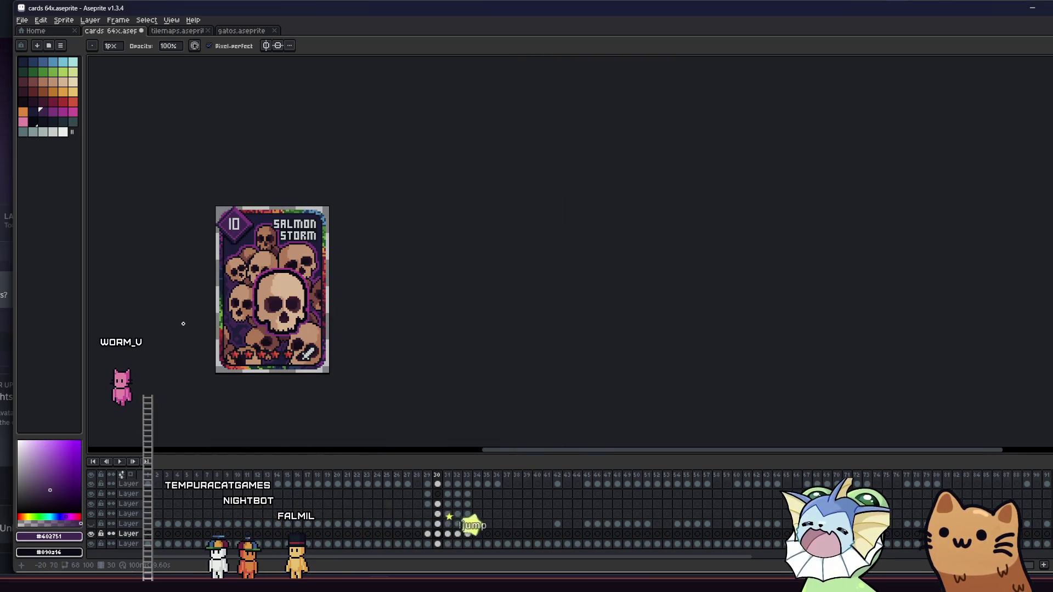
pyautogui.scroll(-2, 204, 333)
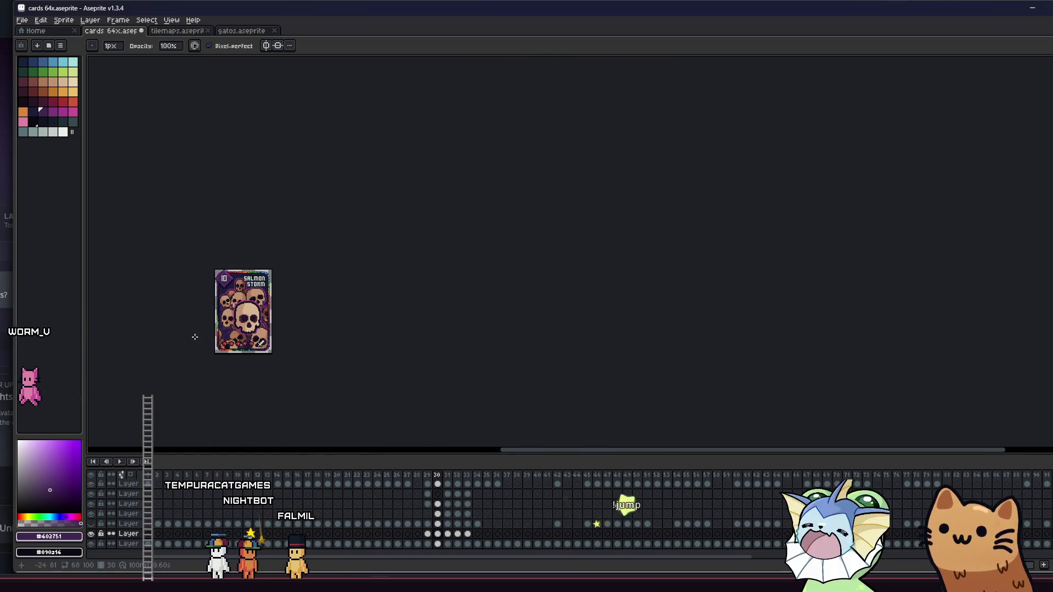
pyautogui.scroll(4, 218, 298)
pyautogui.scroll(-1, 270, 229)
pyautogui.scroll(-1, 270, 230)
# Sample the mid purple #7a367b and set the Pencil brush to 9px.
pyautogui.press('i')
pyautogui.click(270, 229)
pyautogui.press('b')
pyautogui.press('+')
pyautogui.press('+')
pyautogui.press('+')
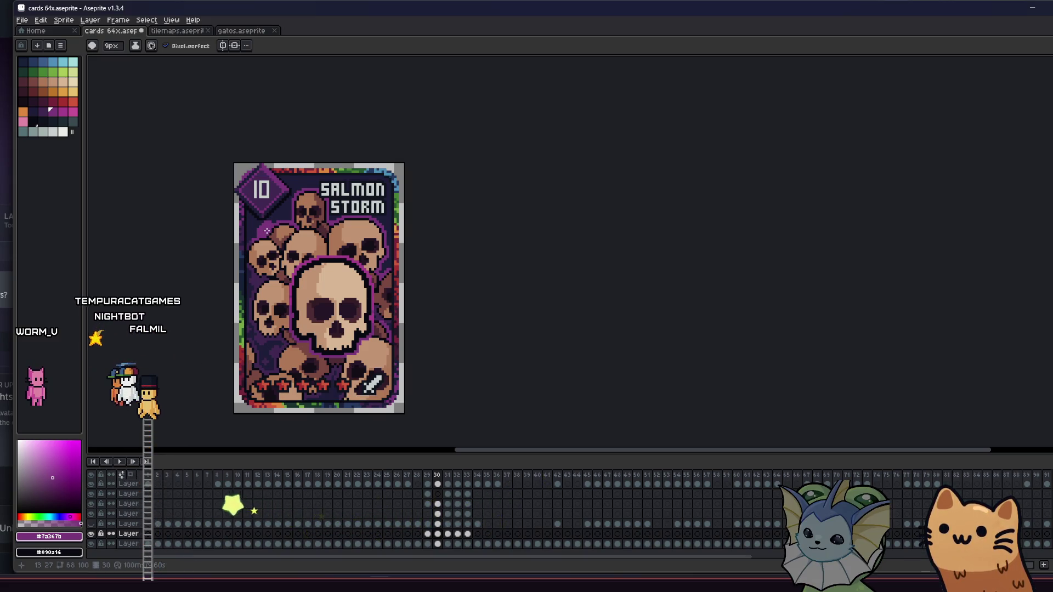
# Enlarge the Pencil brush to 12px and clear the selection.
pyautogui.press('v')
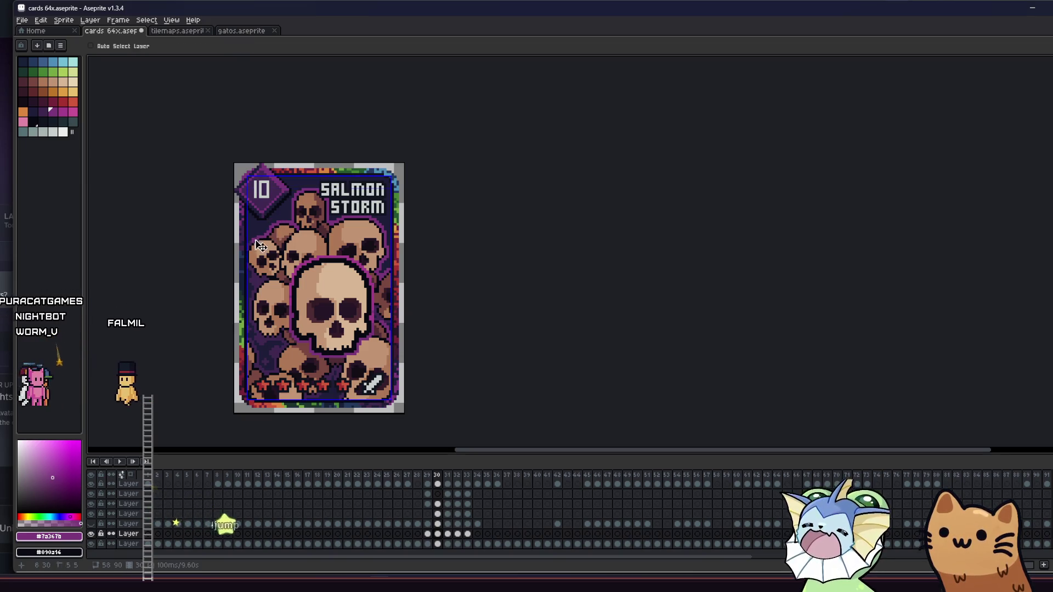
pyautogui.press('b')
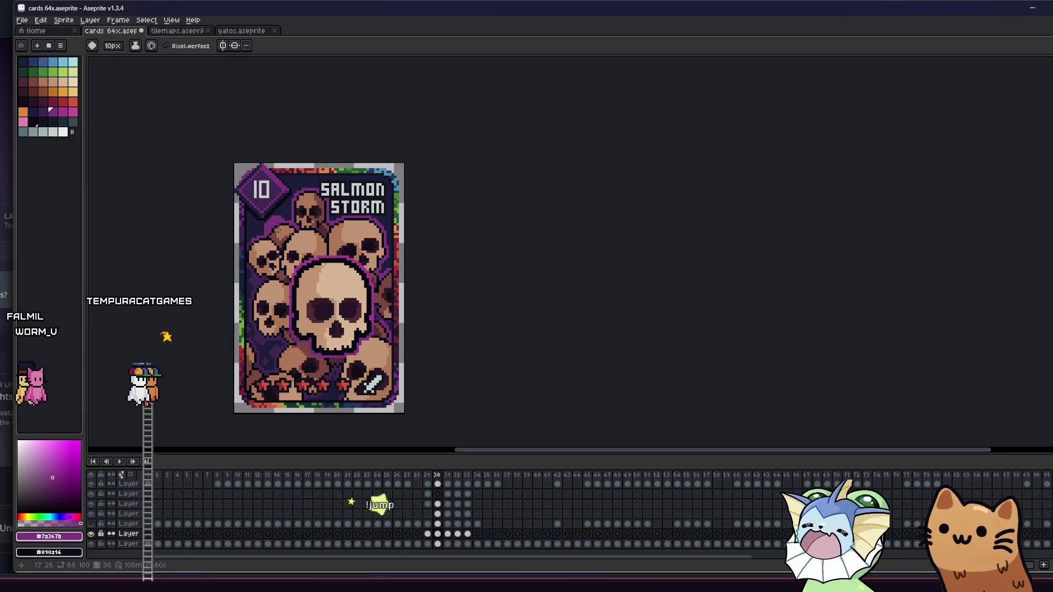
pyautogui.press('+')
pyautogui.press('+')
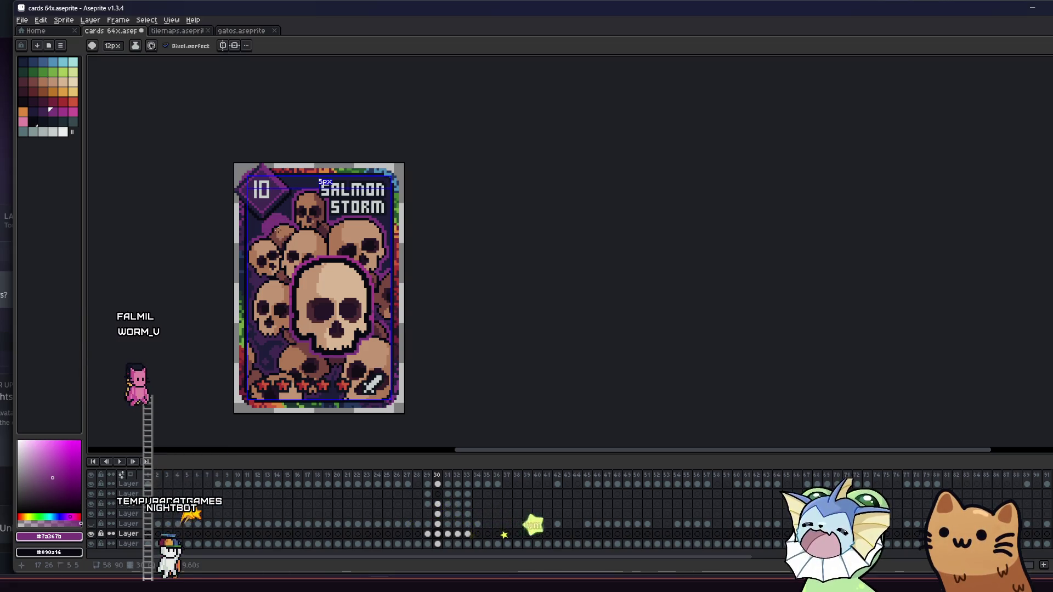
pyautogui.hotkey('ctrl', 'd')
pyautogui.press('b')
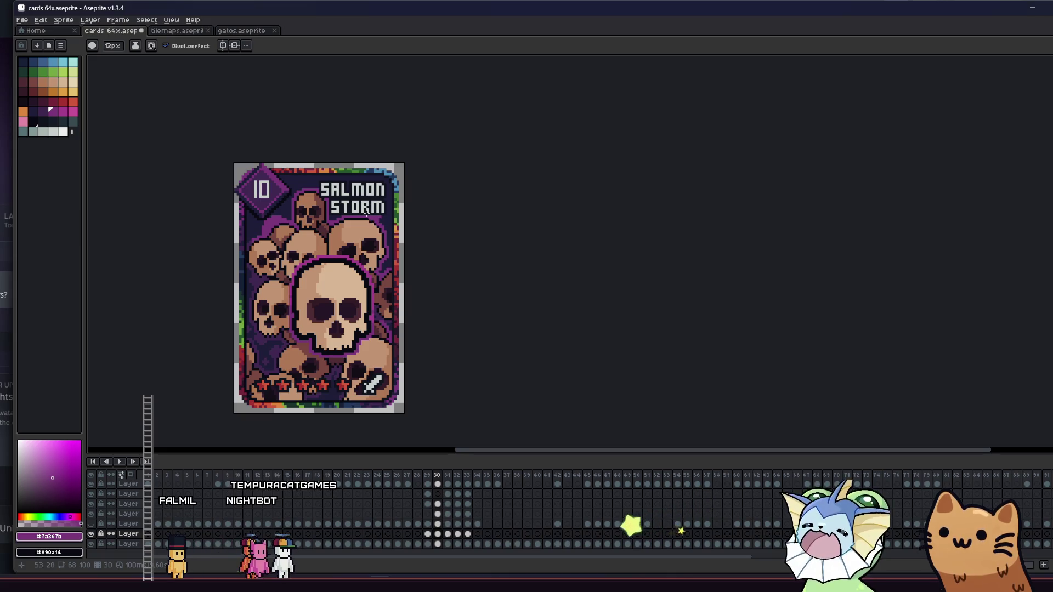
# Hide the 10 badge layer and the title, stars and sword layer, keeping Layer 2 visible.
pyautogui.click(92, 494)
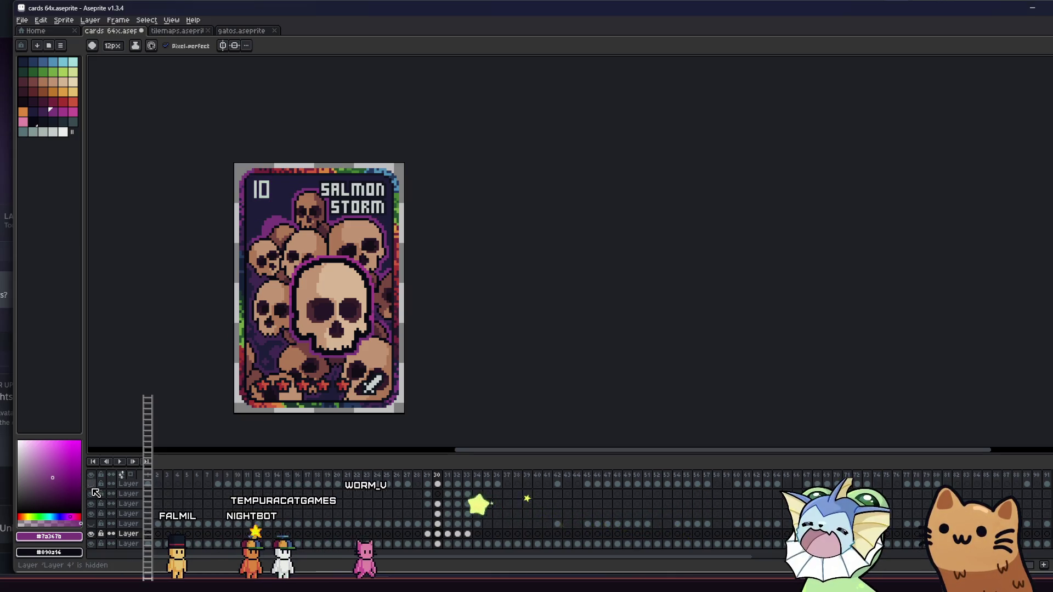
pyautogui.click(92, 485)
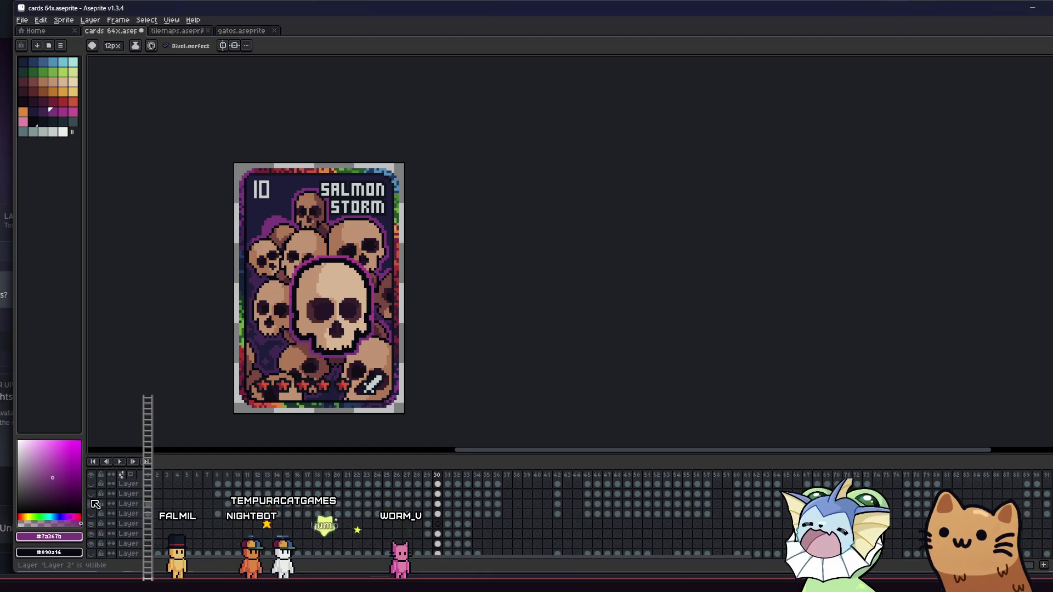
pyautogui.click(92, 503)
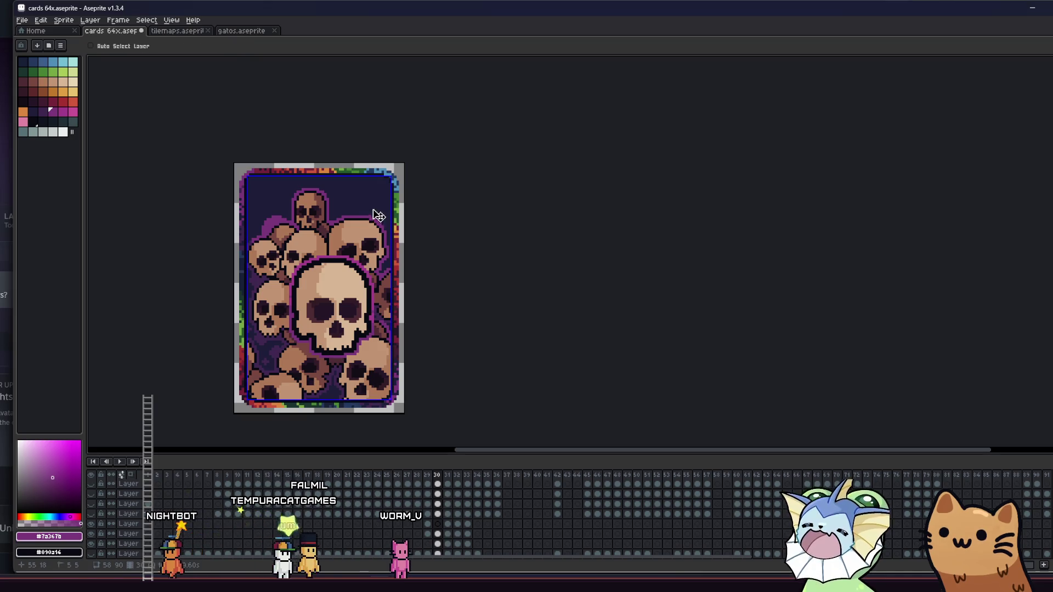
pyautogui.press('b')
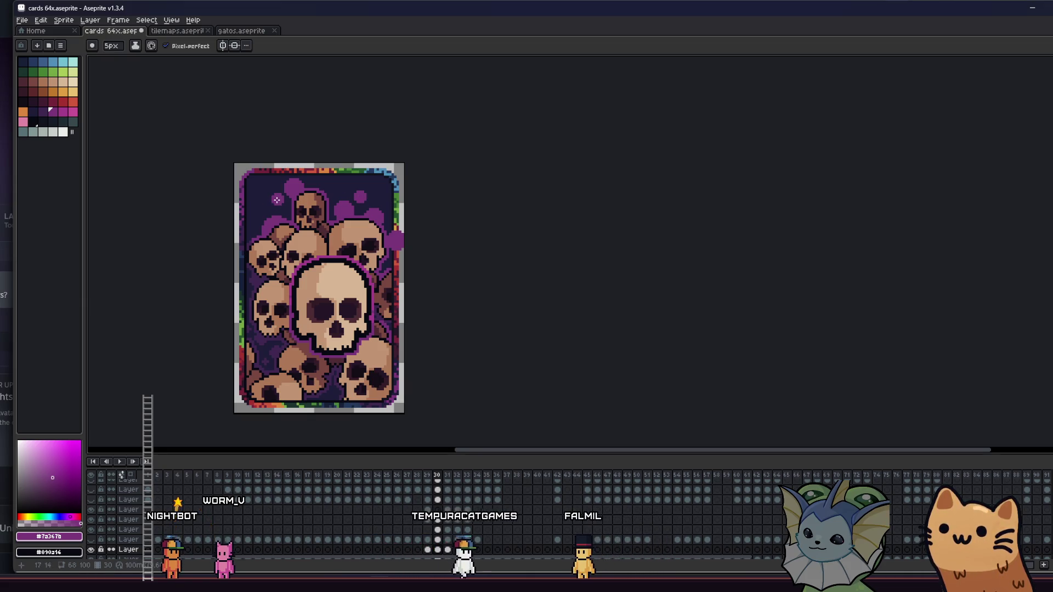
pyautogui.scroll(2, 246, 210)
# Set the brush to 3px and frame the top of the card for purple sparkle crosses.
pyautogui.press('-')
pyautogui.press('-')
pyautogui.press('-')
pyautogui.press('-')
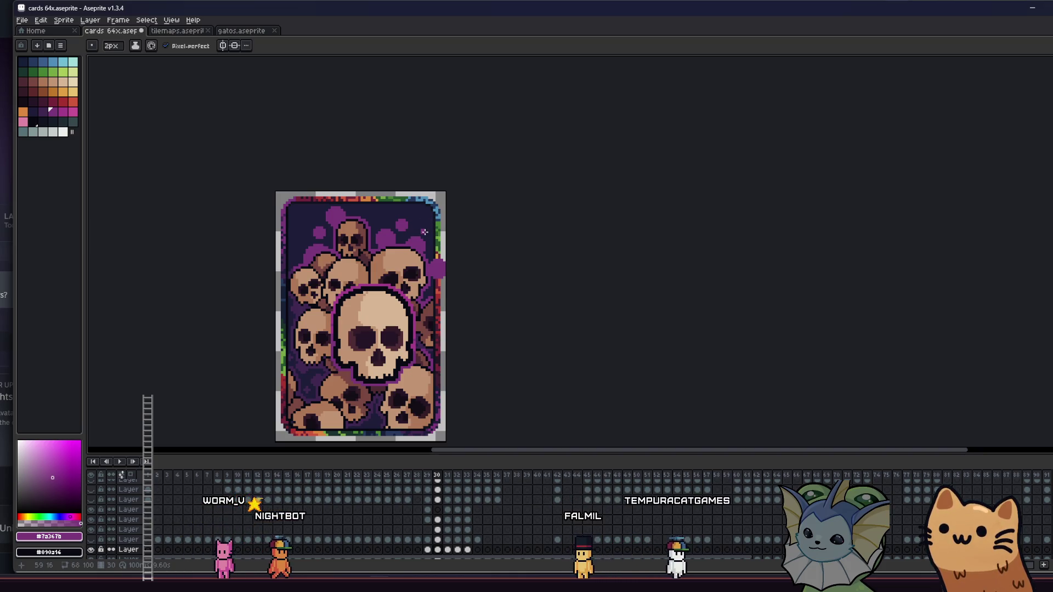
pyautogui.press('+')
pyautogui.press('+')
pyautogui.moveTo(236, 271)
pyautogui.mouseDown()
pyautogui.moveTo(146, 287)
pyautogui.moveTo(138, 305)
pyautogui.mouseUp()
pyautogui.scroll(2, 234, 266)
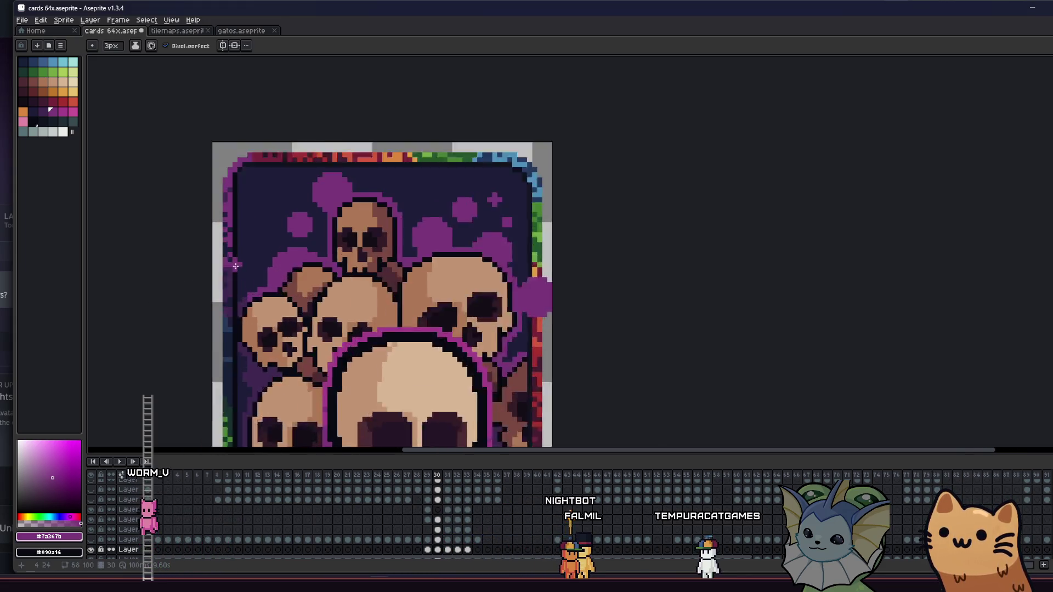
pyautogui.scroll(1, 236, 267)
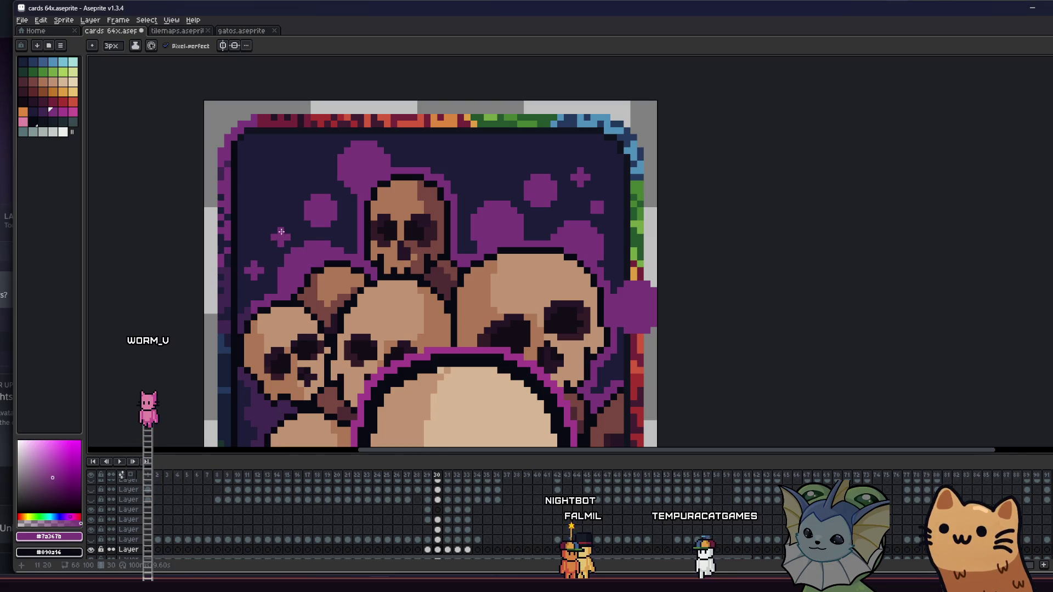
pyautogui.scroll(-3, 281, 231)
pyautogui.moveTo(230, 324)
pyautogui.mouseDown()
pyautogui.moveTo(267, 237)
pyautogui.moveTo(278, 255)
pyautogui.moveTo(284, 244)
pyautogui.moveTo(278, 262)
pyautogui.moveTo(260, 236)
pyautogui.mouseUp()
pyautogui.scroll(-3, 305, 343)
pyautogui.moveTo(305, 343)
pyautogui.mouseDown()
pyautogui.moveTo(289, 334)
pyautogui.moveTo(260, 344)
pyautogui.moveTo(247, 362)
pyautogui.moveTo(306, 340)
pyautogui.moveTo(347, 368)
pyautogui.mouseUp()
pyautogui.scroll(3, 285, 347)
pyautogui.scroll(1, 306, 340)
pyautogui.scroll(3, 346, 368)
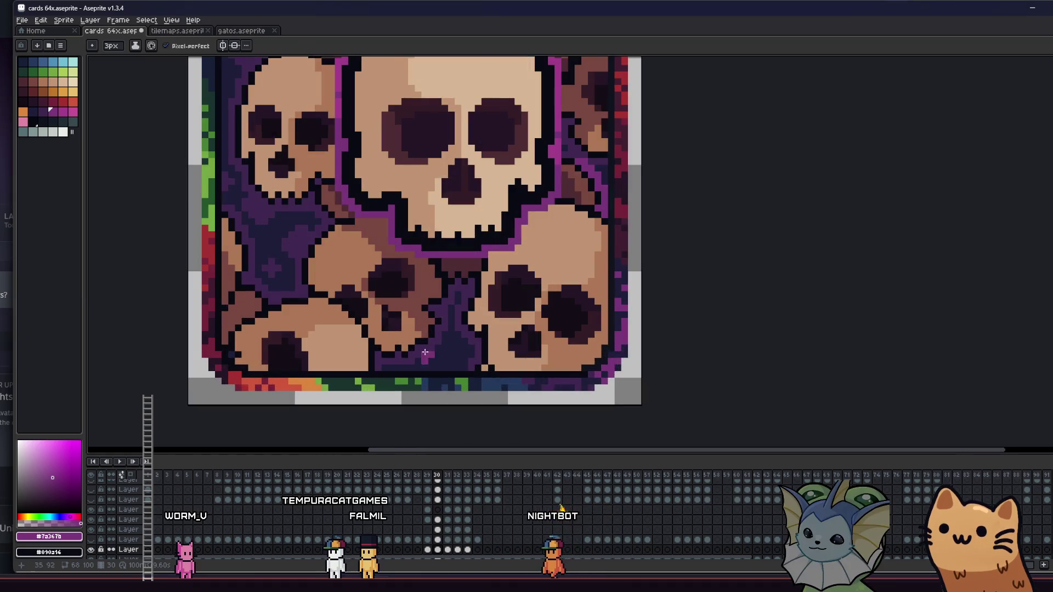
# Pick dark purple #402751 and add dark crosses lower on the card.
pyautogui.keyDown('alt'); pyautogui.click(449, 359); pyautogui.keyUp('alt')
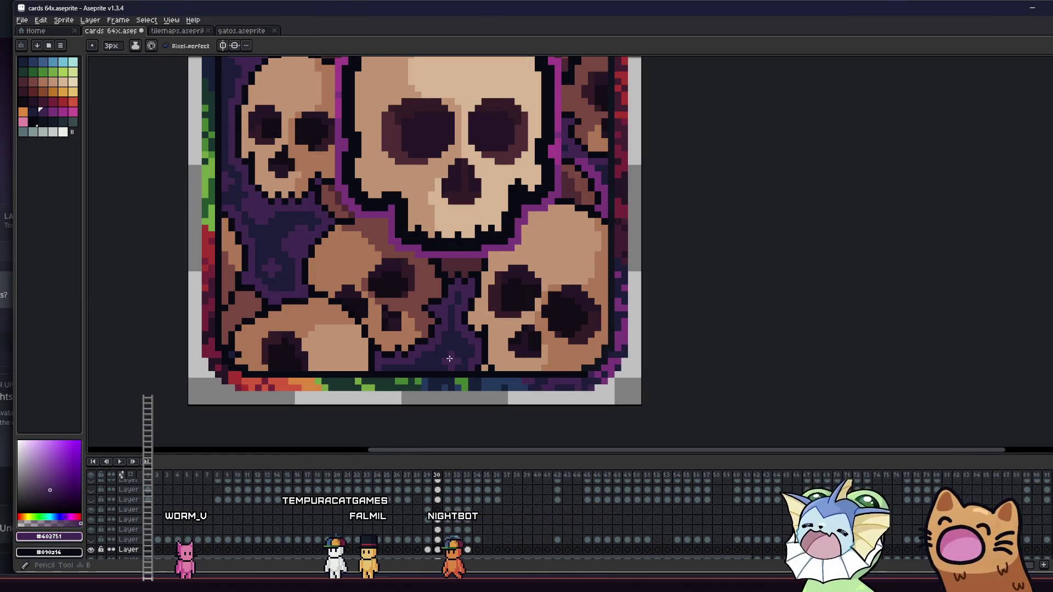
pyautogui.scroll(-2, 369, 378)
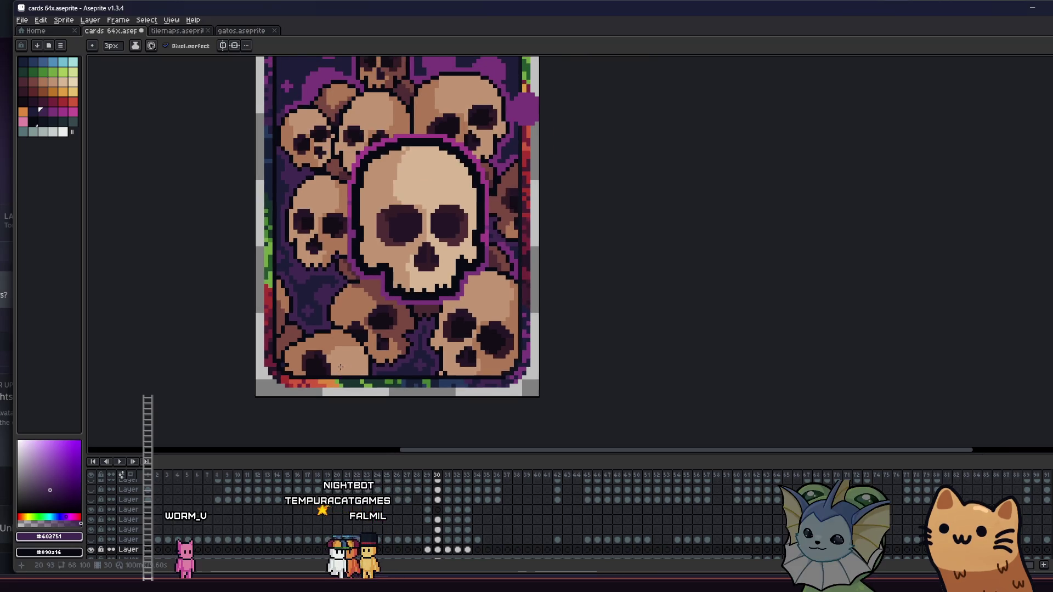
pyautogui.scroll(-4, 402, 357)
pyautogui.scroll(5, 405, 338)
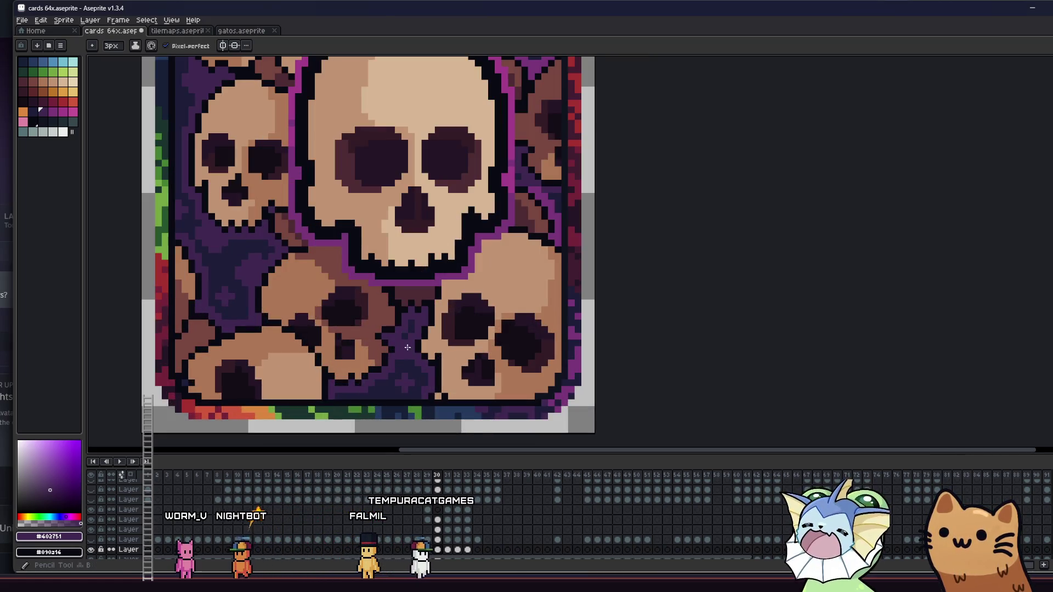
pyautogui.scroll(-1, 406, 338)
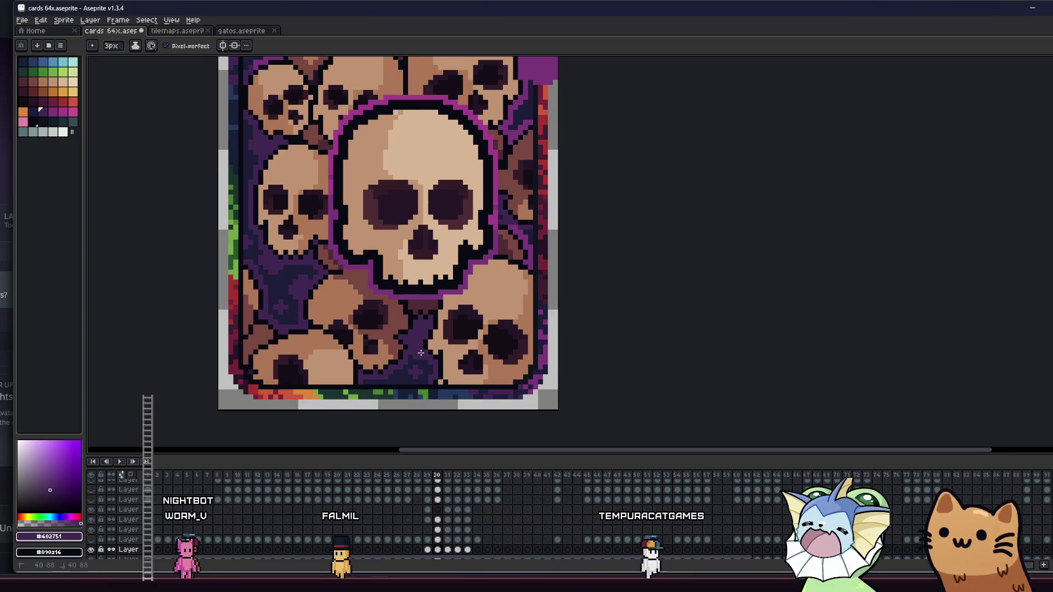
pyautogui.scroll(1, 362, 356)
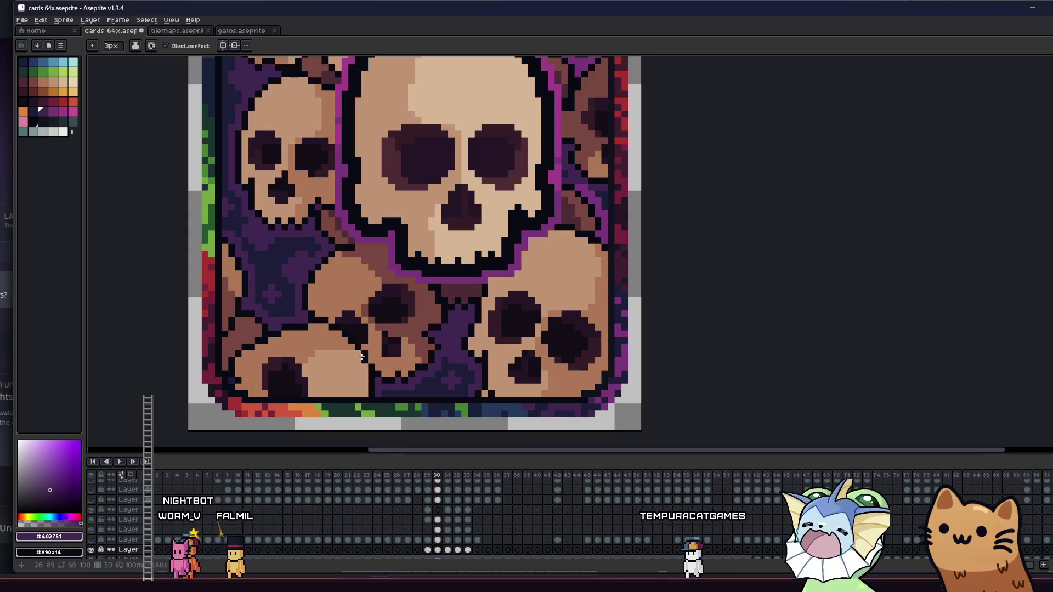
pyautogui.scroll(-1, 319, 306)
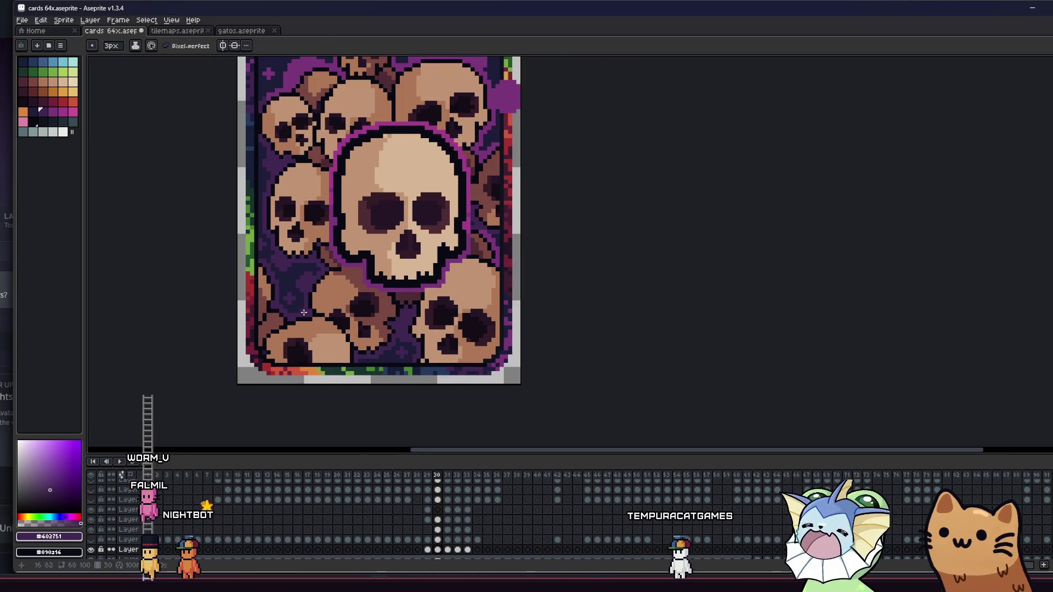
pyautogui.scroll(-1, 276, 303)
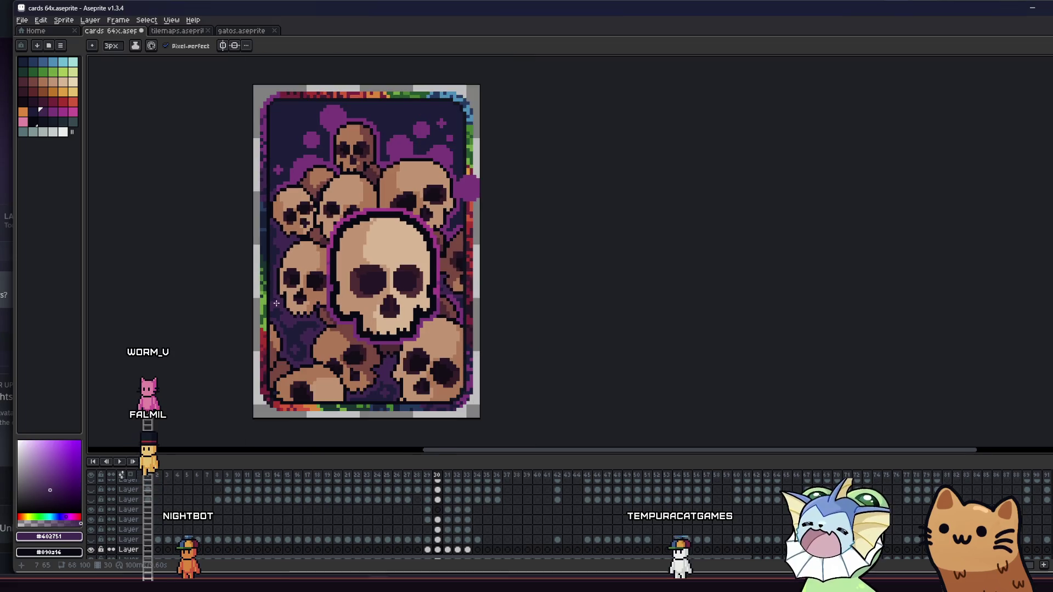
pyautogui.scroll(2, 277, 303)
# Save the card file and unhide the badge, title, stars and sword layers.
pyautogui.press('m')
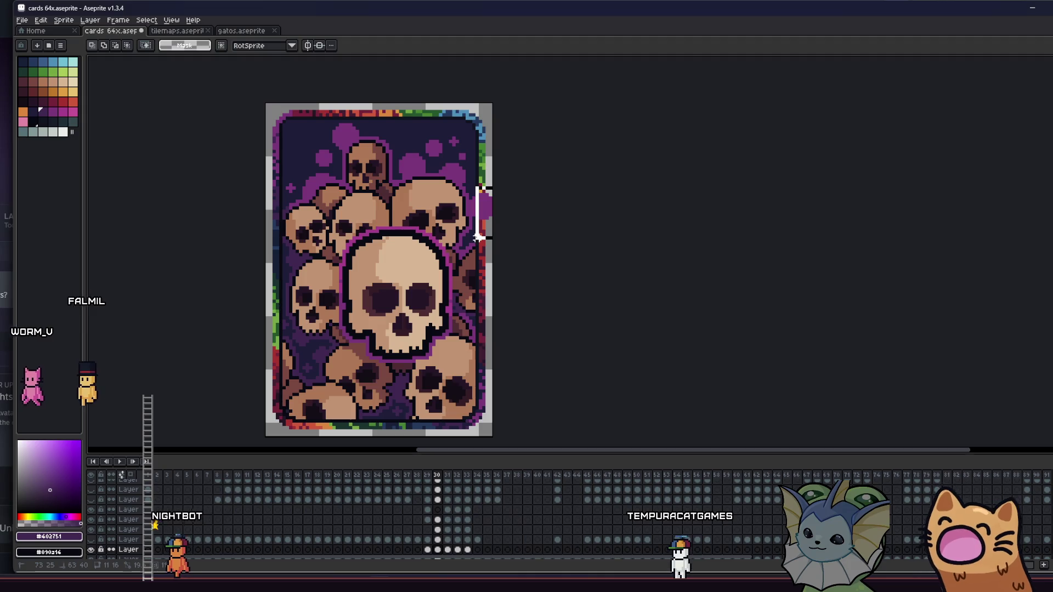
pyautogui.hotkey('ctrl', 's')
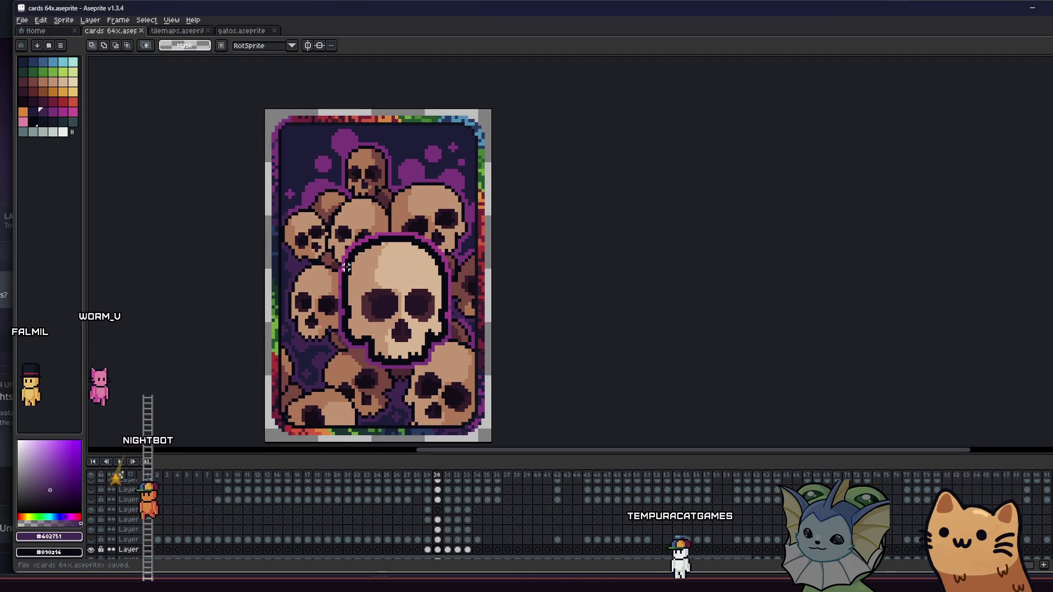
pyautogui.scroll(-2, 264, 372)
pyautogui.moveTo(92, 491); pyautogui.dragTo(94, 495)
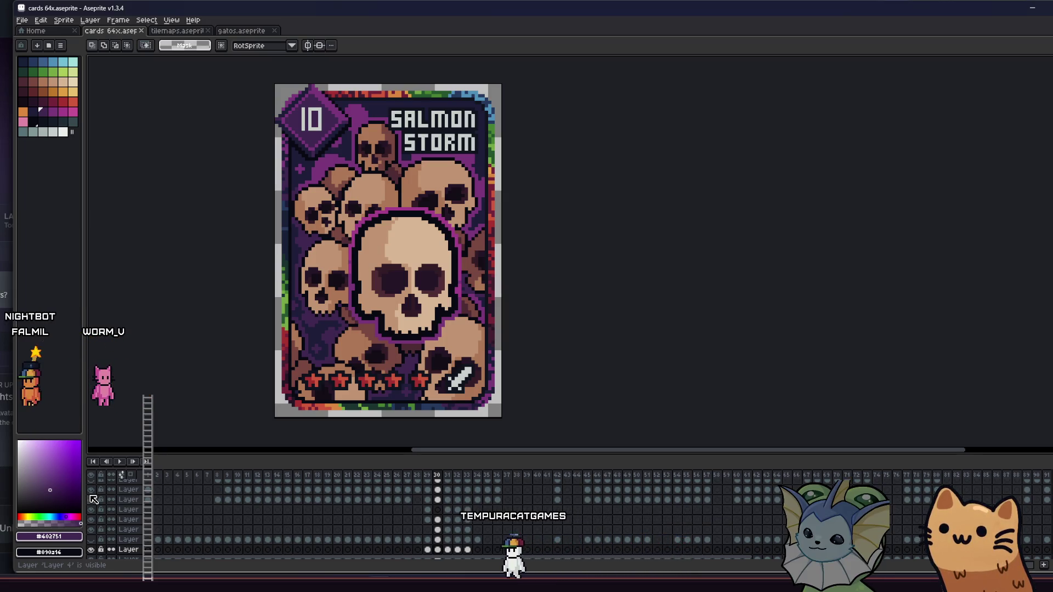
# Hide the title and number, the stars and sword overlay, and the purple diamond corner layers.
pyautogui.click(93, 500)
pyautogui.click(93, 495)
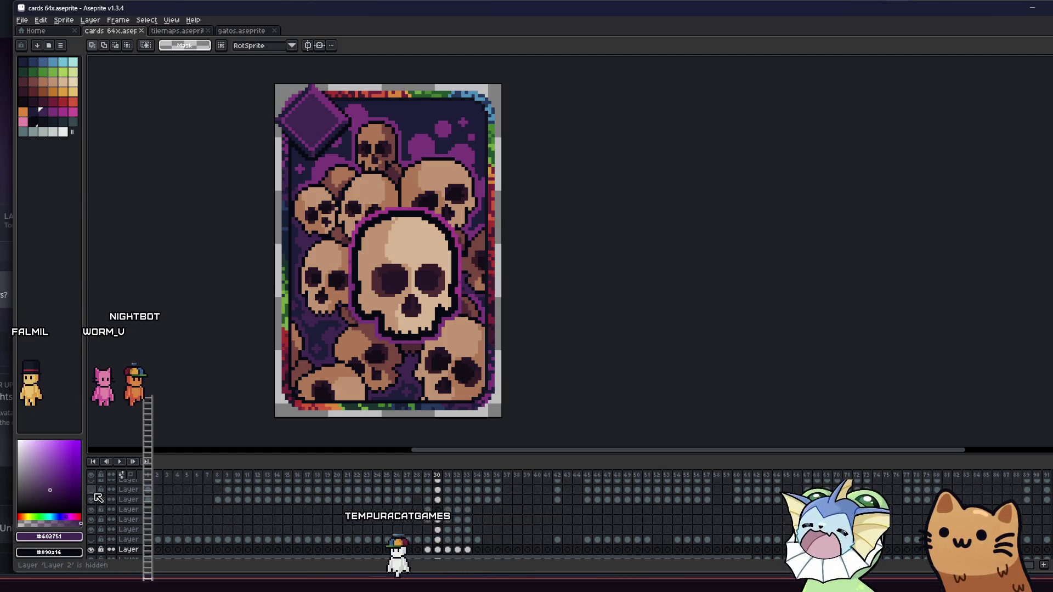
pyautogui.click(94, 490)
pyautogui.scroll(-2, 315, 300)
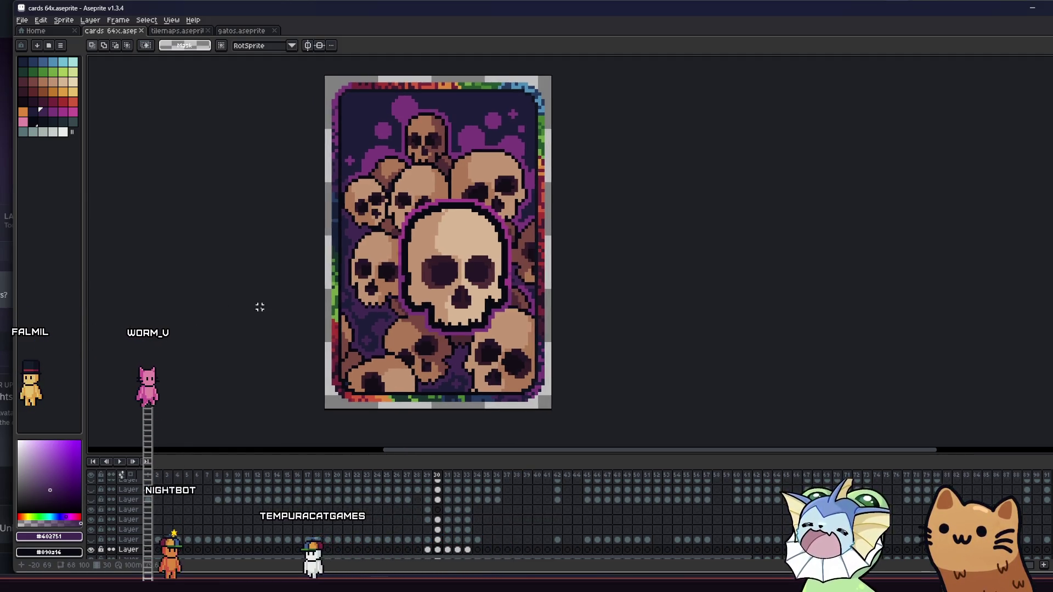
pyautogui.scroll(-2, 309, 304)
pyautogui.scroll(5, 329, 305)
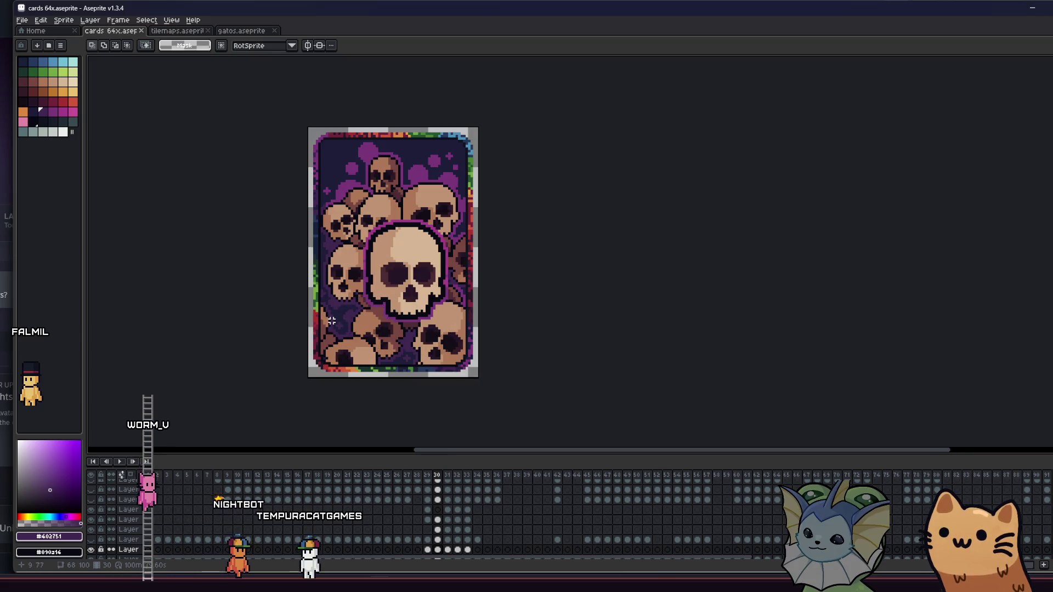
# Sample the background colour and try a darker fill around the top skulls, then undo it.
pyautogui.press('i')
pyautogui.click(345, 309)
pyautogui.press('g')
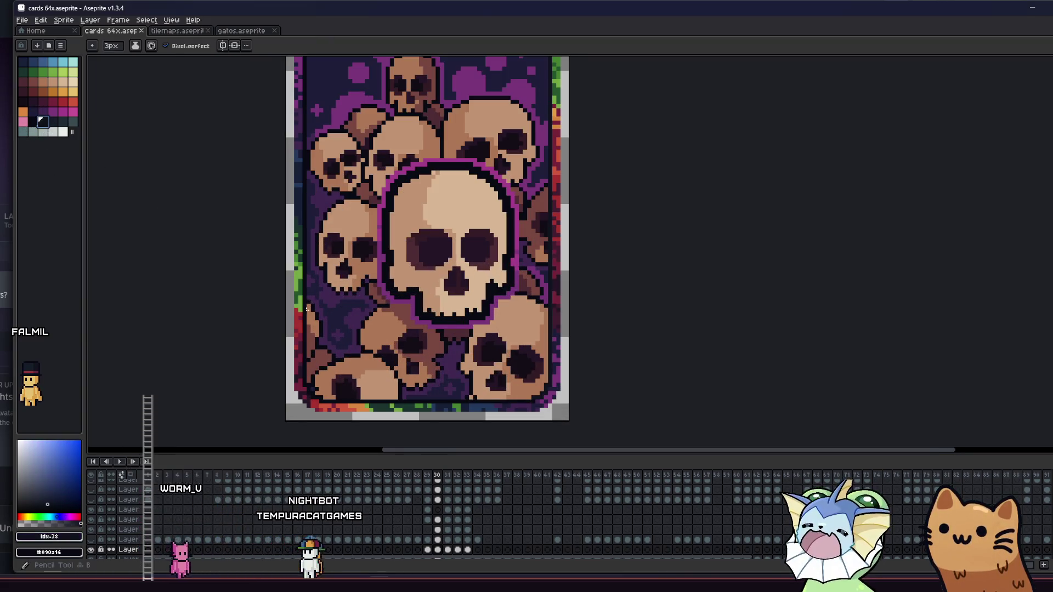
pyautogui.scroll(-1, 344, 311)
pyautogui.press('b')
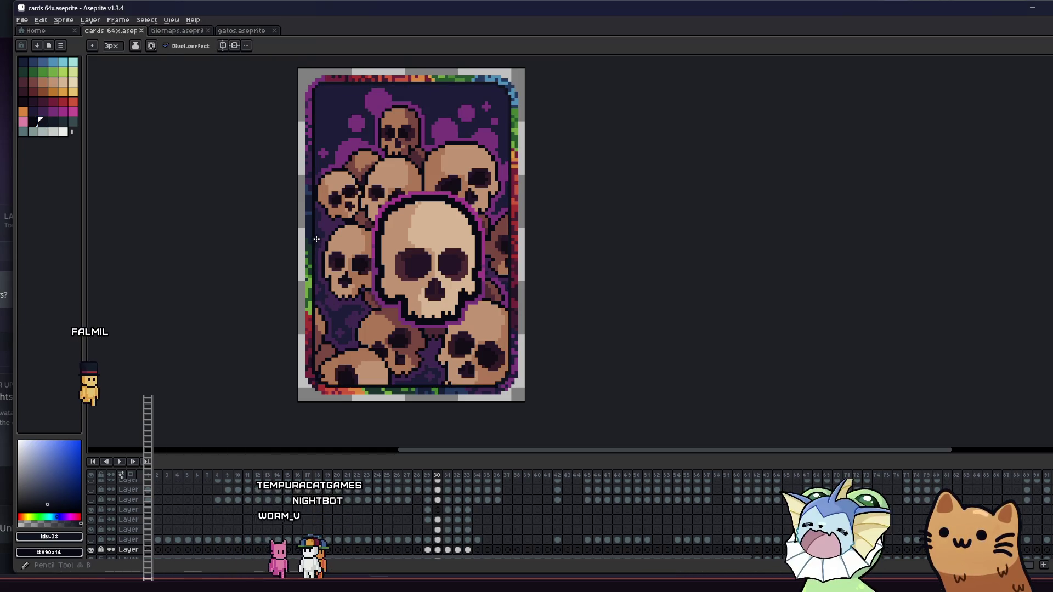
pyautogui.scroll(1, 317, 233)
pyautogui.press('l')
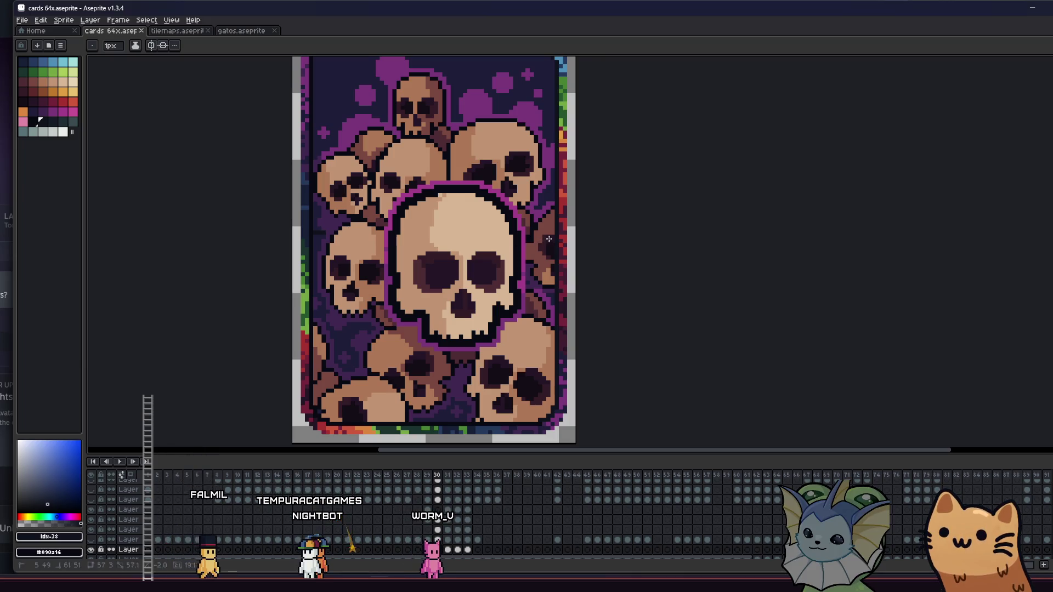
pyautogui.click(320, 239)
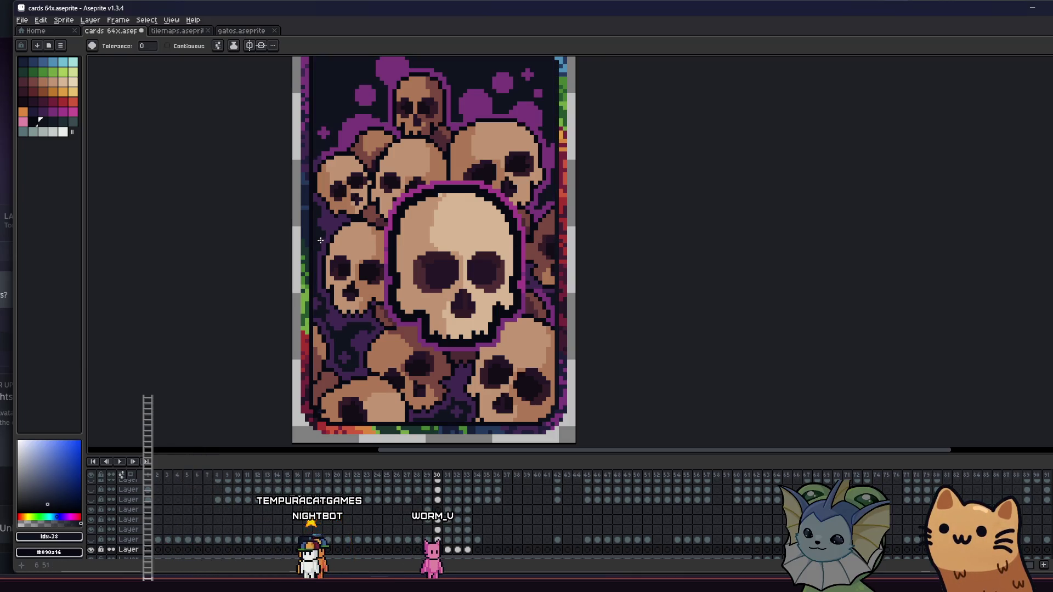
pyautogui.hotkey('ctrl', 'z')
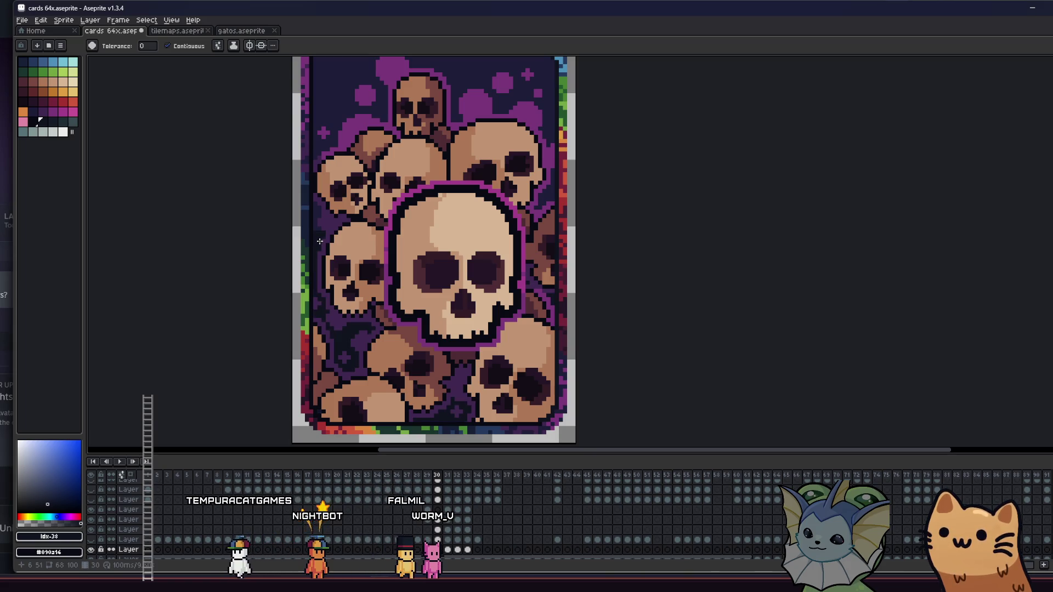
# Switch to the pencil with a 1-pixel brush.
pyautogui.scroll(-2, 320, 241)
pyautogui.scroll(2, 317, 240)
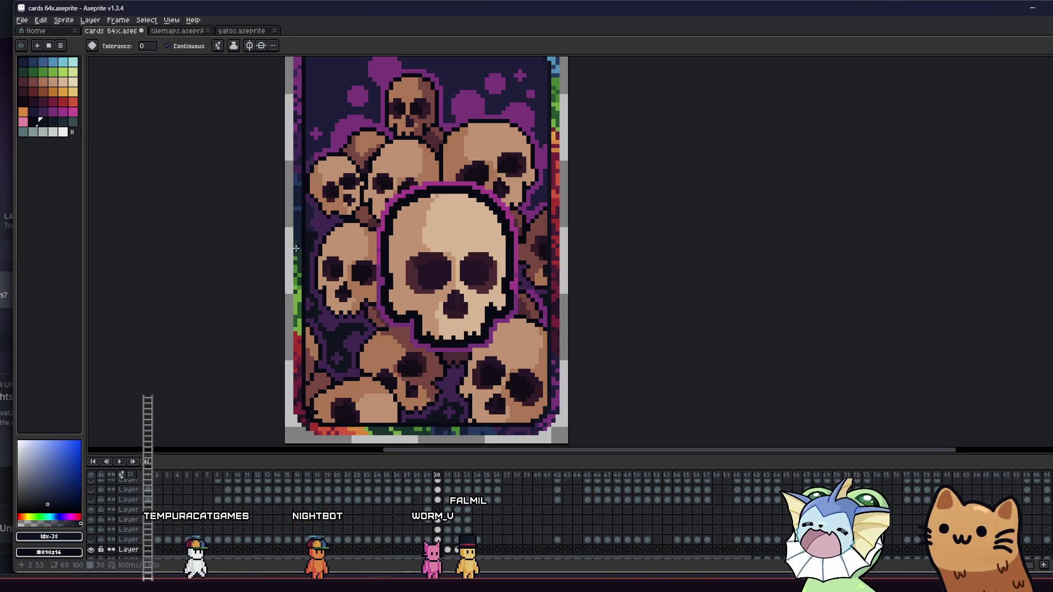
pyautogui.scroll(1, 295, 248)
pyautogui.press('b')
pyautogui.press('-')
pyautogui.press('-')
pyautogui.press('-')
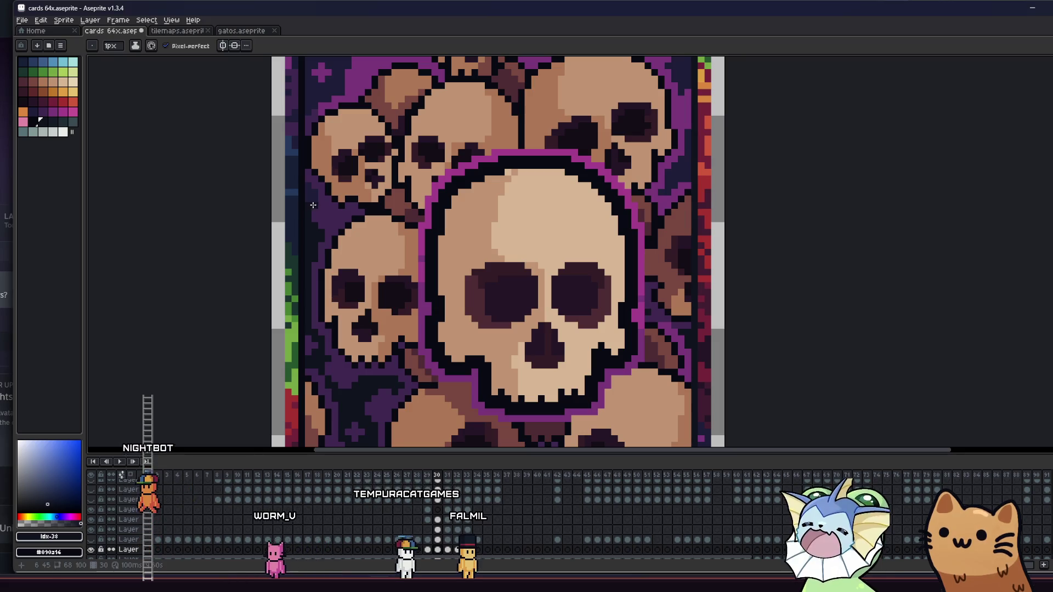
# Pick a slightly different dark colour and draw a slanted line across the background.
pyautogui.scroll(1, 307, 214)
pyautogui.scroll(-3, 248, 264)
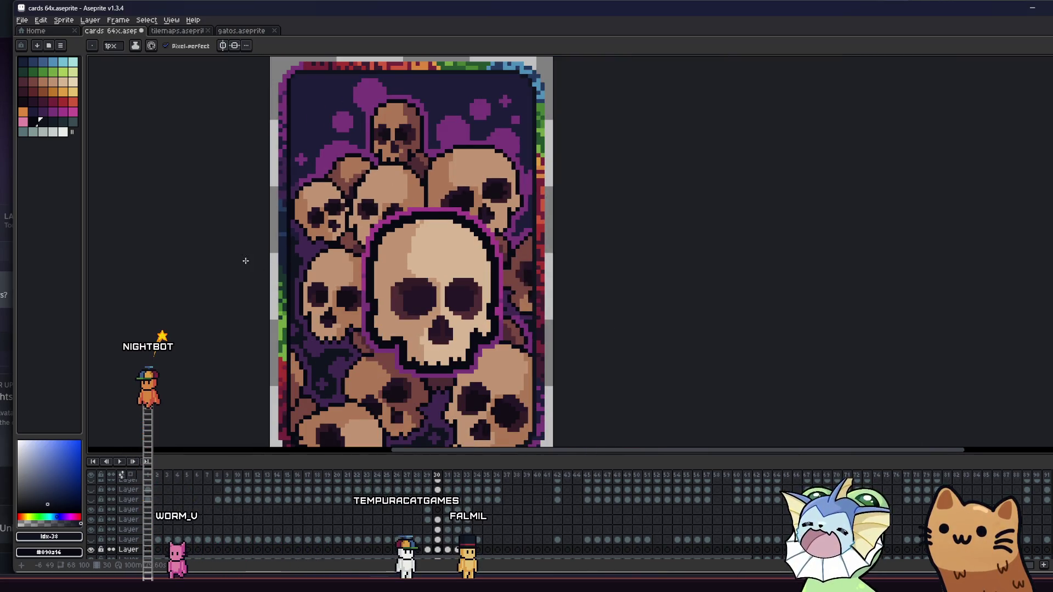
pyautogui.scroll(-2, 247, 251)
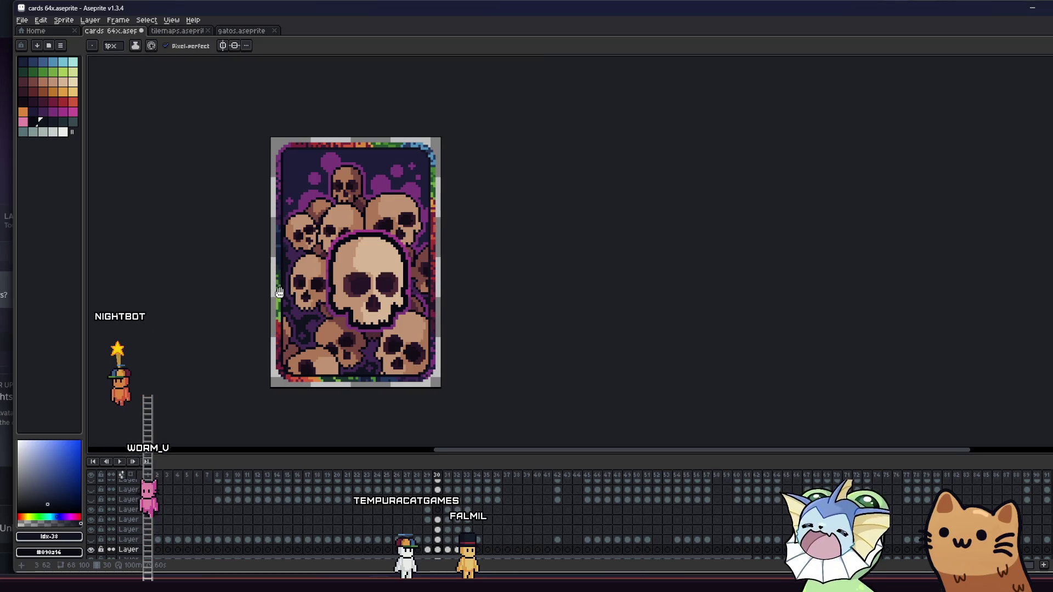
pyautogui.scroll(1, 265, 287)
pyautogui.scroll(-3, 273, 308)
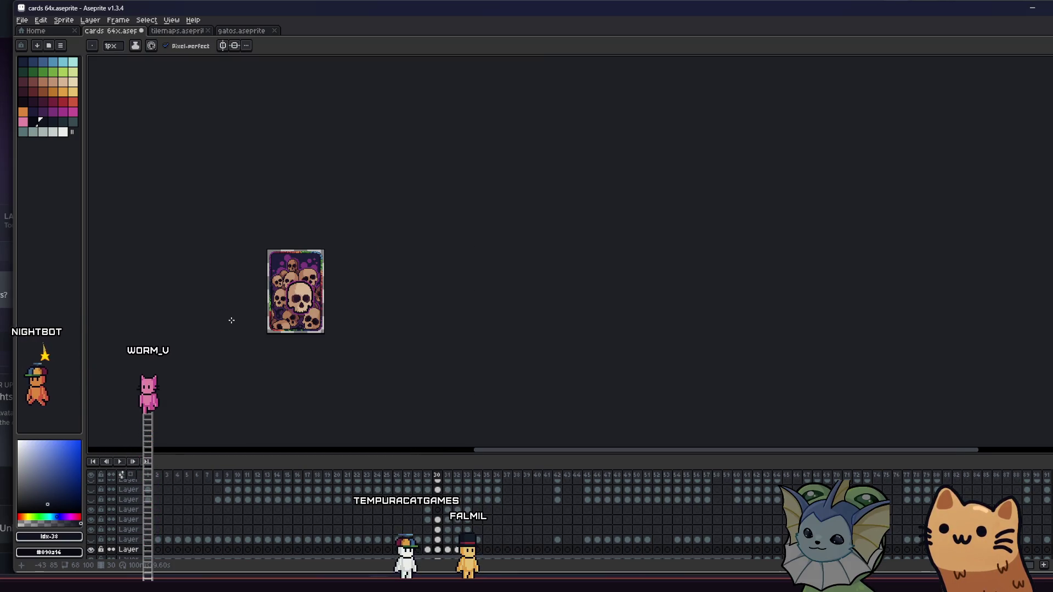
pyautogui.scroll(-2, 264, 296)
pyautogui.scroll(5, 274, 296)
pyautogui.hscroll(-1, 274, 274)
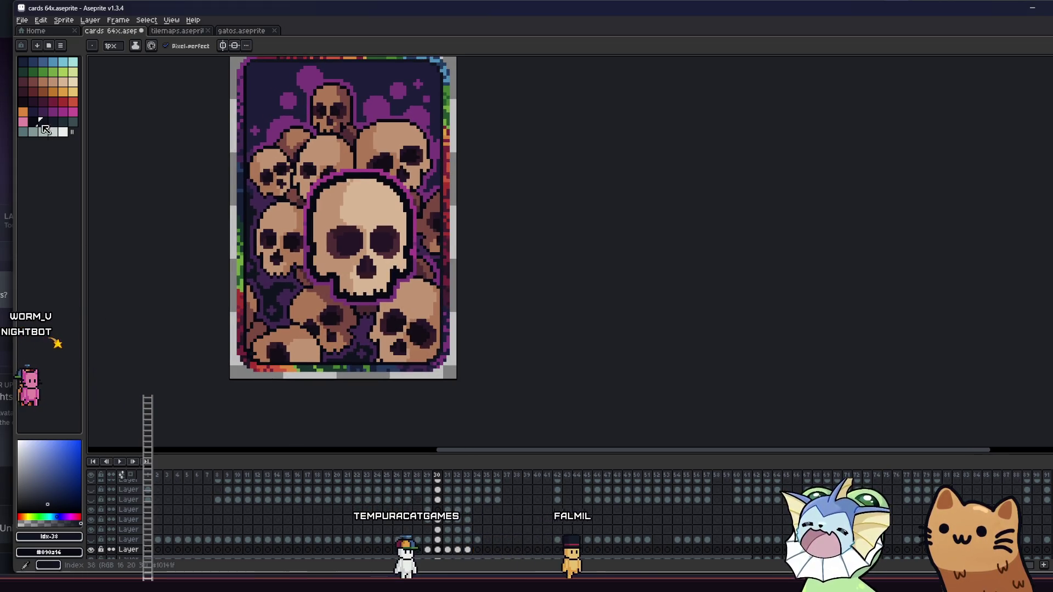
pyautogui.keyDown('alt'); pyautogui.click(245, 229); pyautogui.keyUp('alt')
pyautogui.press('l')
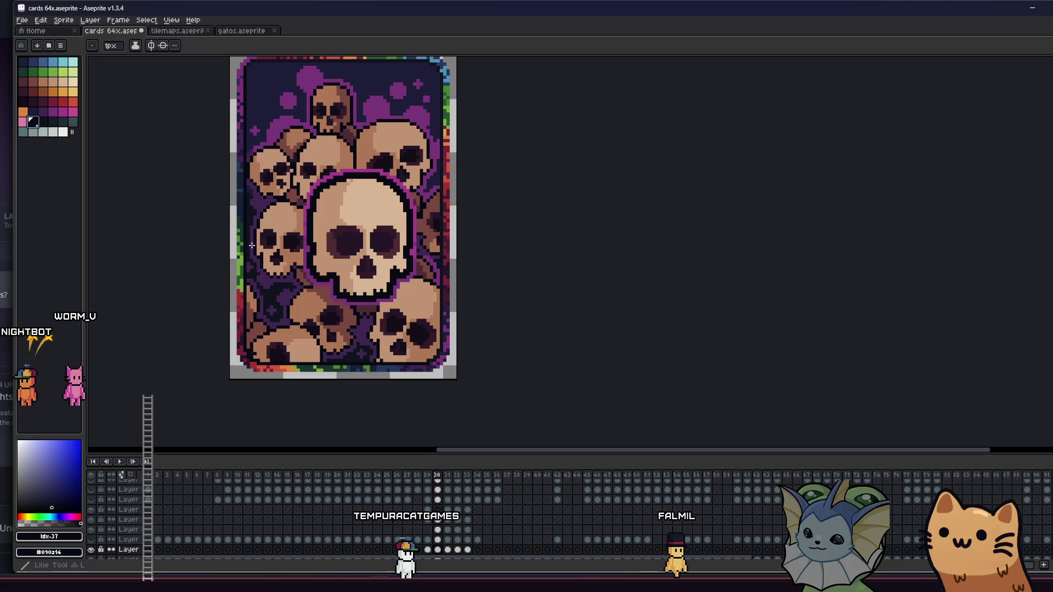
pyautogui.moveTo(246, 246); pyautogui.dragTo(428, 287)
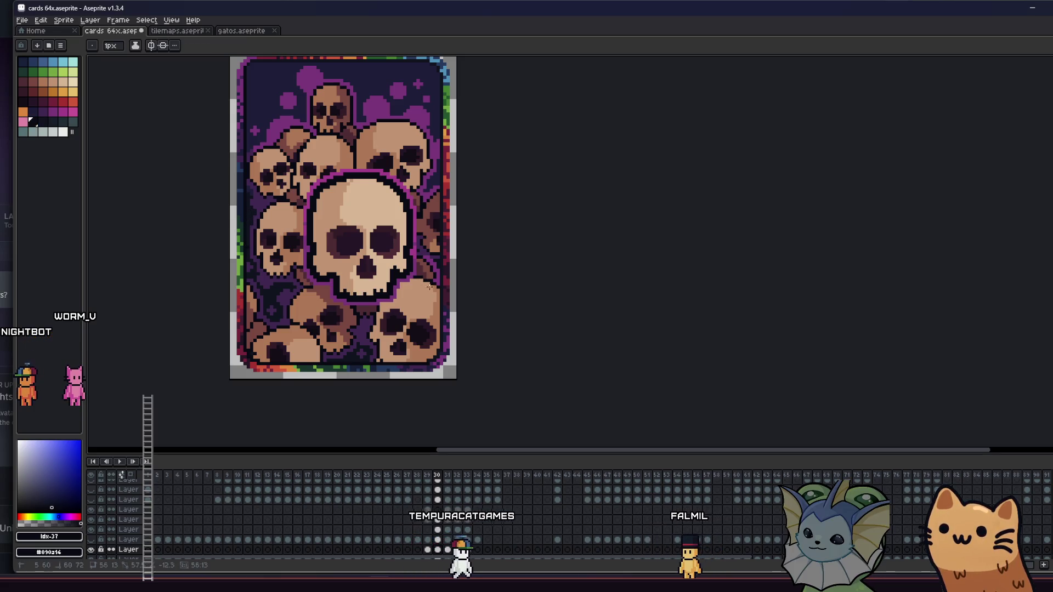
# Save the cards 64x file with only the skull pile showing.
pyautogui.press('g')
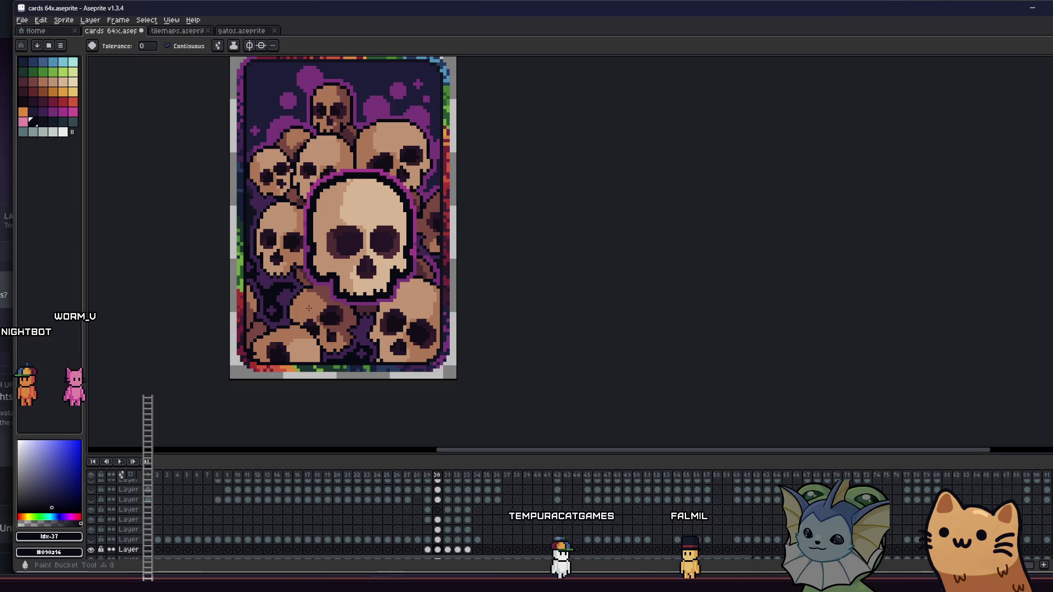
pyautogui.hotkey('ctrl', 's')
pyautogui.scroll(-5, 308, 308)
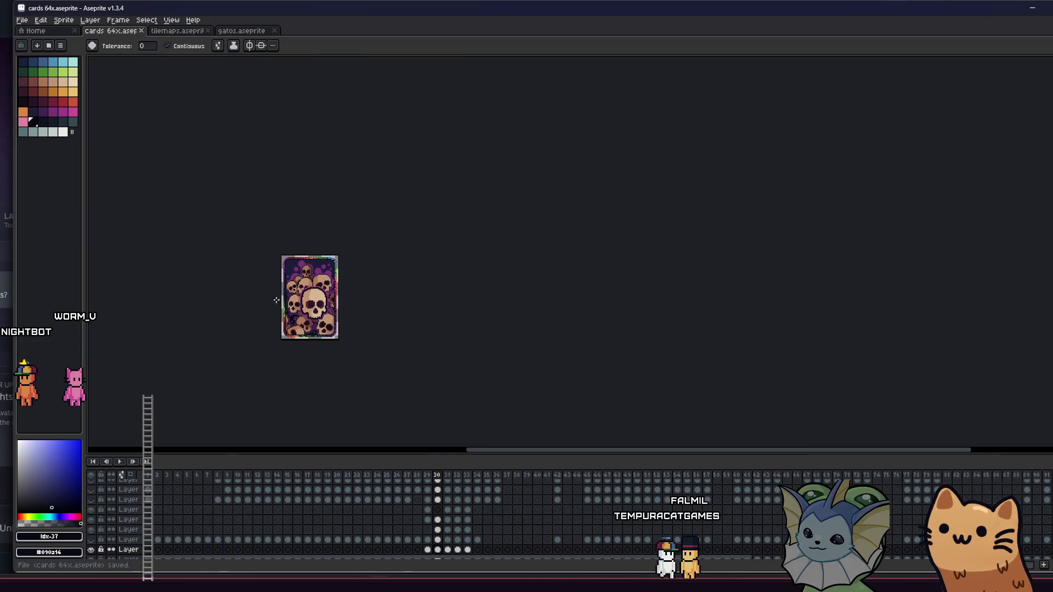
pyautogui.scroll(4, 275, 300)
# Sample the darkest navy from the card and fill a background area with it.
pyautogui.press('i')
pyautogui.click(272, 328)
pyautogui.press('b')
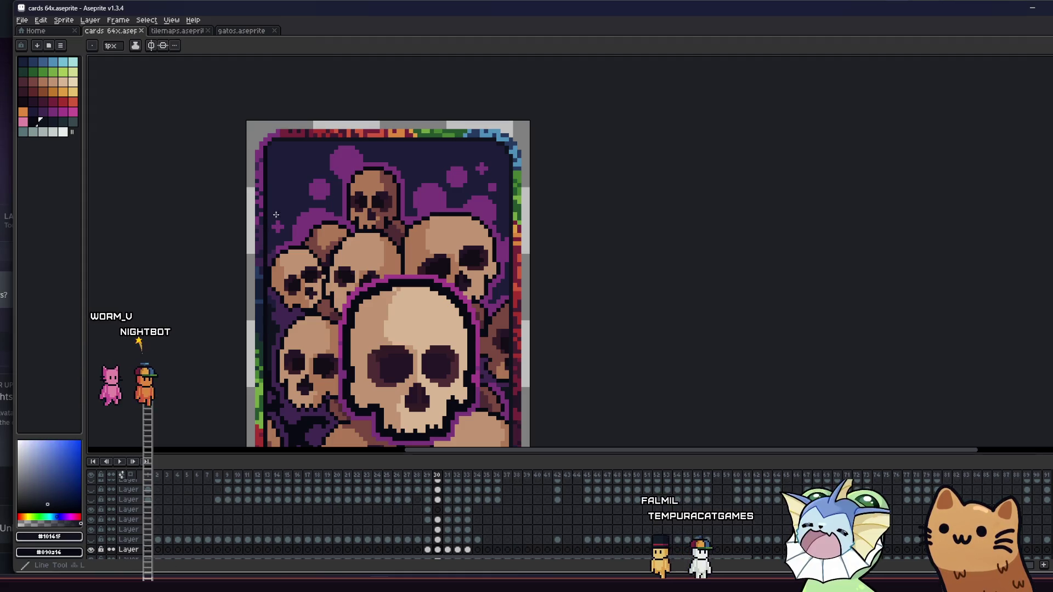
pyautogui.press('g')
pyautogui.click(341, 241)
# Draw a straight dark line across the background, undoing a stray pencil stroke.
pyautogui.press('b')
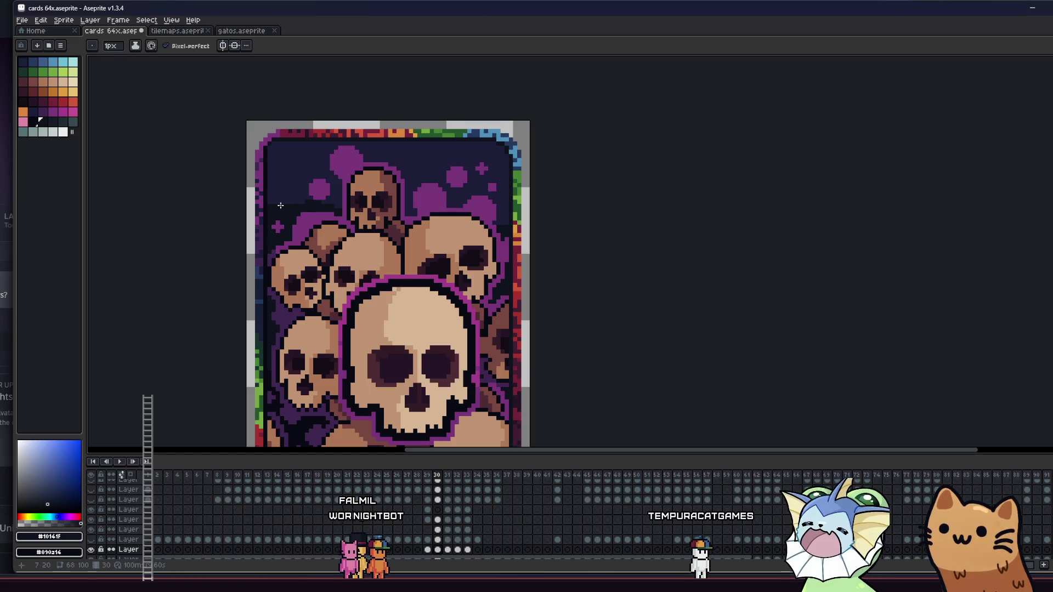
pyautogui.moveTo(275, 205); pyautogui.dragTo(261, 235)
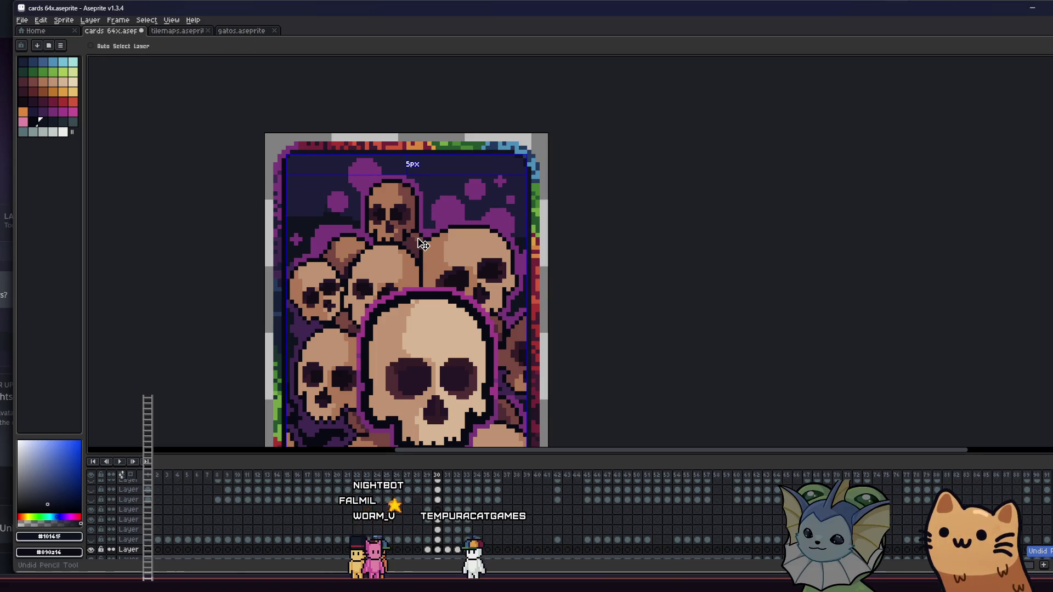
pyautogui.hotkey('ctrl', 'z')
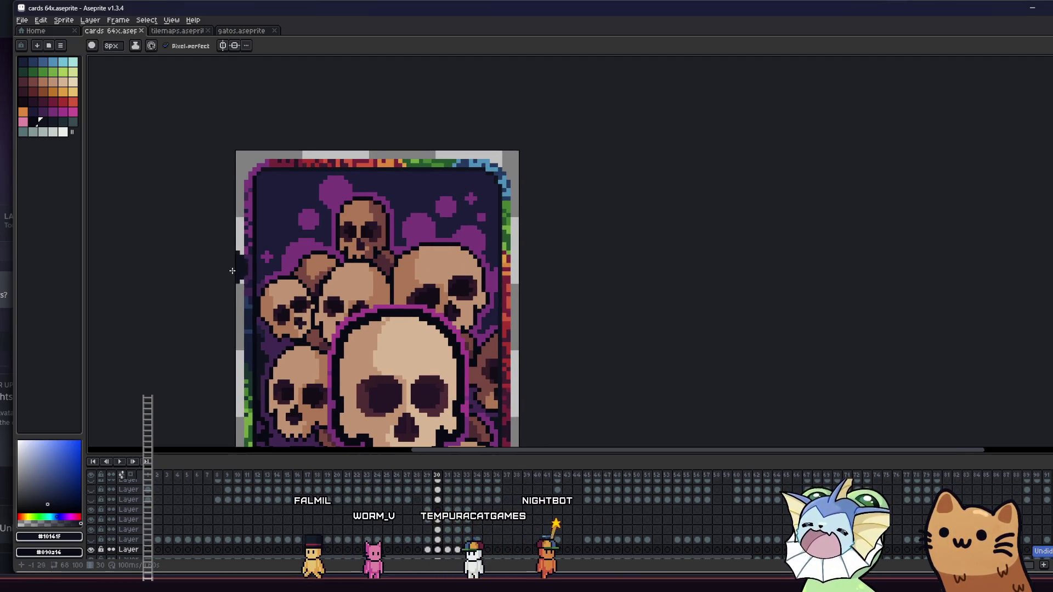
pyautogui.moveTo(263, 239)
pyautogui.mouseDown()
pyautogui.moveTo(335, 234)
pyautogui.moveTo(450, 272)
pyautogui.mouseUp()
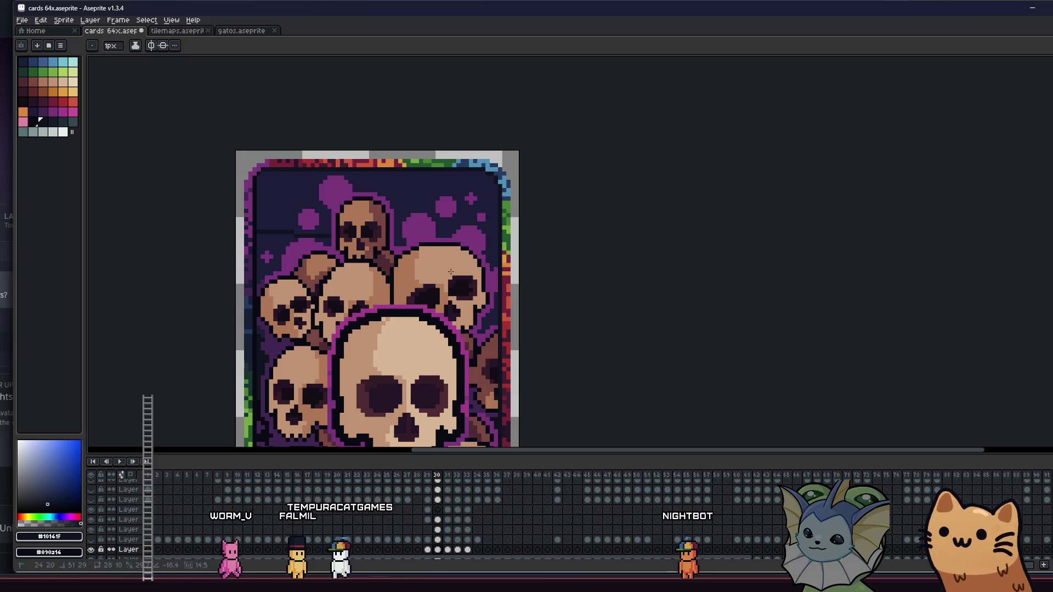
# Refill the background regions in darker navy and lighter navy-purple shades.
pyautogui.press('g')
pyautogui.click(494, 252)
pyautogui.click(492, 266)
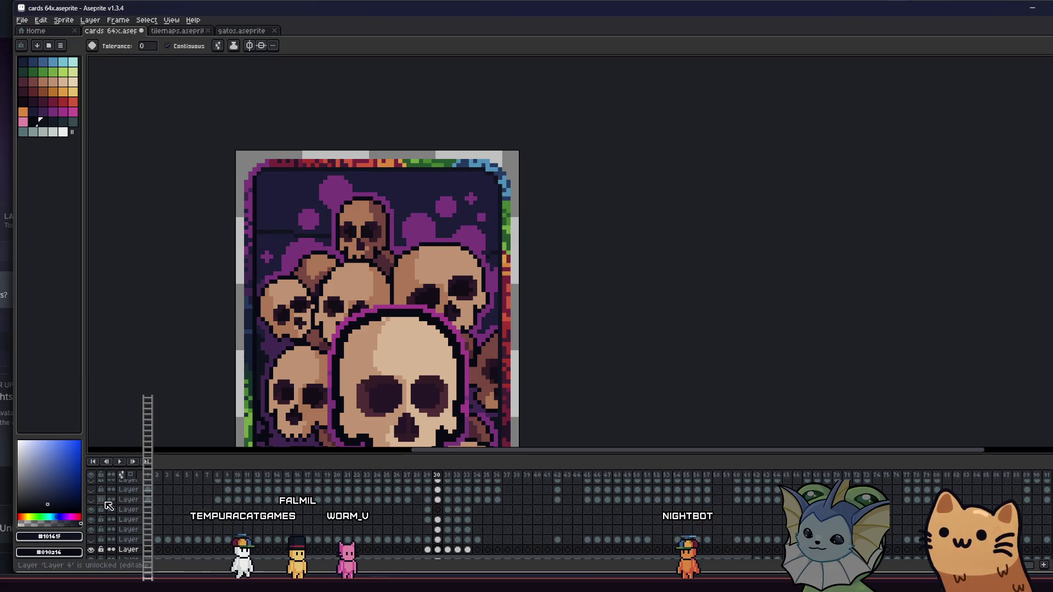
# Hide the layer of many skulls, keeping the large front skull visible.
pyautogui.click(91, 528)
pyautogui.click(91, 520)
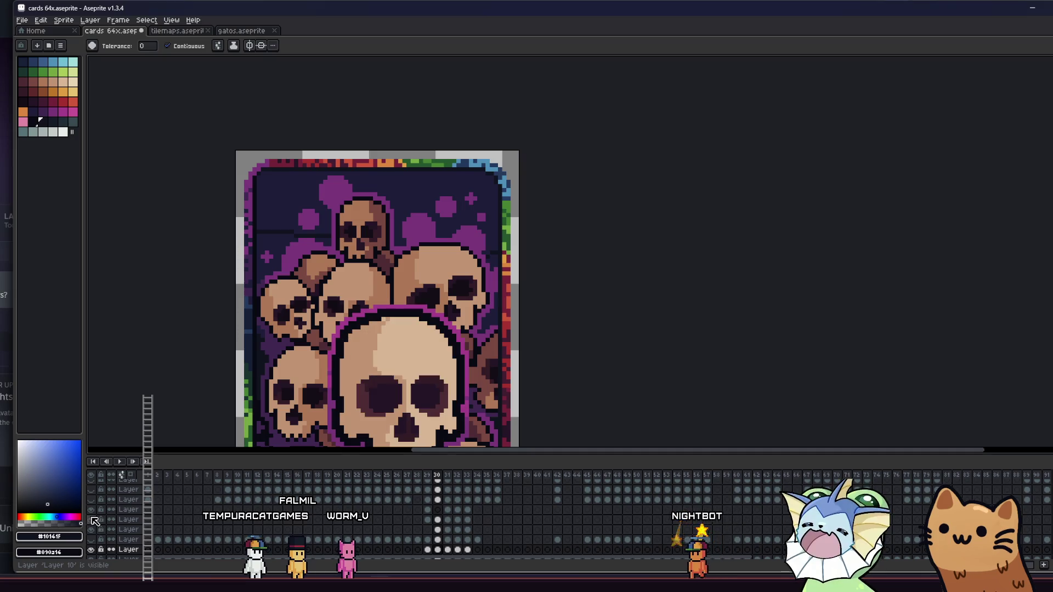
pyautogui.click(92, 530)
# Fill the area below the line darker at 1px settings, then show the skull pile again.
pyautogui.press('b')
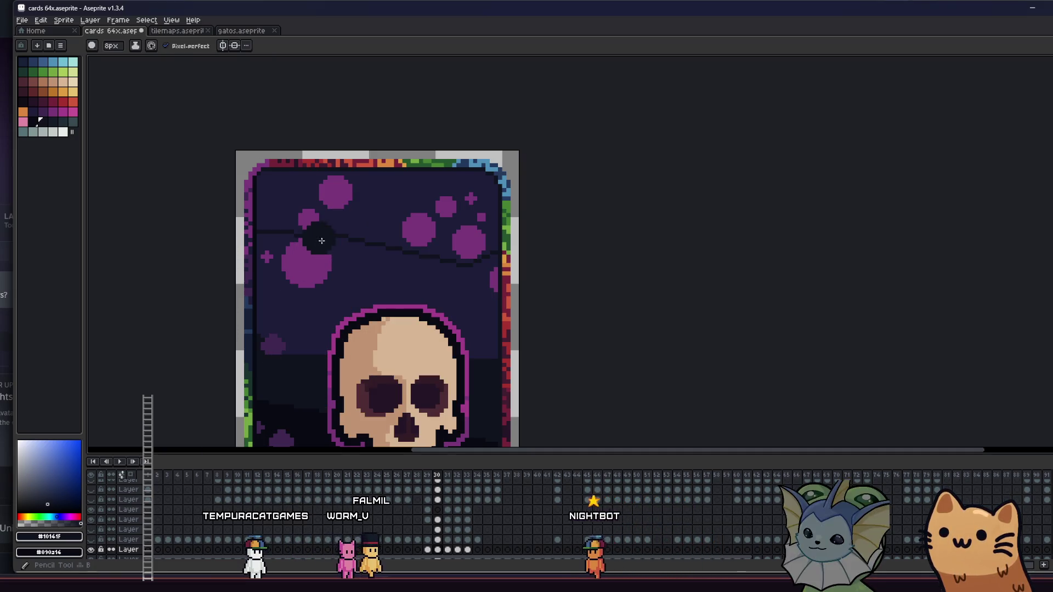
pyautogui.scroll(-2, 332, 241)
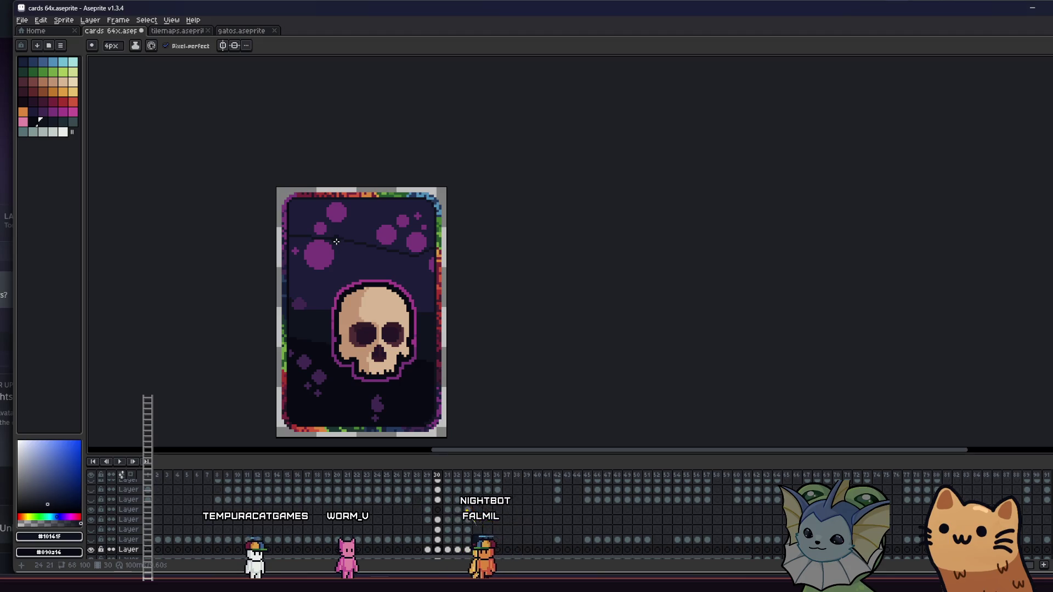
pyautogui.scroll(1, 335, 243)
pyautogui.press('-')
pyautogui.press('-')
pyautogui.press('-')
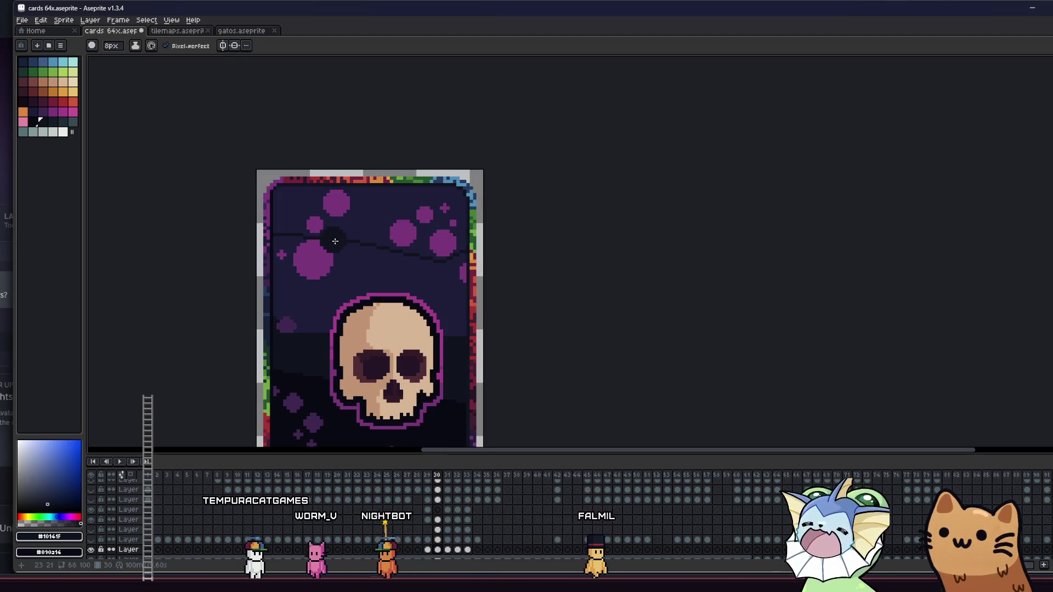
pyautogui.press('g')
pyautogui.click(343, 255)
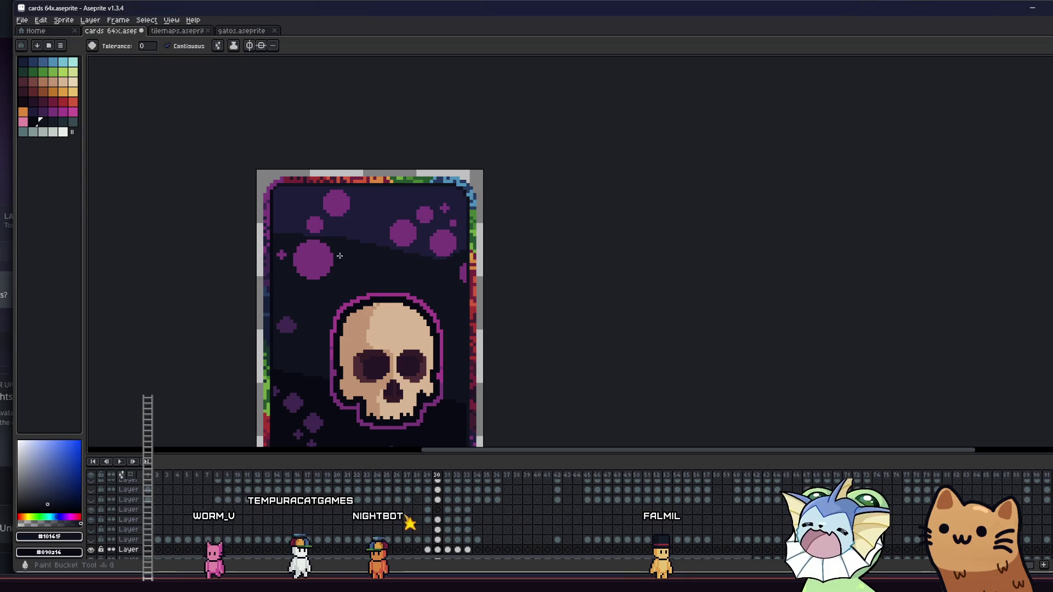
pyautogui.click(95, 529)
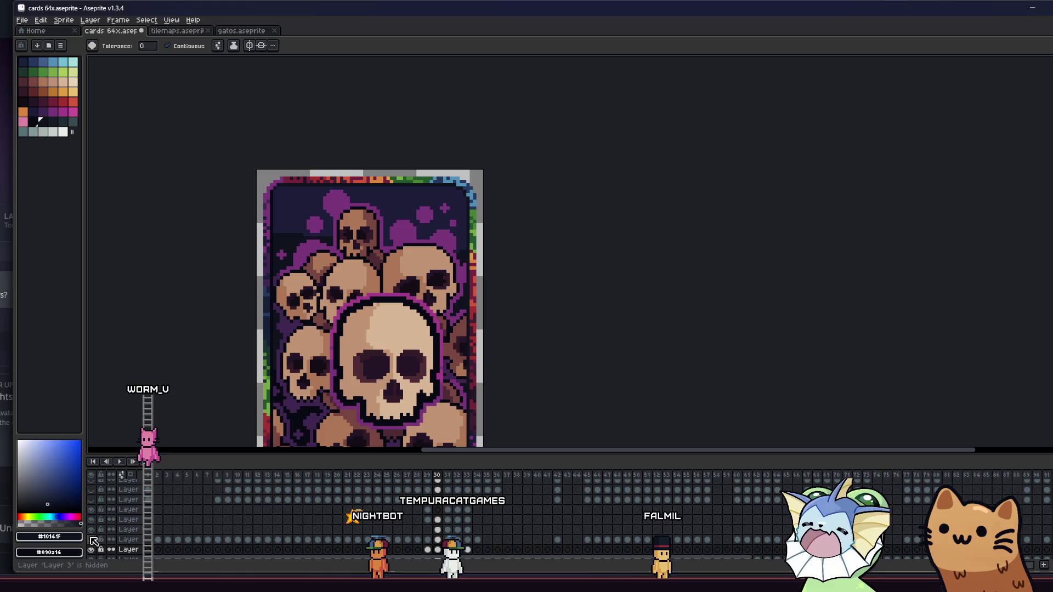
# Select the central skull's layer with the Move tool and nudge the skull up slightly.
pyautogui.scroll(-2, 251, 252)
pyautogui.press('v')
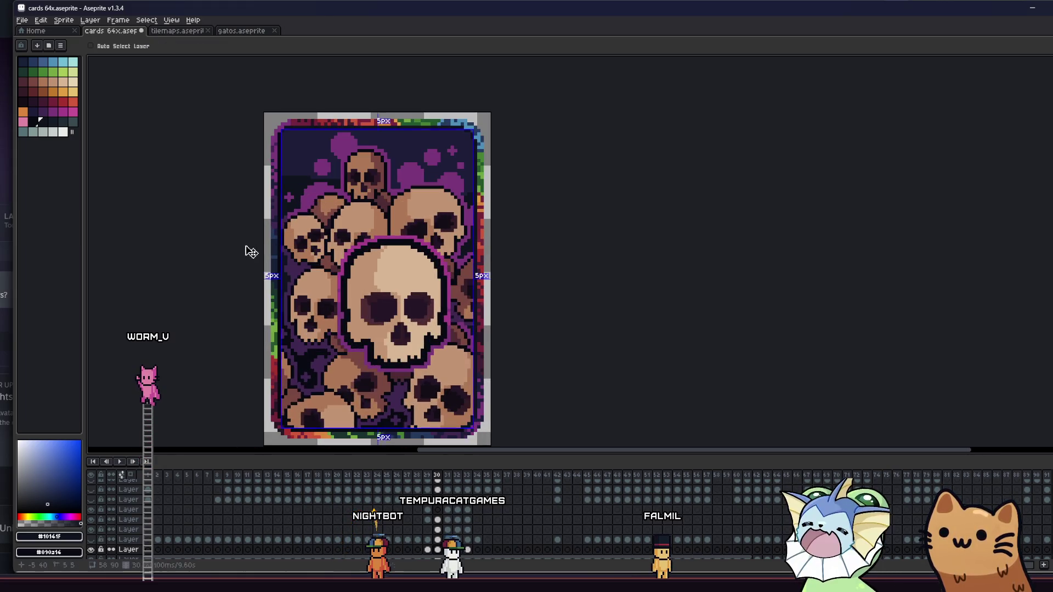
pyautogui.scroll(-4, 232, 347)
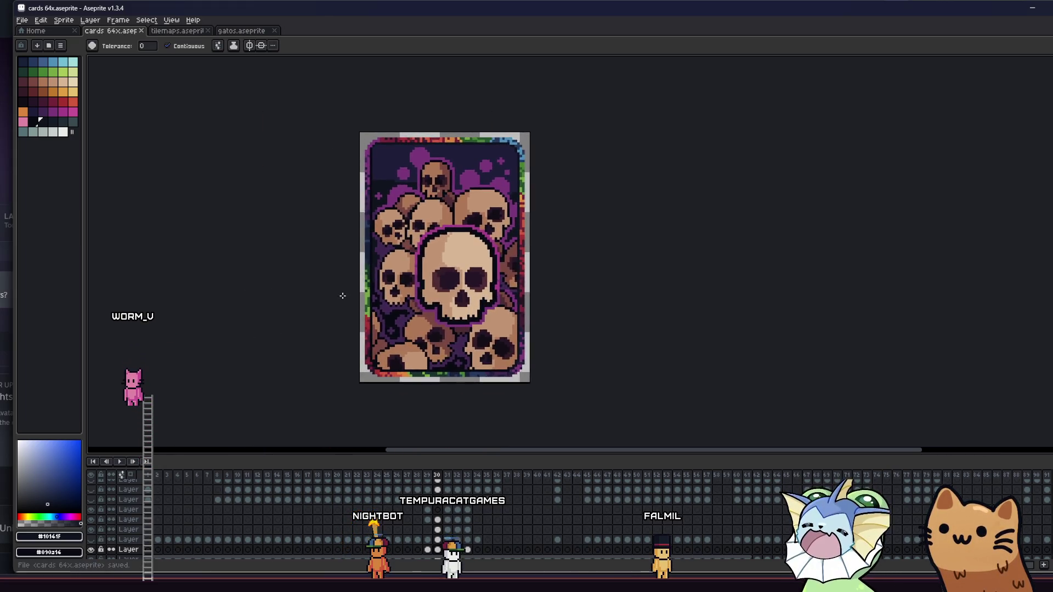
pyautogui.scroll(5, 355, 304)
pyautogui.click(91, 531)
pyautogui.click(91, 531)
pyautogui.click(92, 521)
pyautogui.click(93, 521)
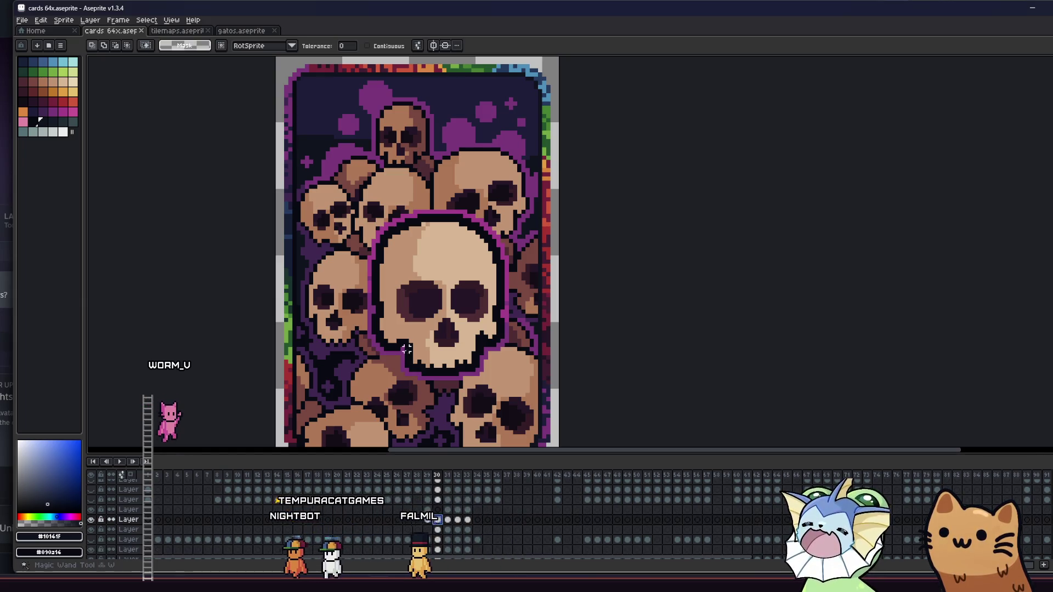
pyautogui.keyDown('ctrl'); pyautogui.click(377, 344); pyautogui.keyUp('ctrl')
pyautogui.moveTo(373, 261); pyautogui.dragTo(373, 257)
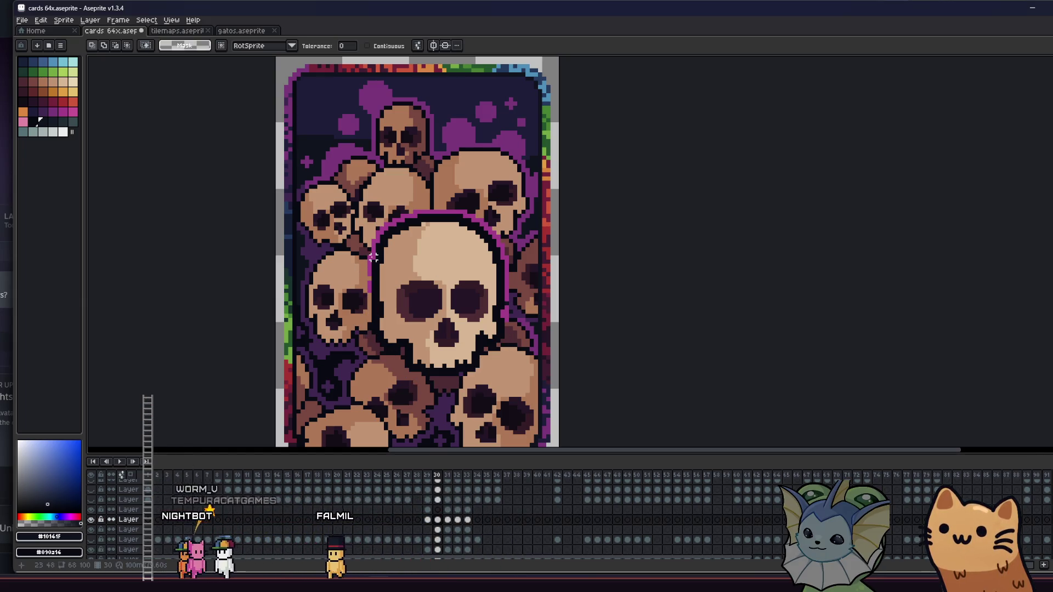
# Pan and zoom around the card to check the raised skull, then switch to the eyedropper.
pyautogui.scroll(2, 370, 257)
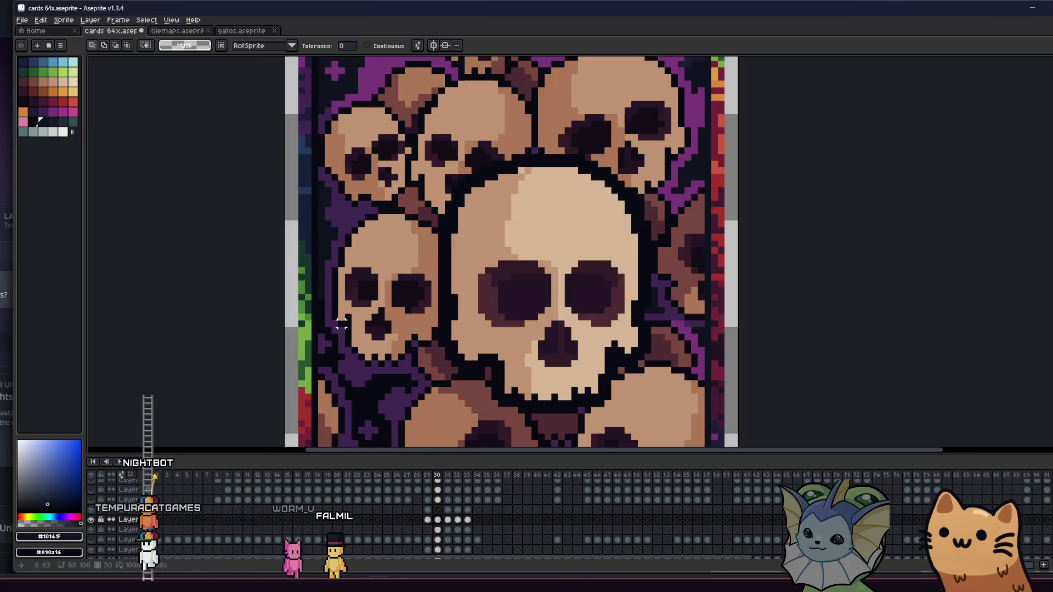
pyautogui.scroll(-8, 357, 321)
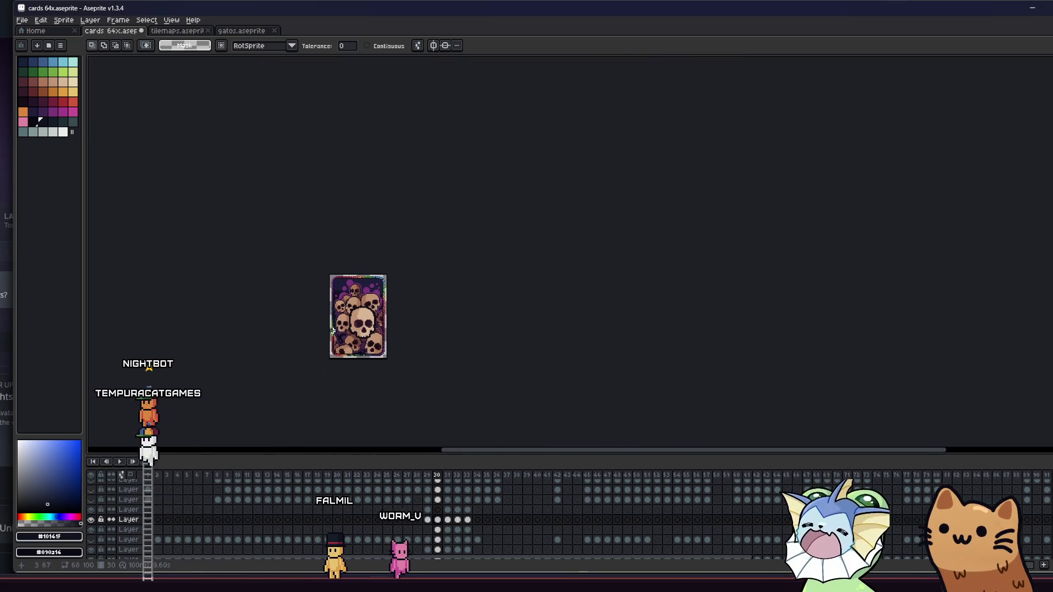
pyautogui.scroll(3, 320, 329)
pyautogui.scroll(1, 310, 315)
pyautogui.moveTo(315, 305)
pyautogui.mouseDown()
pyautogui.moveTo(265, 331)
pyautogui.moveTo(271, 318)
pyautogui.moveTo(255, 313)
pyautogui.mouseUp()
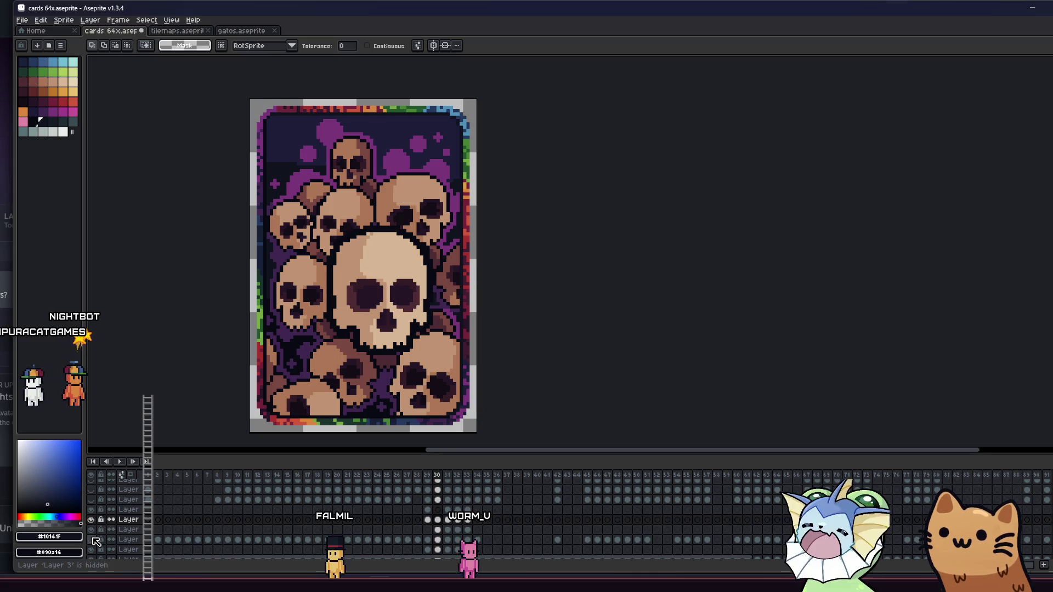
pyautogui.scroll(-3, 352, 343)
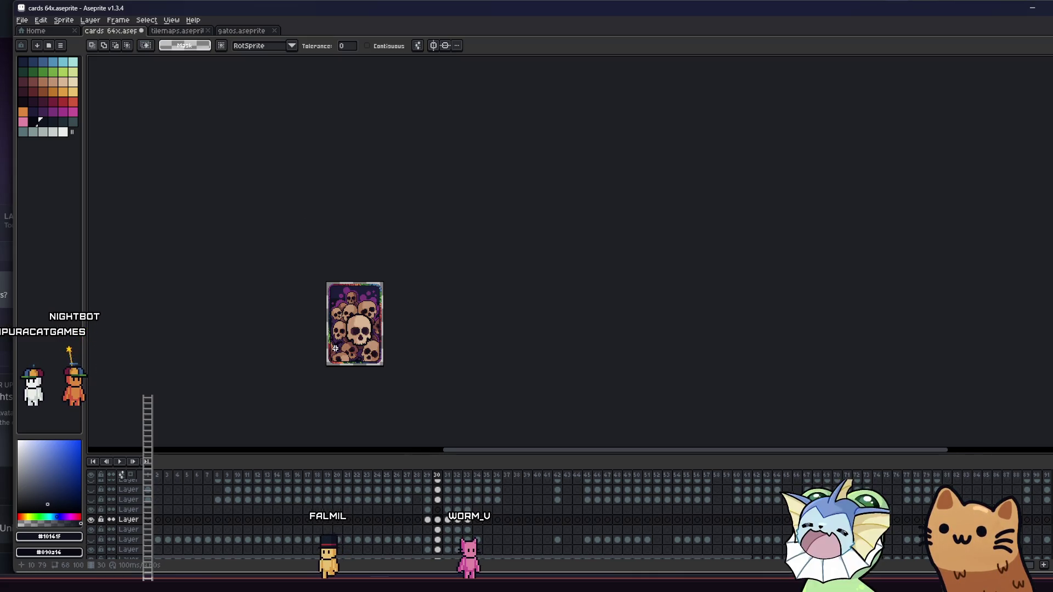
pyautogui.moveTo(277, 348)
pyautogui.mouseDown()
pyautogui.moveTo(236, 351)
pyautogui.moveTo(239, 329)
pyautogui.moveTo(286, 326)
pyautogui.mouseUp()
pyautogui.scroll(3, 246, 327)
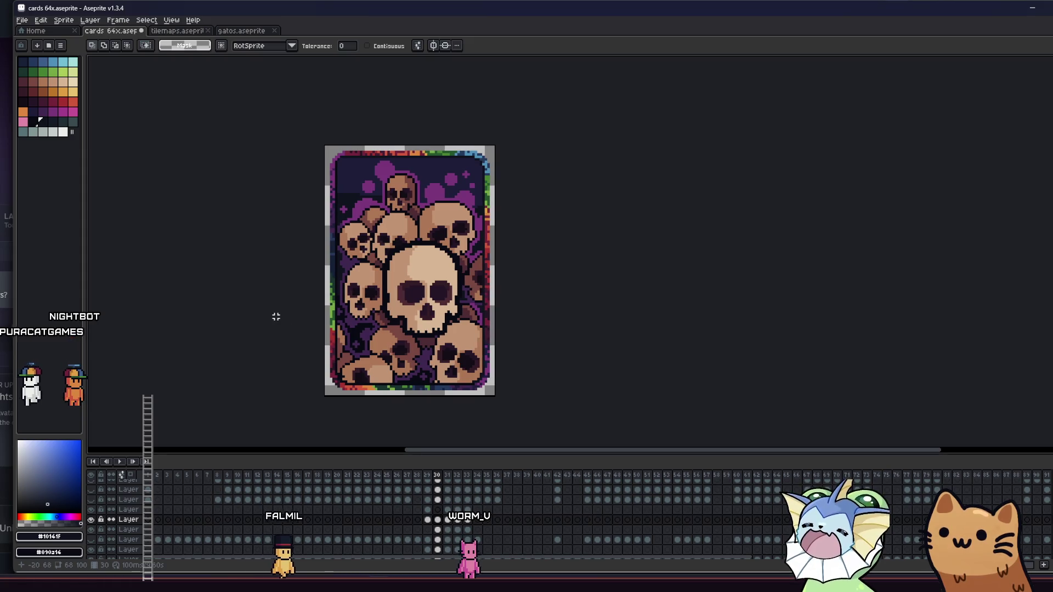
pyautogui.hscroll(2, 408, 302)
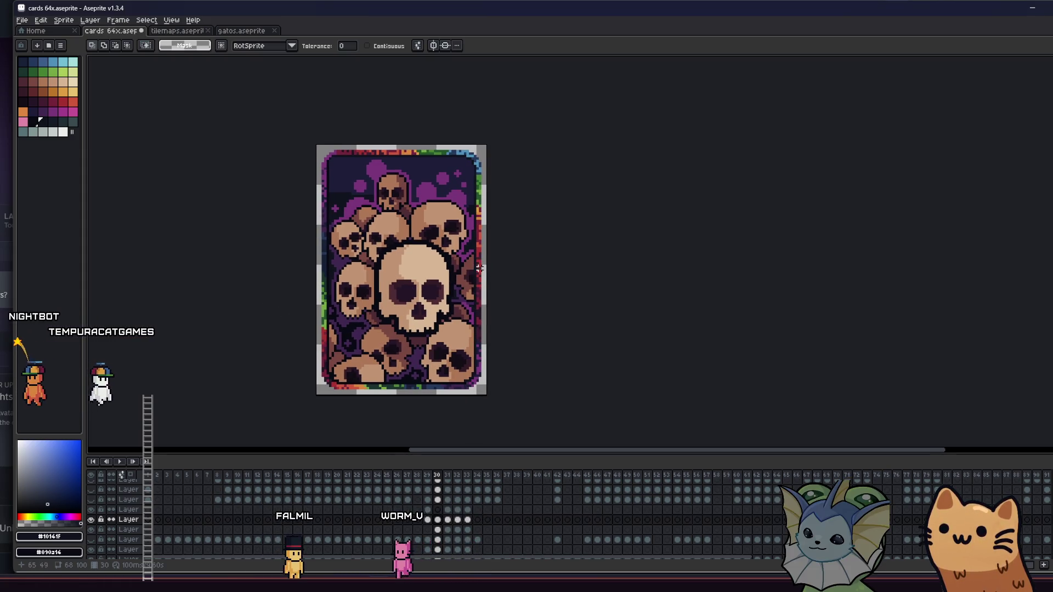
pyautogui.scroll(-1, 475, 242)
pyautogui.scroll(2, 472, 246)
pyautogui.press('i')
pyautogui.scroll(1, 468, 250)
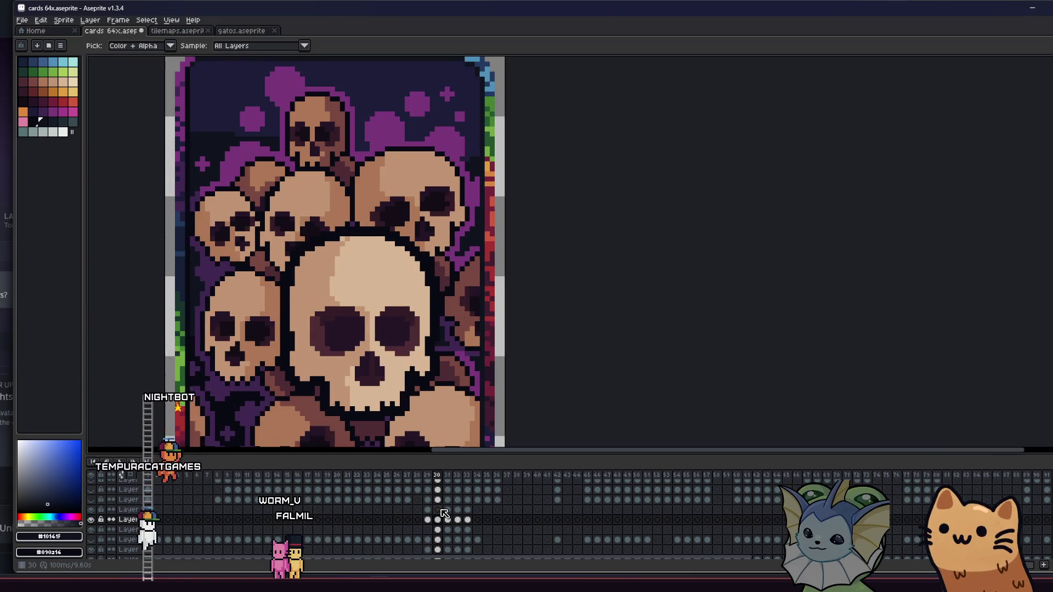
pyautogui.hscroll(-2, 330, 307)
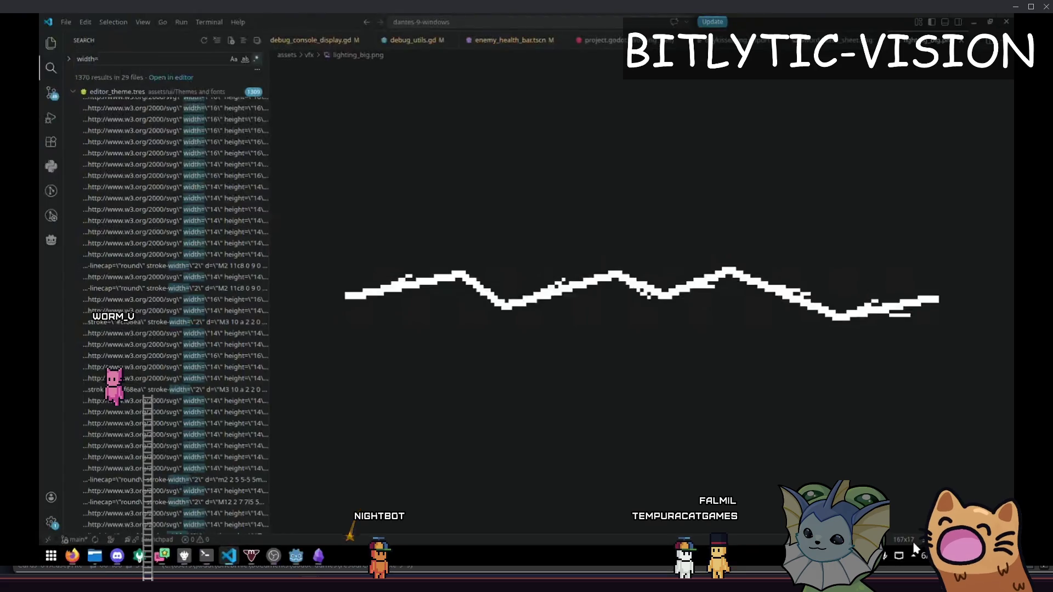
# In Godot, collapse the Output panel and review the width/height check on lines 18–19 of pixel_test.gd.
pyautogui.hotkey('alt', 'Tab')
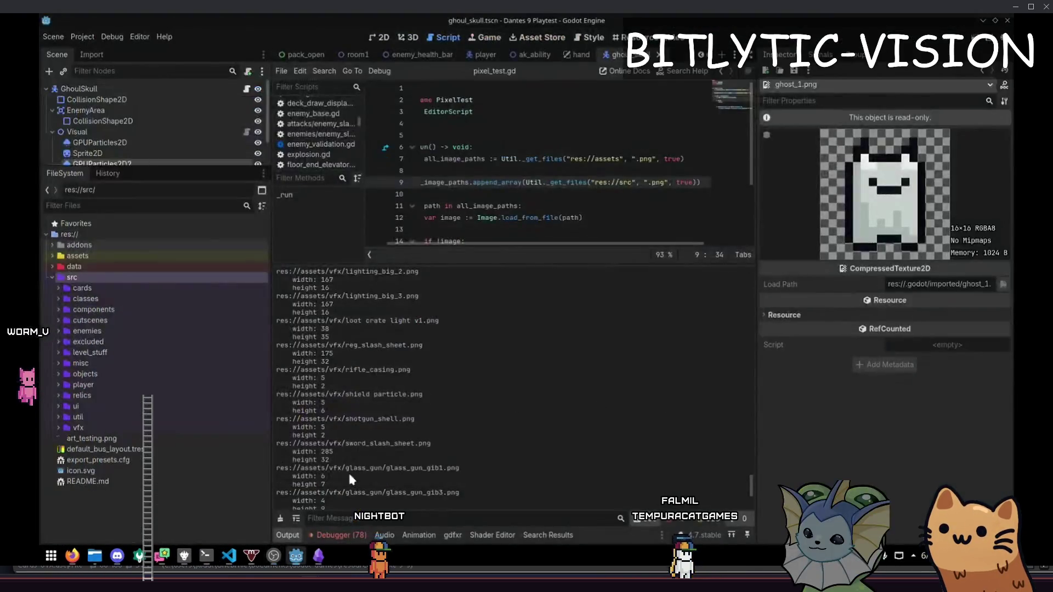
pyautogui.scroll(10, 523, 399)
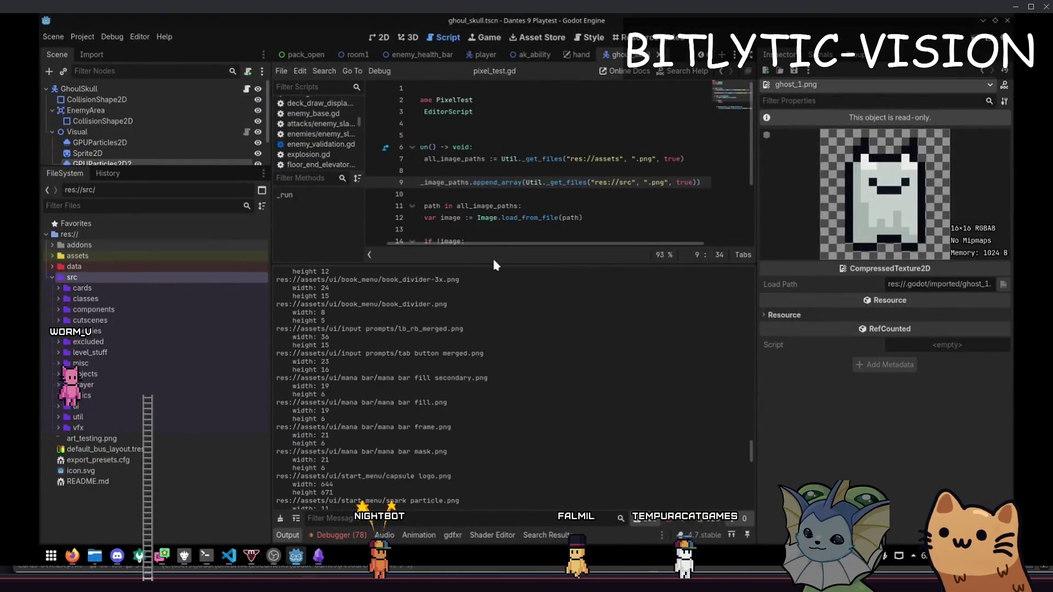
pyautogui.scroll(-3, 543, 178)
pyautogui.hscroll(-1, 619, 201)
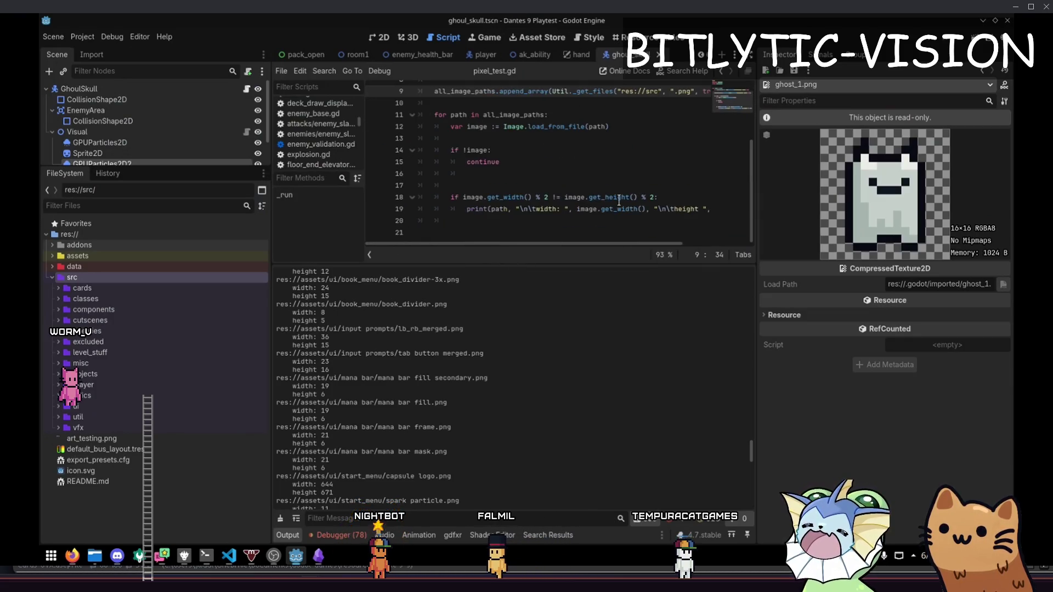
pyautogui.click(302, 536)
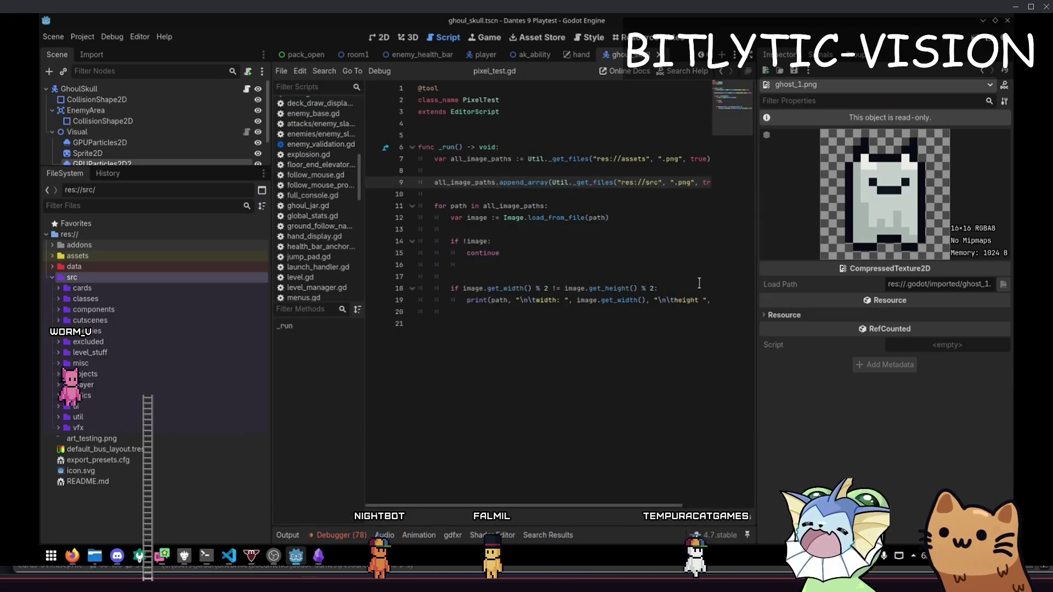
pyautogui.moveTo(447, 288); pyautogui.dragTo(702, 300)
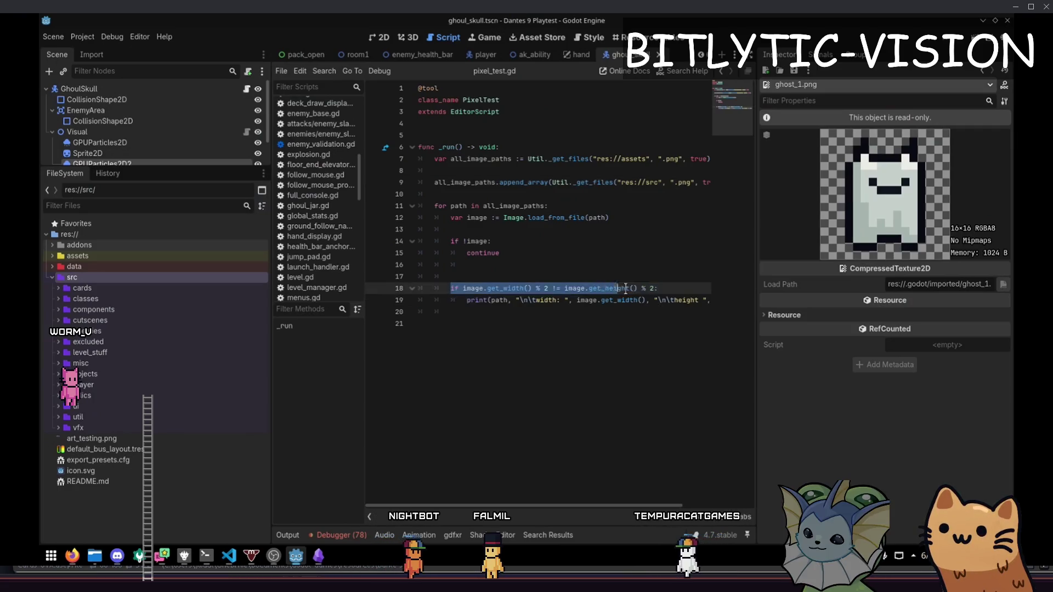
pyautogui.click(702, 300)
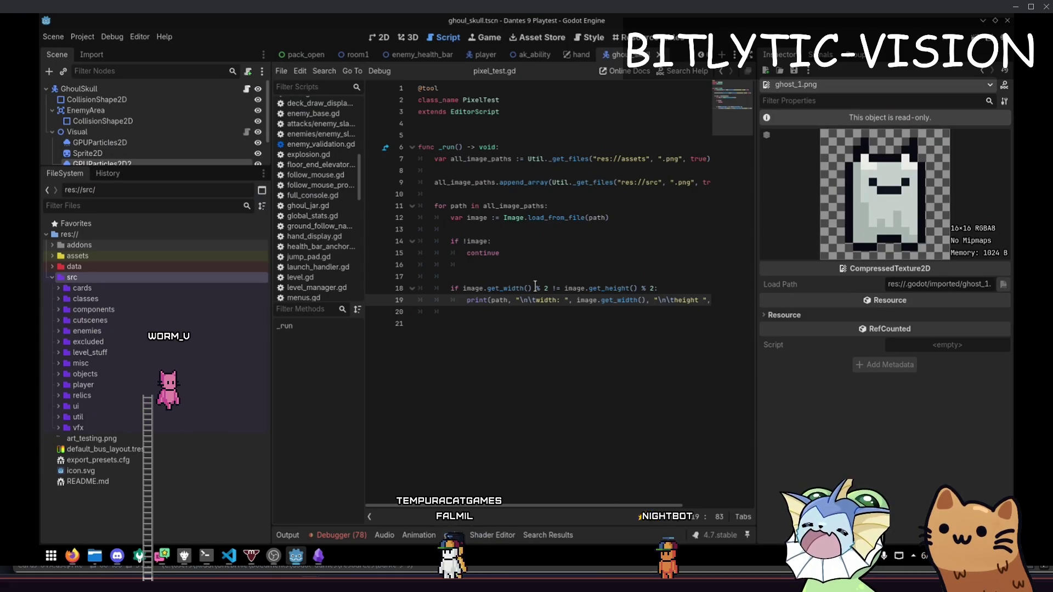
# Run the pixel_test.gd EditorScript with Ctrl+Shift+X.
pyautogui.hotkey('ctrl', 'shift', 'x')
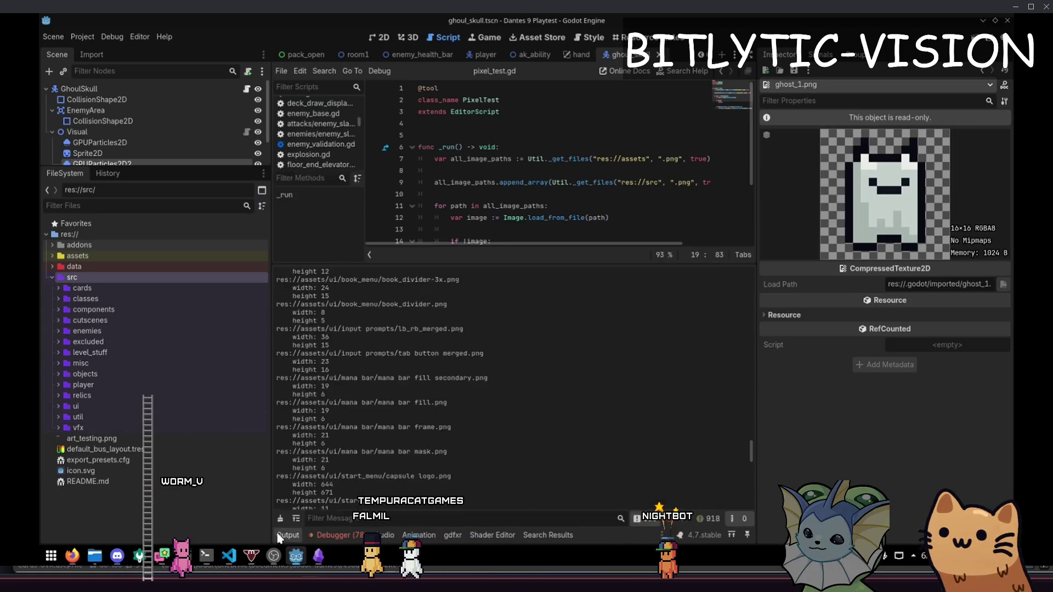
pyautogui.scroll(15, 612, 401)
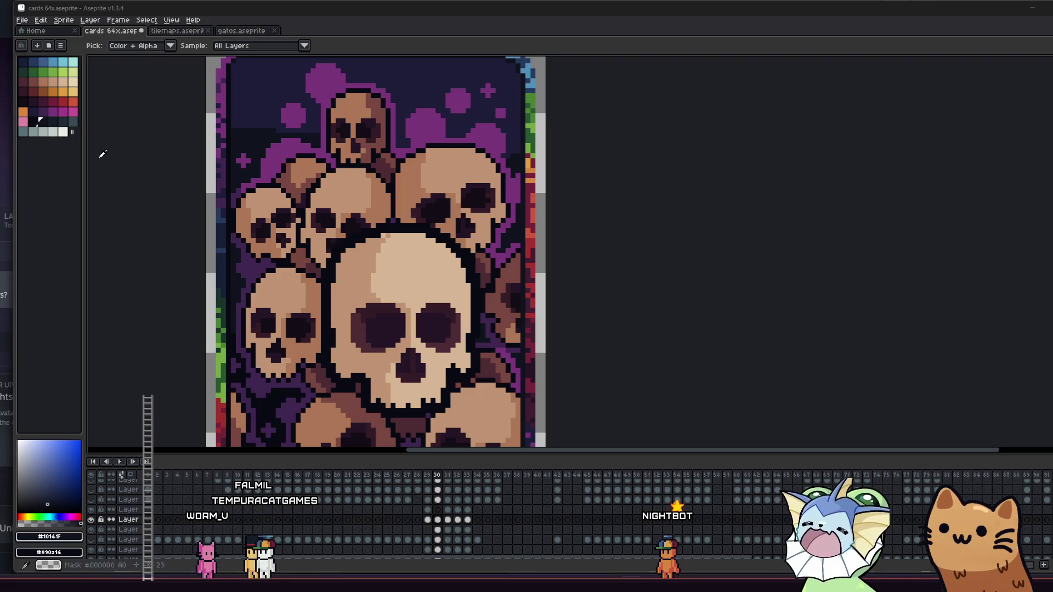
pyautogui.scroll(-3, 102, 154)
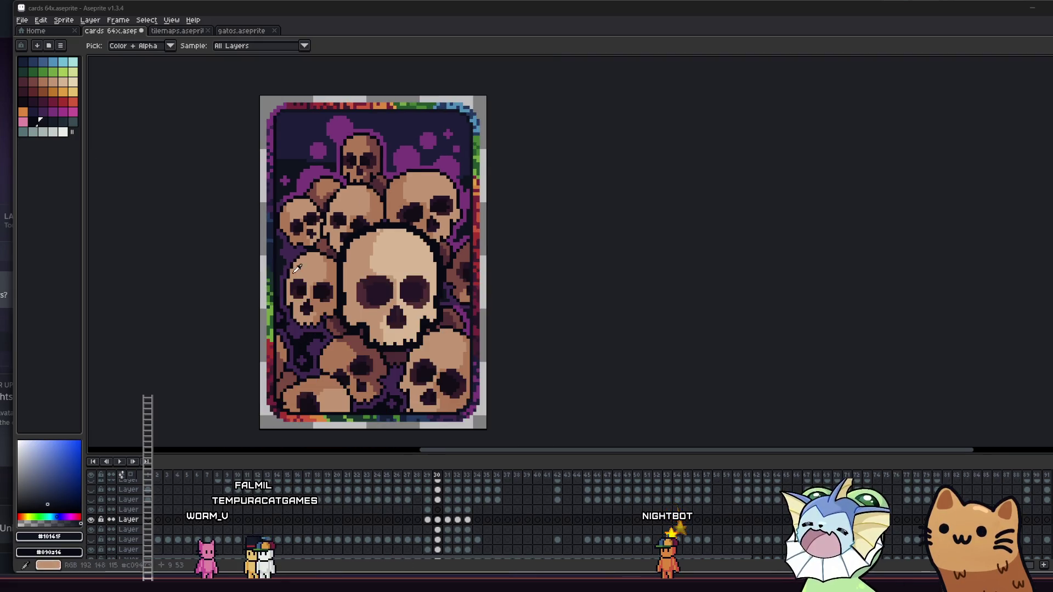
# Frame the skull card and pick its purple #7a367b as the pencil colour.
pyautogui.scroll(-1, 312, 323)
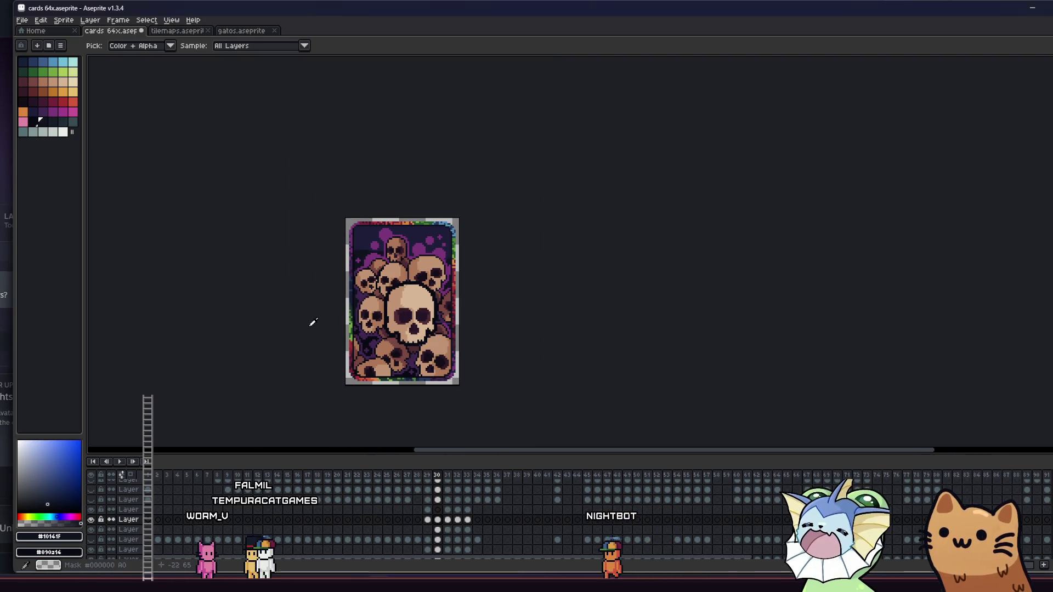
pyautogui.moveTo(313, 323)
pyautogui.mouseDown()
pyautogui.moveTo(287, 337)
pyautogui.moveTo(320, 331)
pyautogui.mouseUp()
pyautogui.scroll(1, 329, 327)
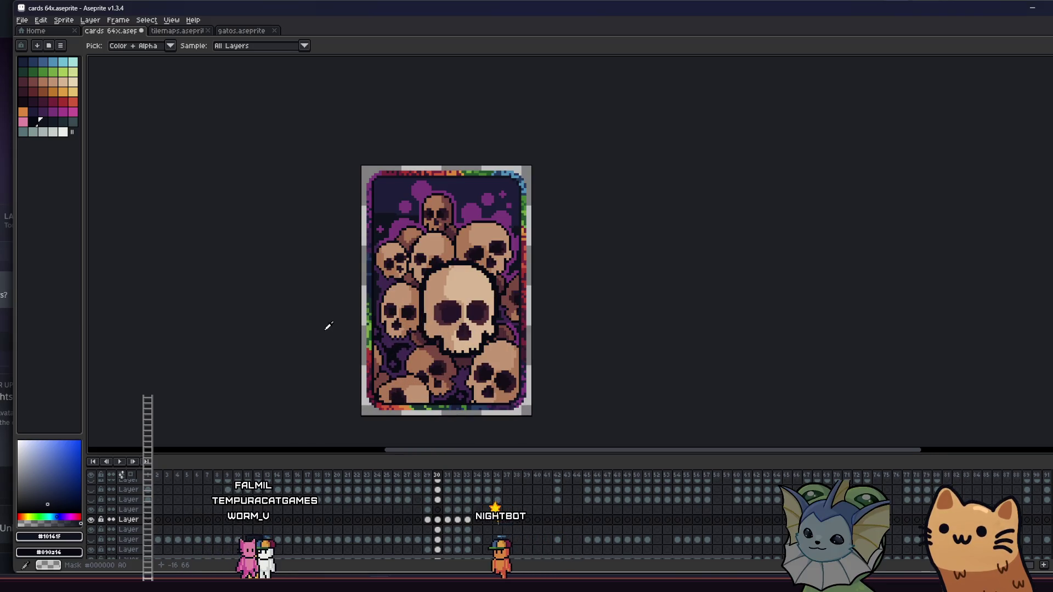
pyautogui.scroll(-3, 327, 303)
pyautogui.scroll(4, 344, 301)
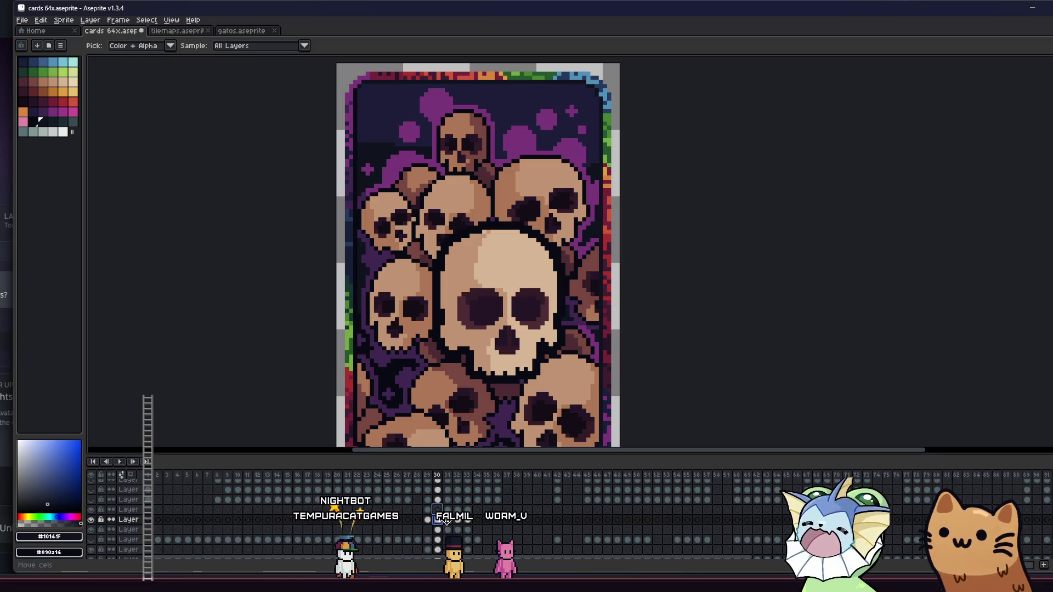
pyautogui.press('b')
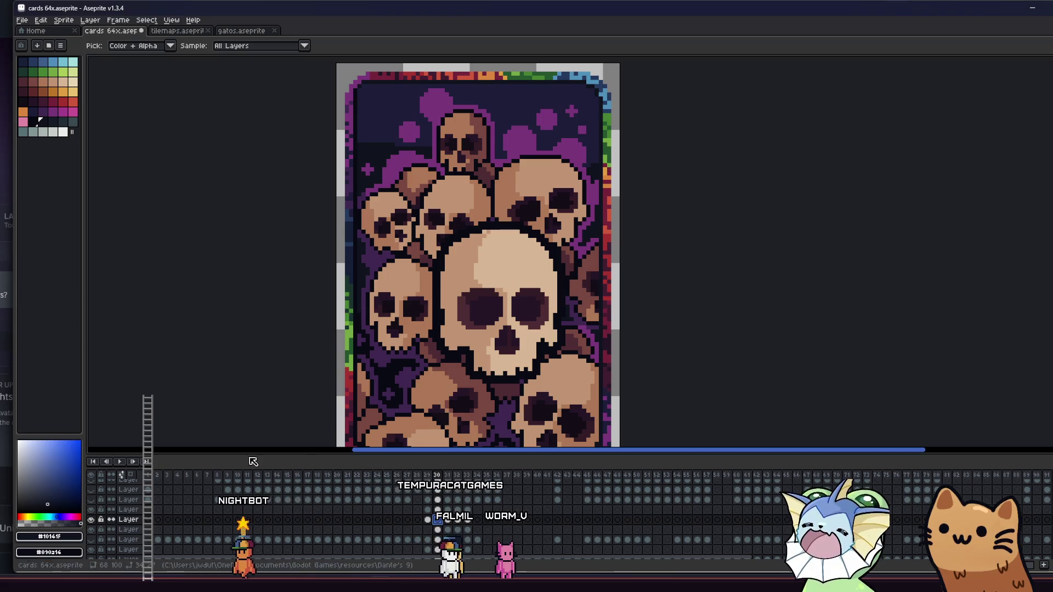
pyautogui.moveTo(373, 270); pyautogui.dragTo(357, 265)
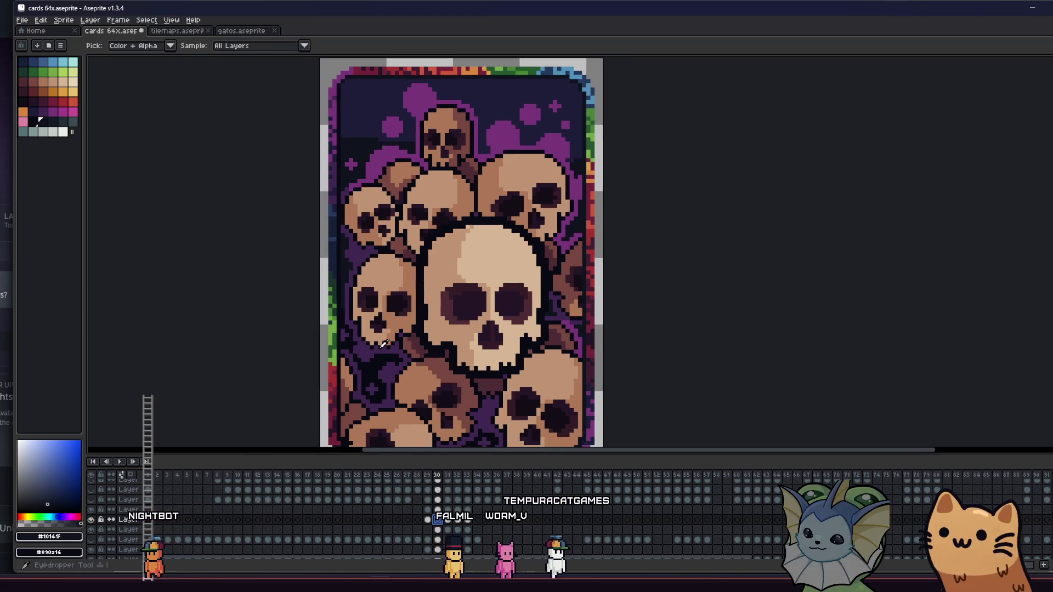
pyautogui.keyDown('alt'); pyautogui.click(383, 151); pyautogui.keyUp('alt')
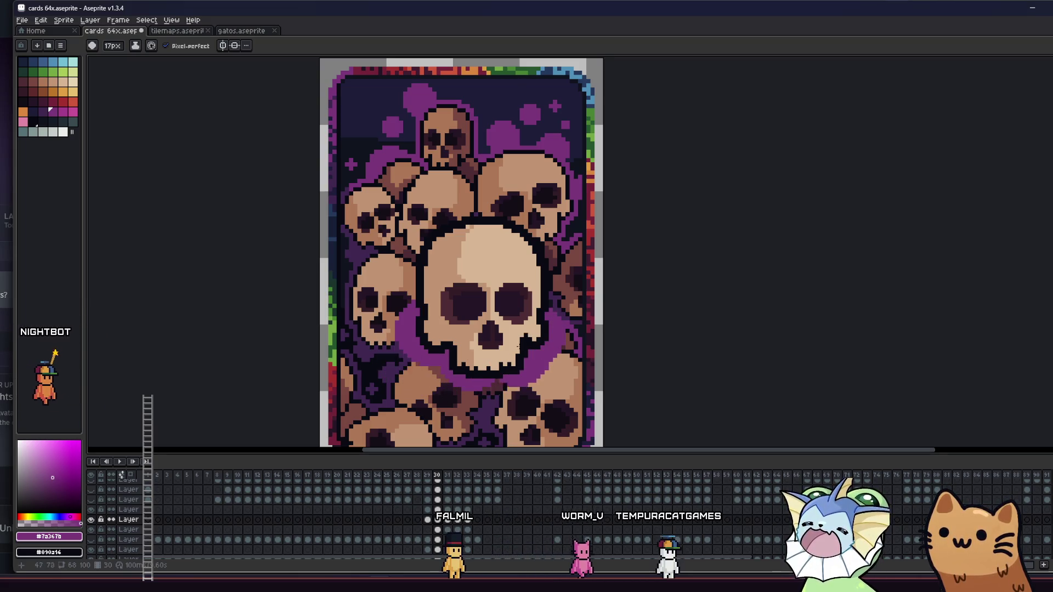
# Dab purple behind the big skull's left edge and the lower-left skulls, shrinking the brush to 5px.
pyautogui.click(423, 273)
pyautogui.press('-')
pyautogui.press('-')
pyautogui.press('-')
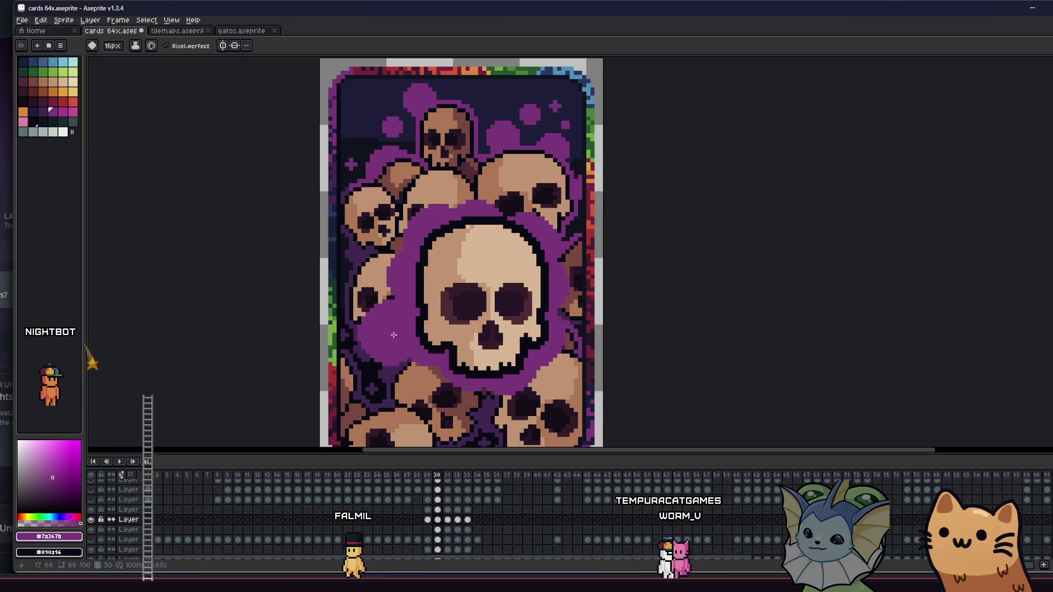
pyautogui.click(389, 349)
pyautogui.press('-')
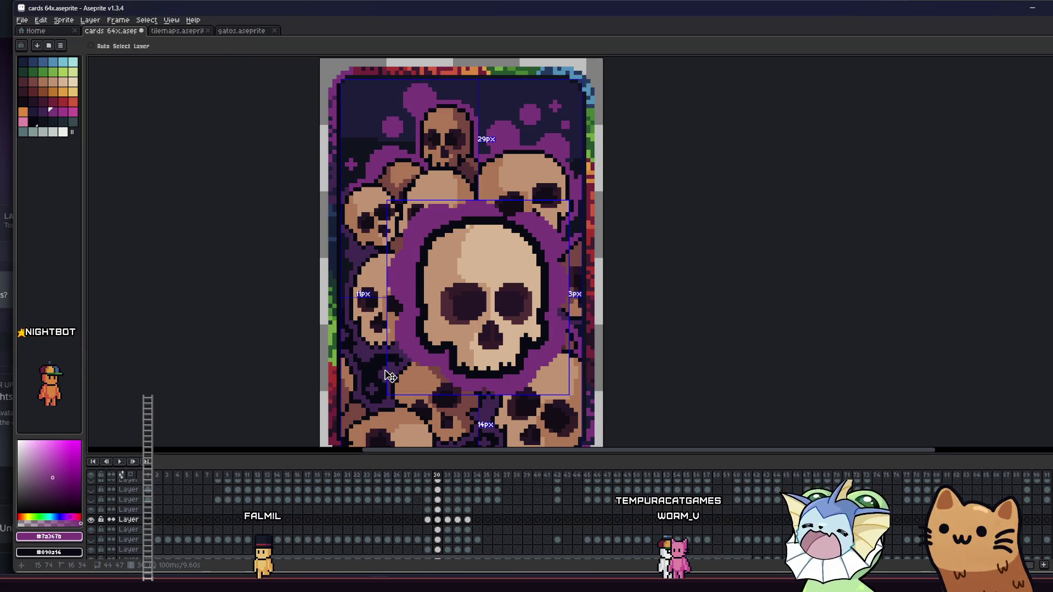
pyautogui.press('ctrl')
pyautogui.scroll(-2, 390, 363)
pyautogui.click(396, 362)
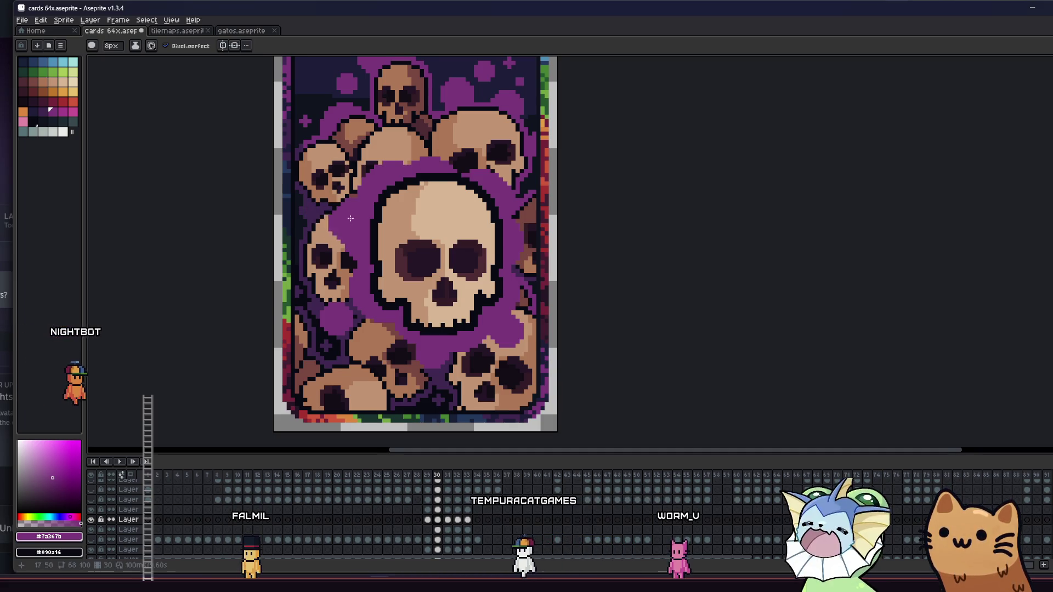
pyautogui.press('-')
pyautogui.press('-')
pyautogui.press('-')
pyautogui.scroll(1, 352, 216)
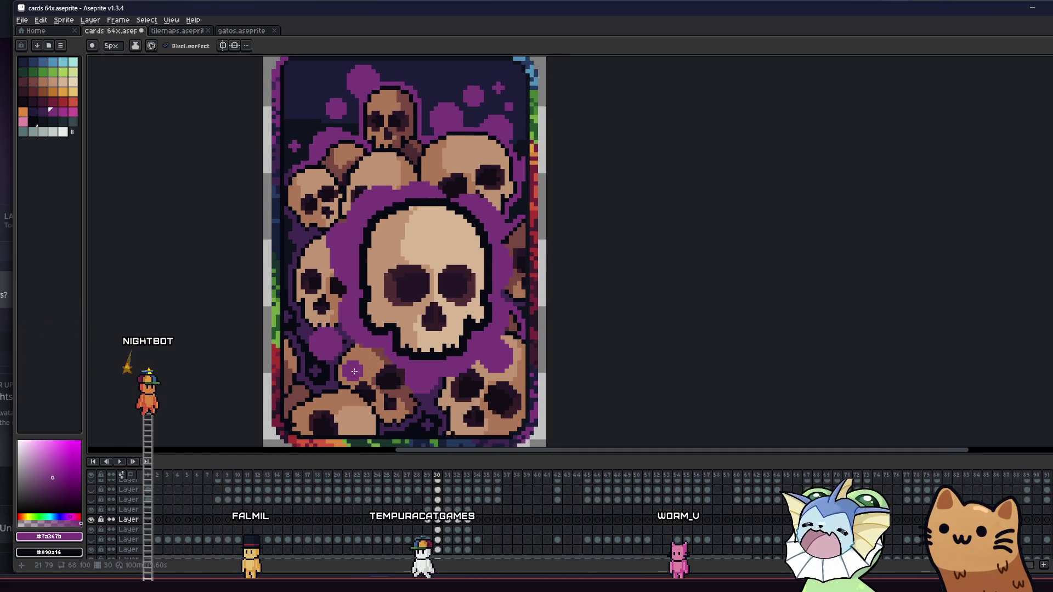
# Recolour every bright magenta pixel dark purple with a non-contiguous bucket fill.
pyautogui.moveTo(289, 254); pyautogui.dragTo(265, 298)
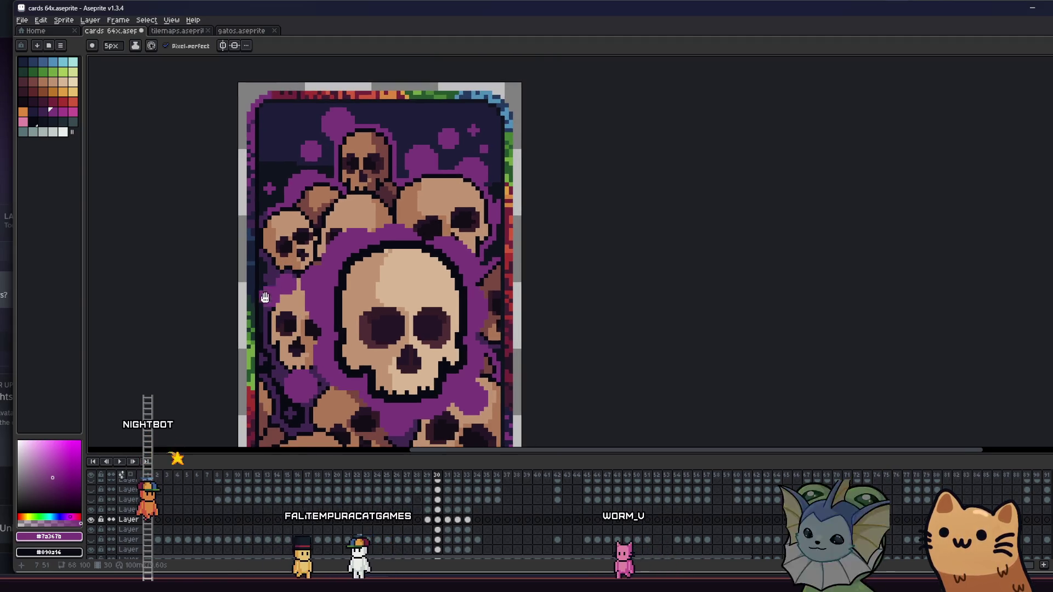
pyautogui.scroll(-2, 286, 286)
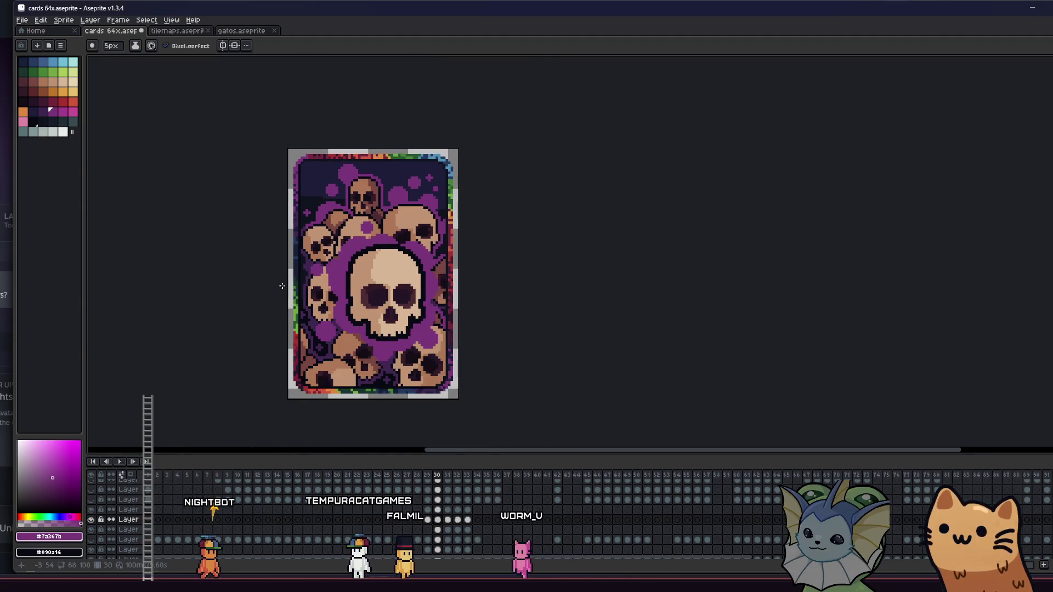
pyautogui.scroll(-3, 310, 316)
pyautogui.scroll(3, 306, 315)
pyautogui.moveTo(306, 315)
pyautogui.mouseDown()
pyautogui.moveTo(314, 324)
pyautogui.moveTo(365, 315)
pyautogui.moveTo(392, 298)
pyautogui.moveTo(373, 299)
pyautogui.mouseUp()
pyautogui.scroll(1, 393, 297)
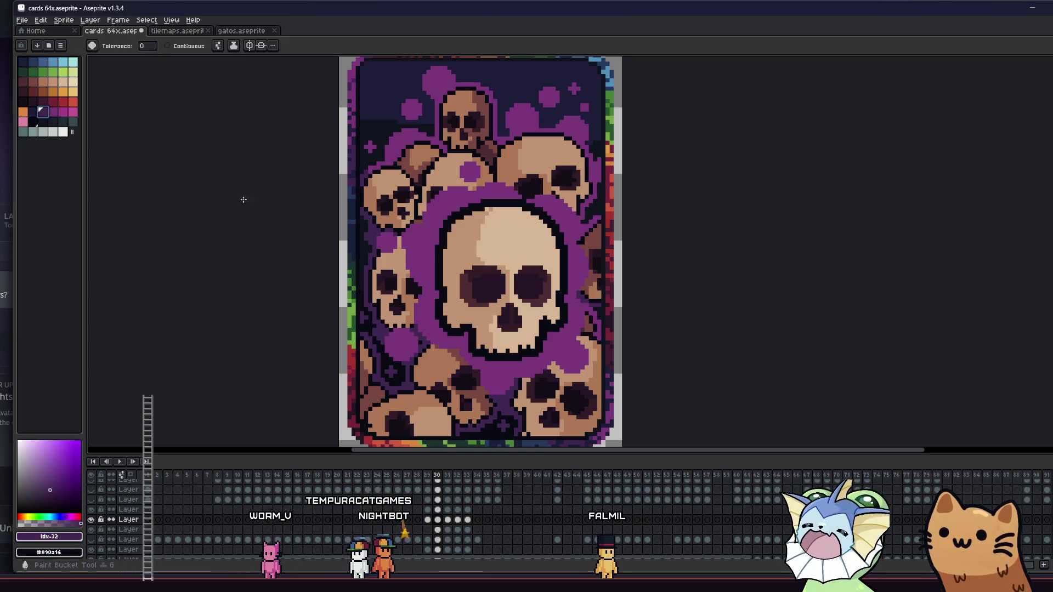
pyautogui.click(386, 241)
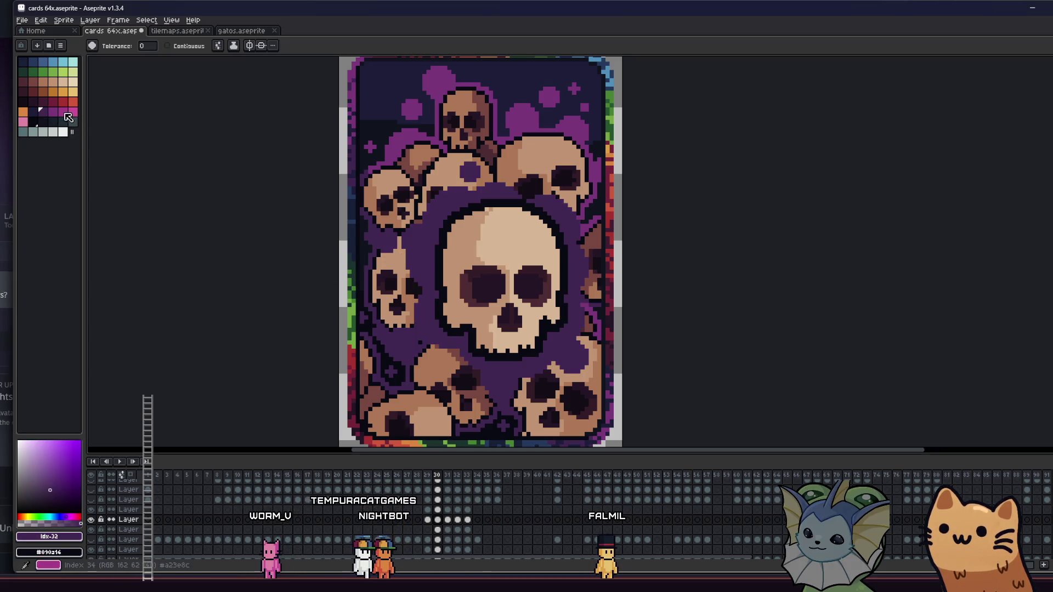
# Undo the magenta-to-purple recolour to compare, then redo it to keep the dark purple.
pyautogui.hotkey('ctrl', 'z')
pyautogui.scroll(-1, 425, 256)
pyautogui.moveTo(425, 256); pyautogui.dragTo(338, 256)
pyautogui.scroll(-4, 330, 316)
pyautogui.moveTo(292, 327); pyautogui.dragTo(246, 327)
pyautogui.scroll(-1, 267, 323)
pyautogui.scroll(2, 266, 321)
pyautogui.scroll(-1, 273, 324)
pyautogui.scroll(2, 272, 323)
pyautogui.press('m')
pyautogui.hotkey('ctrl', 'y')
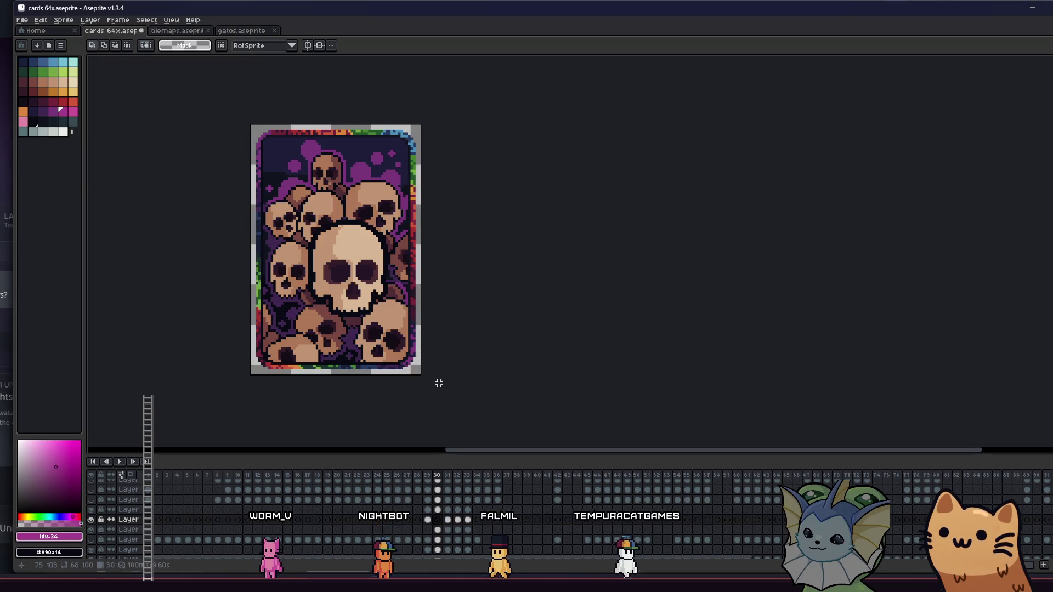
pyautogui.hscroll(-2, 428, 381)
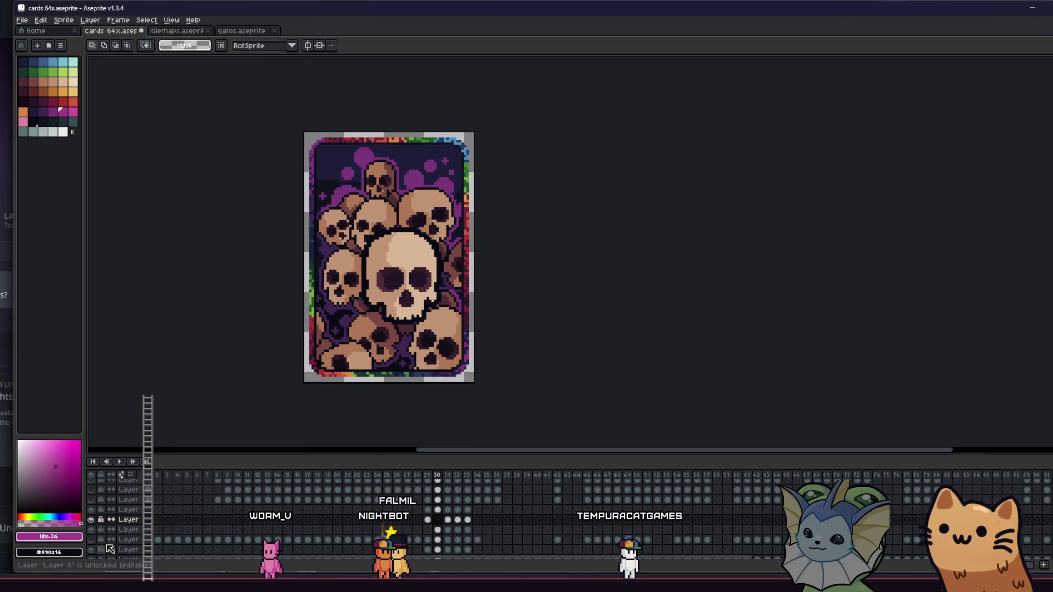
pyautogui.moveTo(93, 504); pyautogui.dragTo(96, 493)
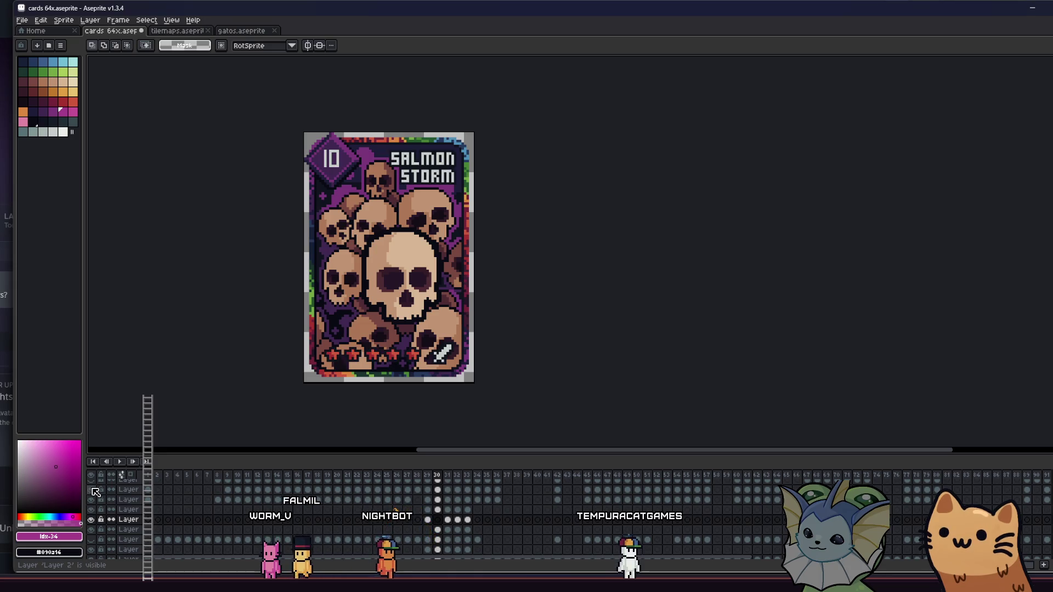
pyautogui.moveTo(245, 365)
pyautogui.mouseDown()
pyautogui.moveTo(373, 383)
pyautogui.moveTo(307, 367)
pyautogui.mouseUp()
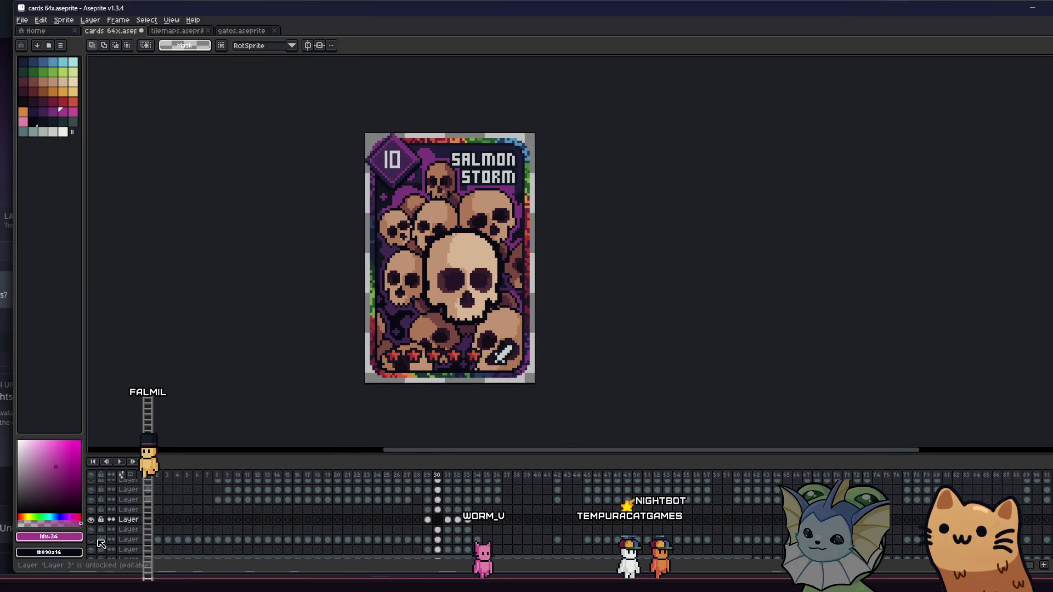
pyautogui.click(92, 499)
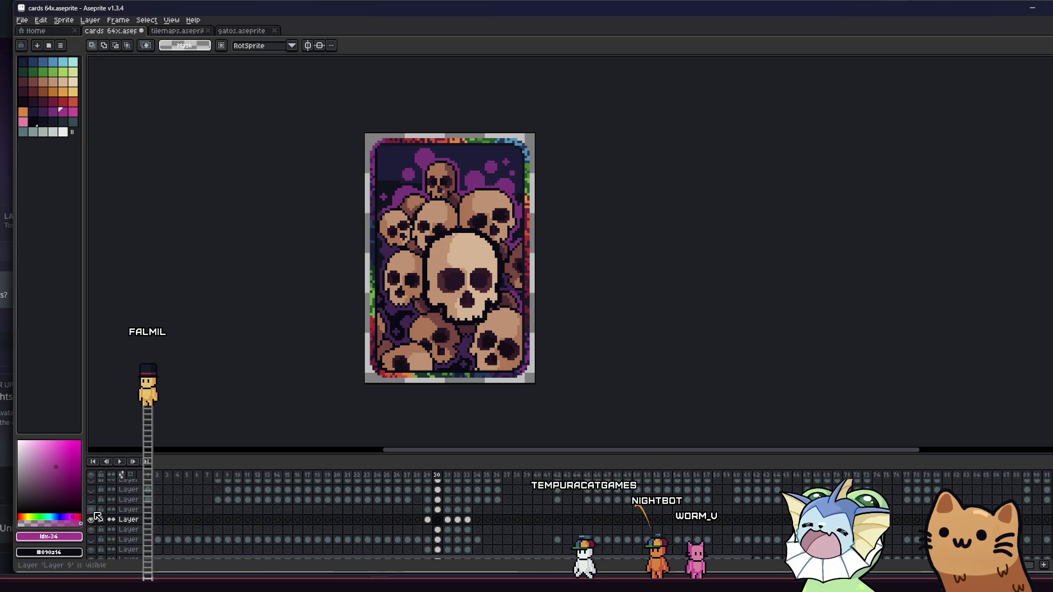
pyautogui.click(91, 530)
pyautogui.click(92, 530)
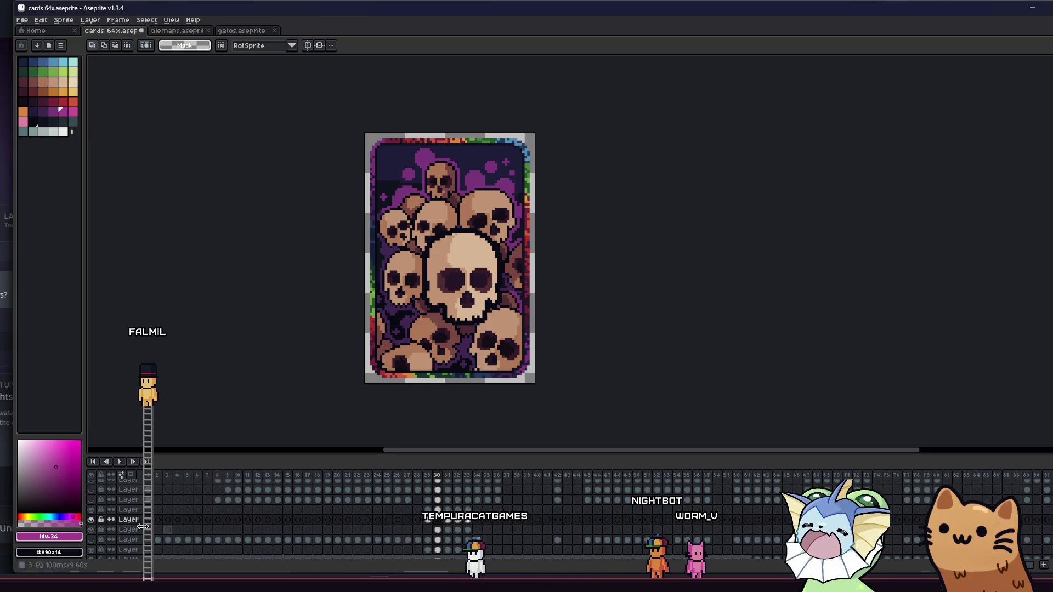
pyautogui.click(91, 530)
pyautogui.click(91, 530)
pyautogui.click(429, 530)
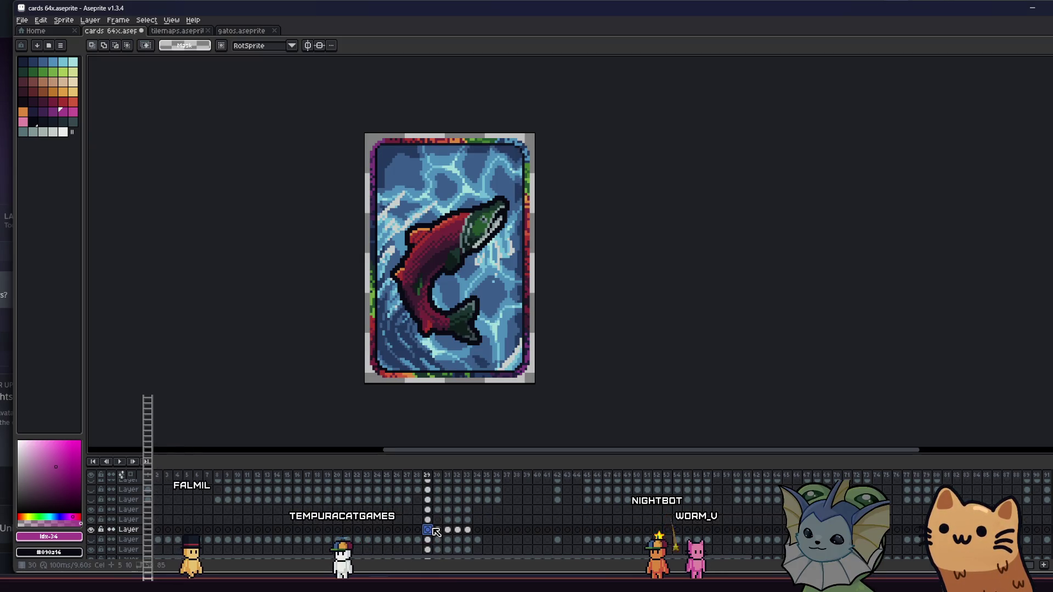
pyautogui.click(438, 530)
pyautogui.scroll(5, 401, 359)
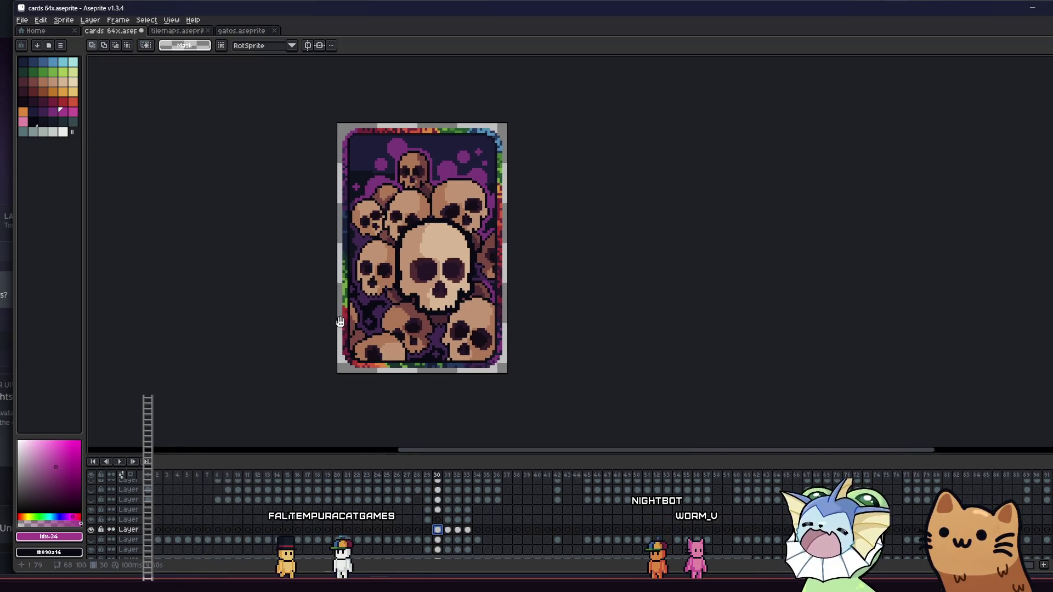
# Add rectangular selections around the lower-left and lower-right back skulls.
pyautogui.scroll(-1, 327, 344)
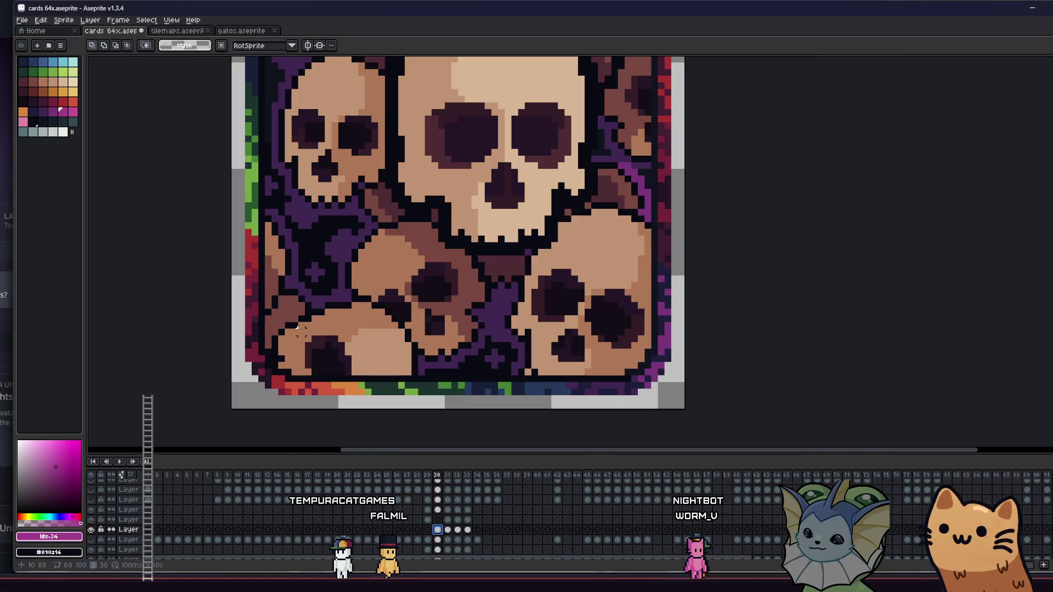
pyautogui.moveTo(327, 346); pyautogui.dragTo(306, 396)
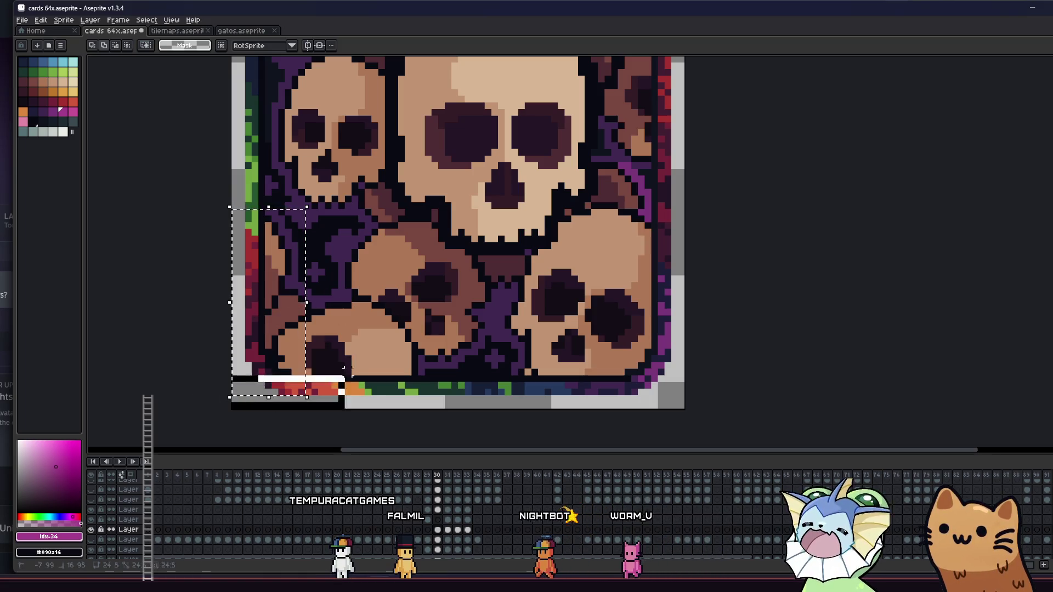
pyautogui.moveTo(360, 378)
pyautogui.mouseDown()
pyautogui.moveTo(373, 410)
pyautogui.moveTo(387, 311)
pyautogui.moveTo(391, 383)
pyautogui.mouseUp()
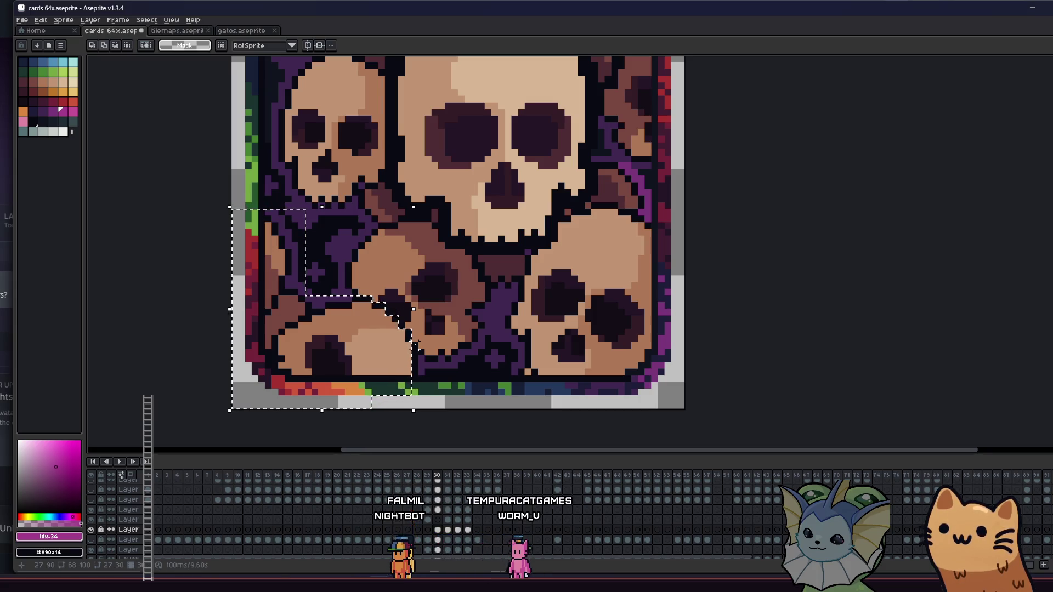
pyautogui.moveTo(415, 390); pyautogui.dragTo(415, 400)
pyautogui.moveTo(488, 332); pyautogui.dragTo(469, 353)
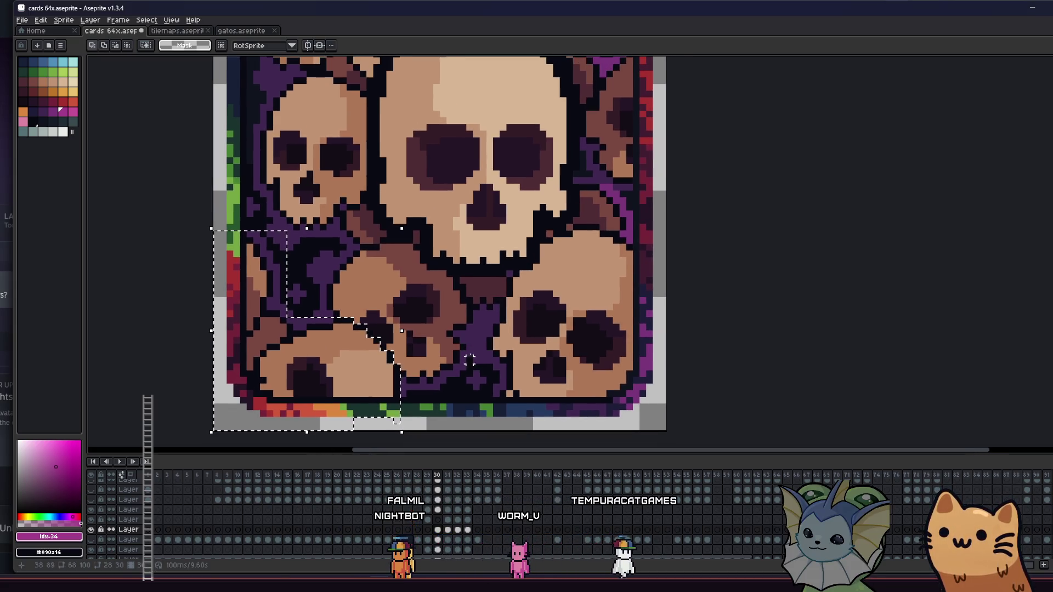
pyautogui.moveTo(552, 387); pyautogui.dragTo(736, 308)
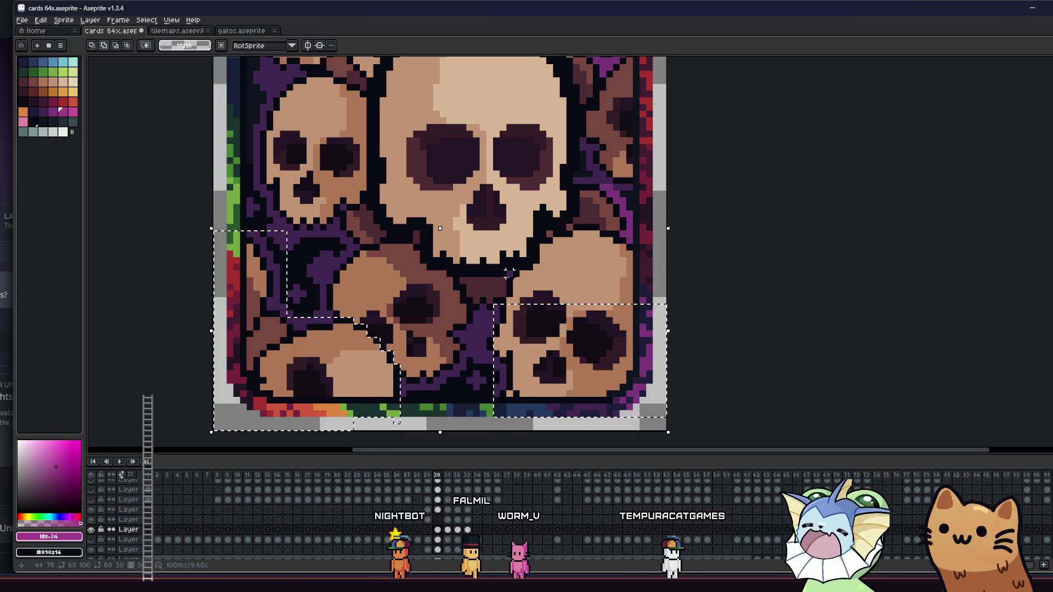
pyautogui.moveTo(514, 274)
pyautogui.mouseDown()
pyautogui.moveTo(690, 327)
pyautogui.moveTo(621, 233)
pyautogui.mouseUp()
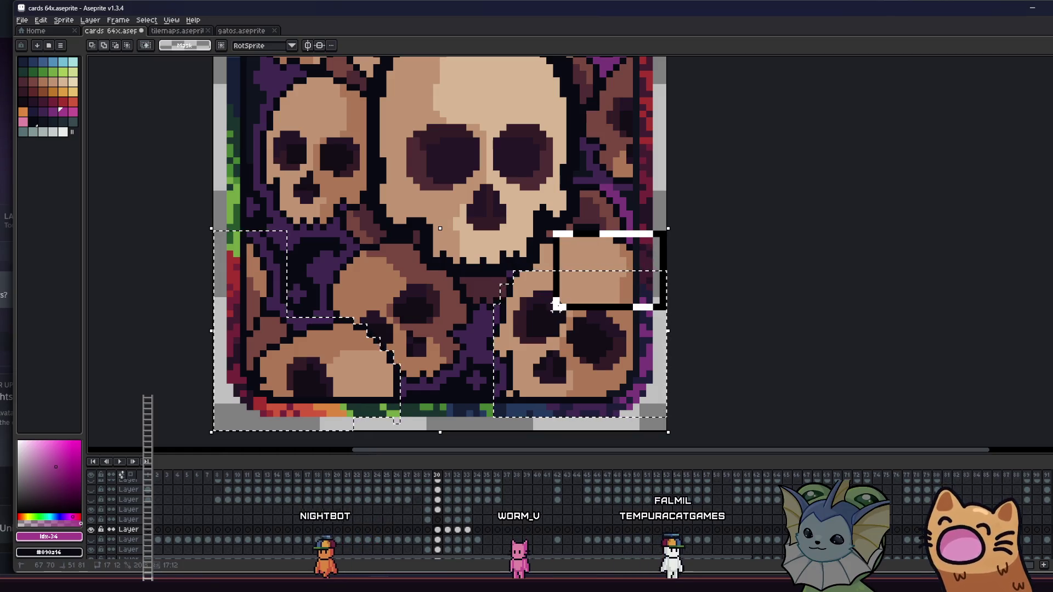
pyautogui.moveTo(558, 306); pyautogui.dragTo(537, 266)
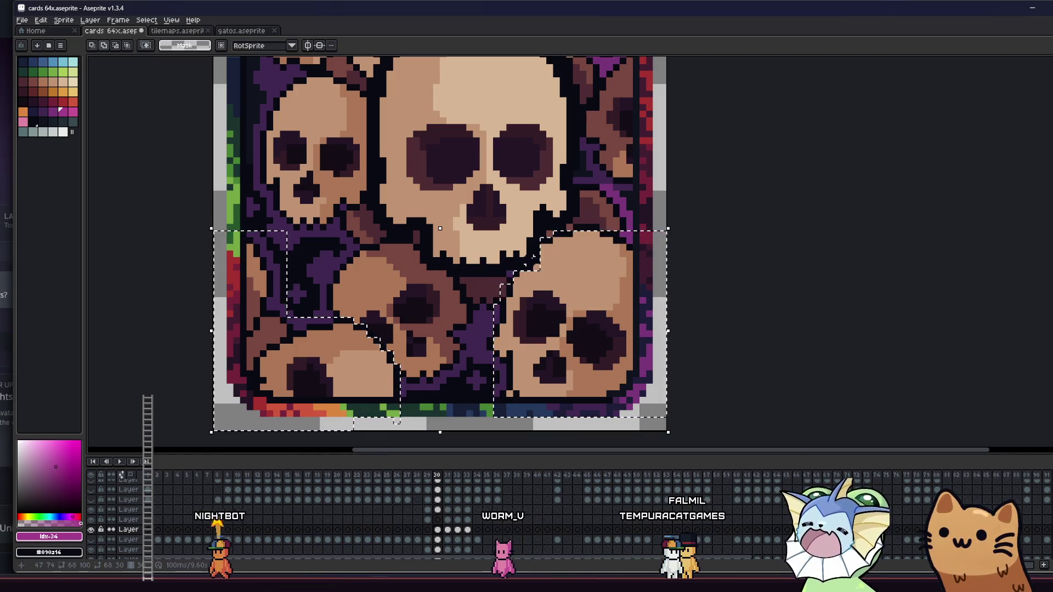
# Sample the tan and darker brown skull shades, then pick a mid brown palette colour for filling.
pyautogui.press('i')
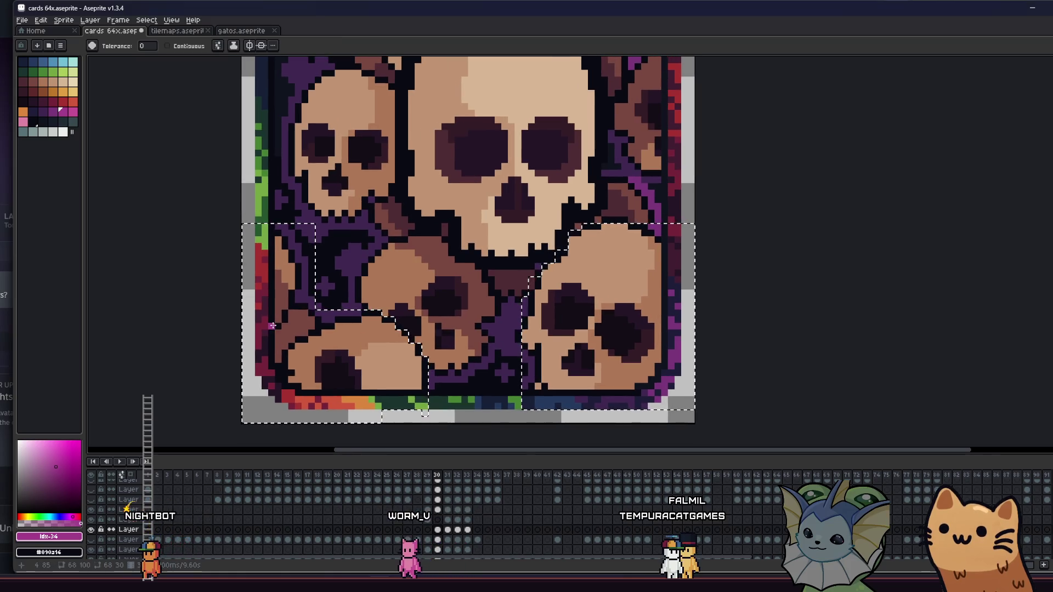
pyautogui.click(386, 349)
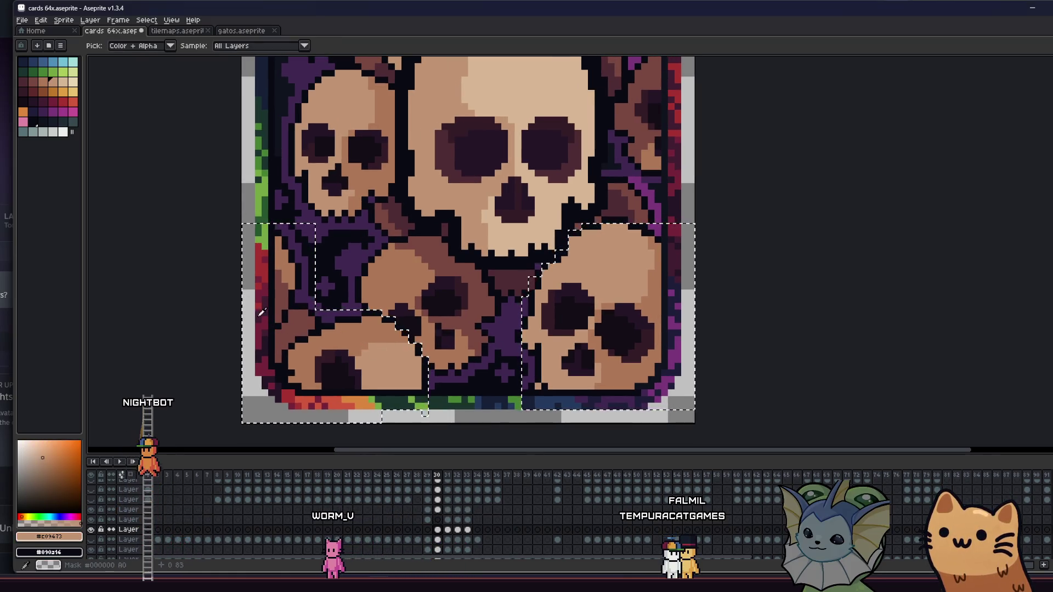
pyautogui.click(281, 292)
pyautogui.press('g')
pyautogui.click(24, 81)
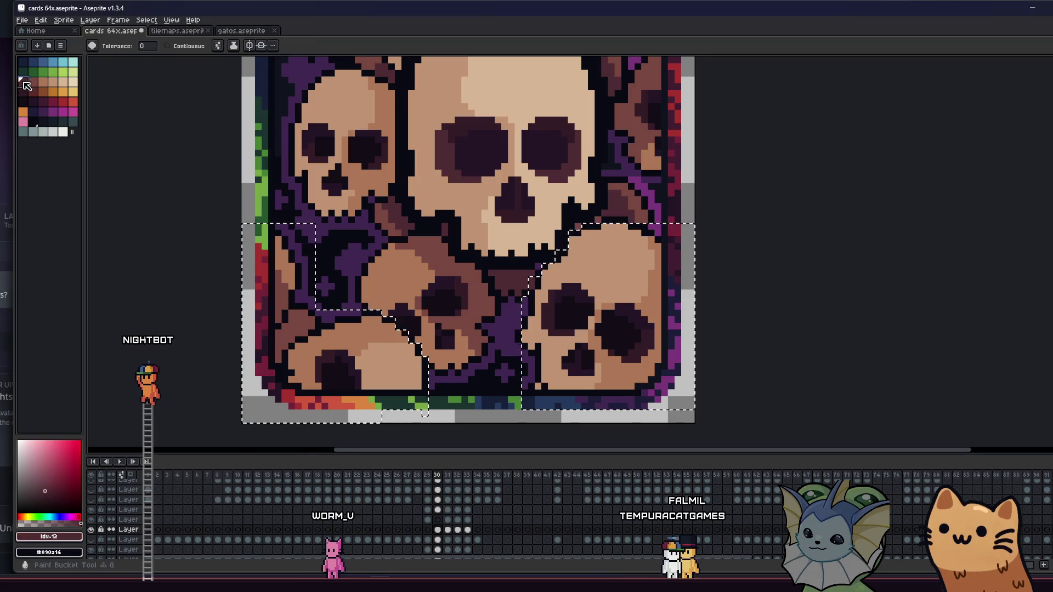
pyautogui.click(33, 82)
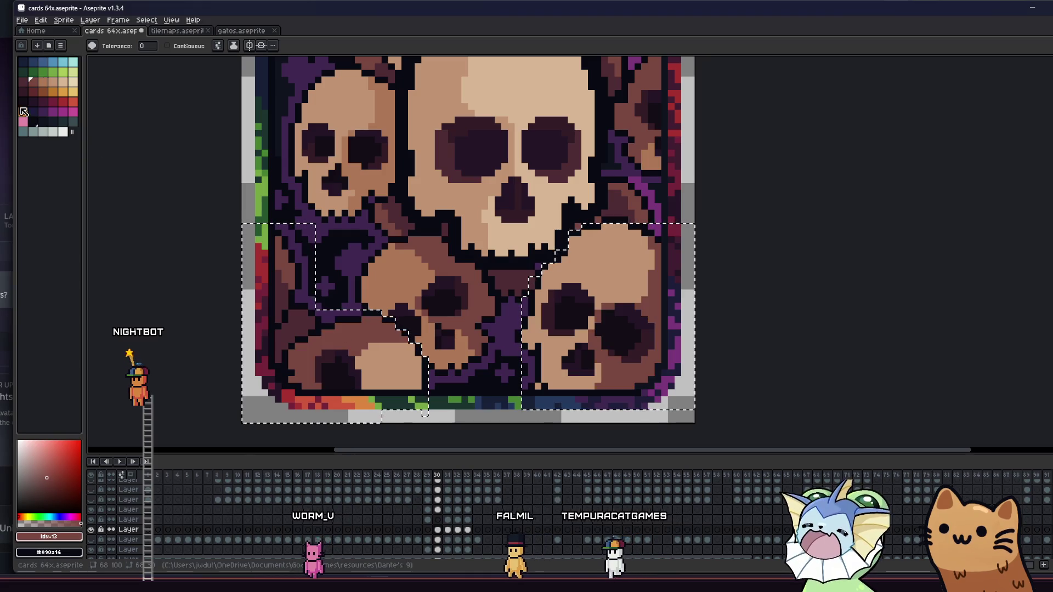
pyautogui.click(47, 84)
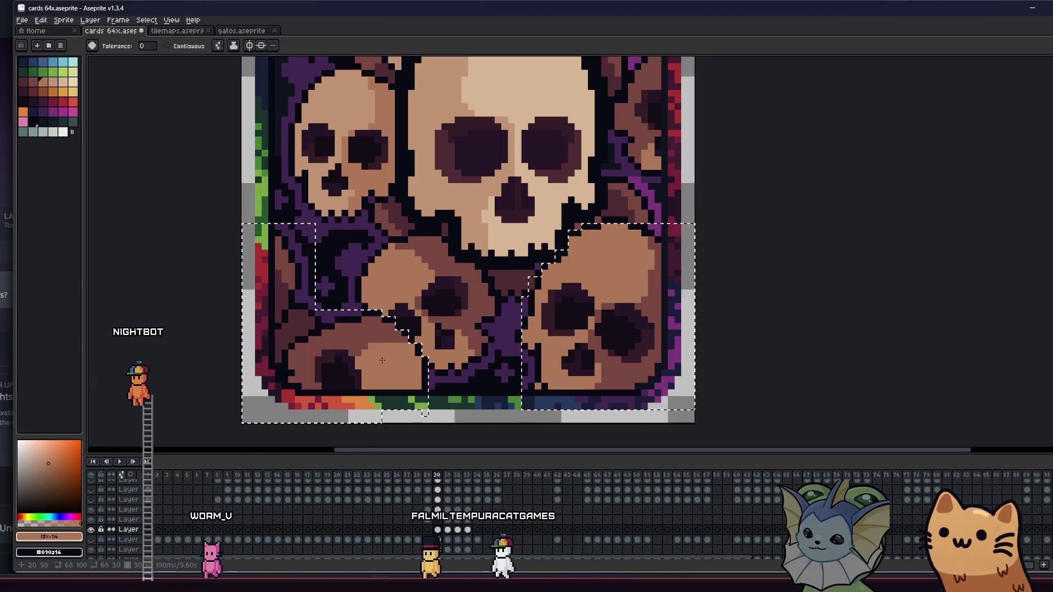
pyautogui.scroll(-2, 375, 363)
pyautogui.moveTo(305, 359)
pyautogui.mouseDown()
pyautogui.moveTo(296, 367)
pyautogui.moveTo(315, 366)
pyautogui.mouseUp()
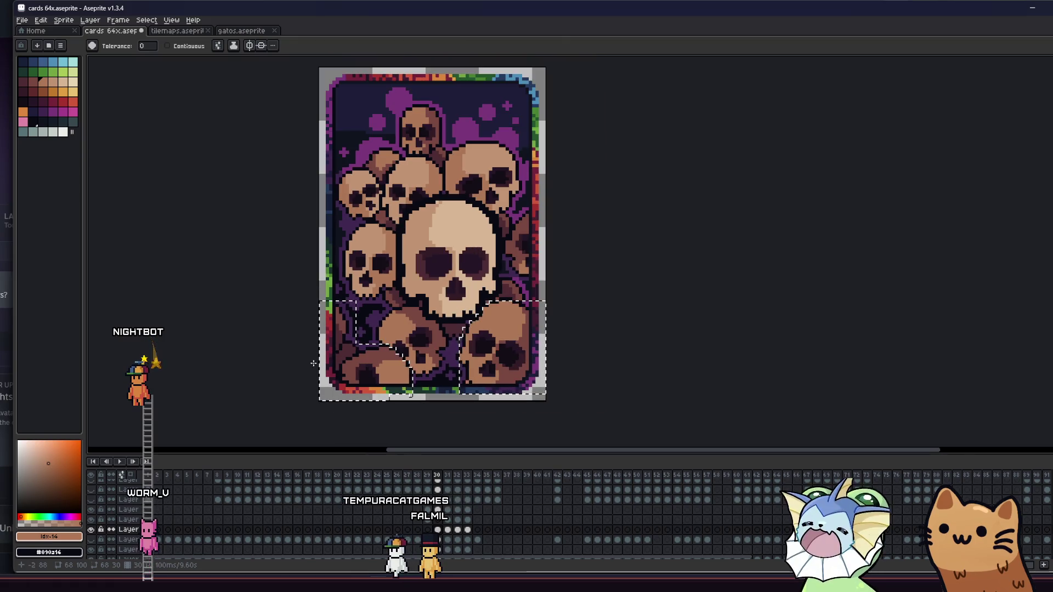
pyautogui.press('m')
pyautogui.click(358, 362)
pyautogui.press('i')
pyautogui.scroll(-2, 357, 362)
pyautogui.scroll(3, 348, 348)
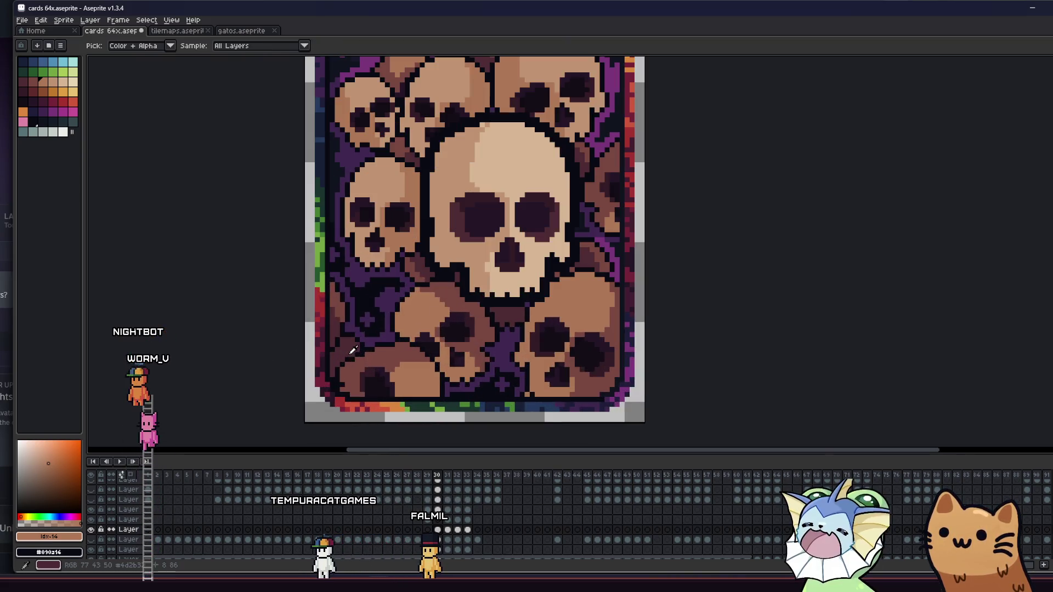
pyautogui.click(347, 348)
pyautogui.scroll(-1, 348, 348)
pyautogui.press('b')
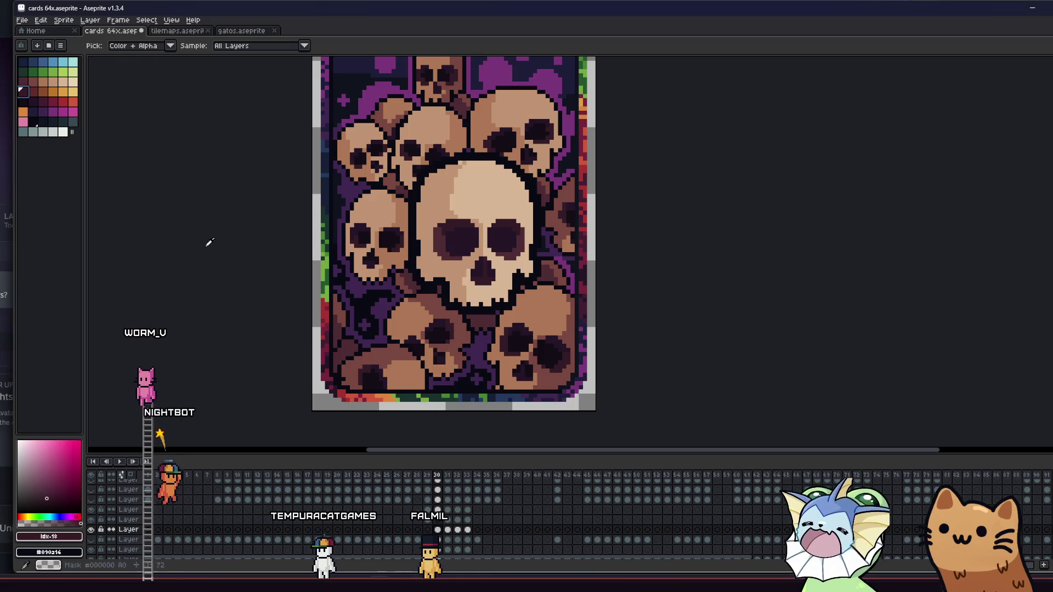
pyautogui.scroll(5, 342, 363)
pyautogui.press('-')
pyautogui.press('-')
pyautogui.press('-')
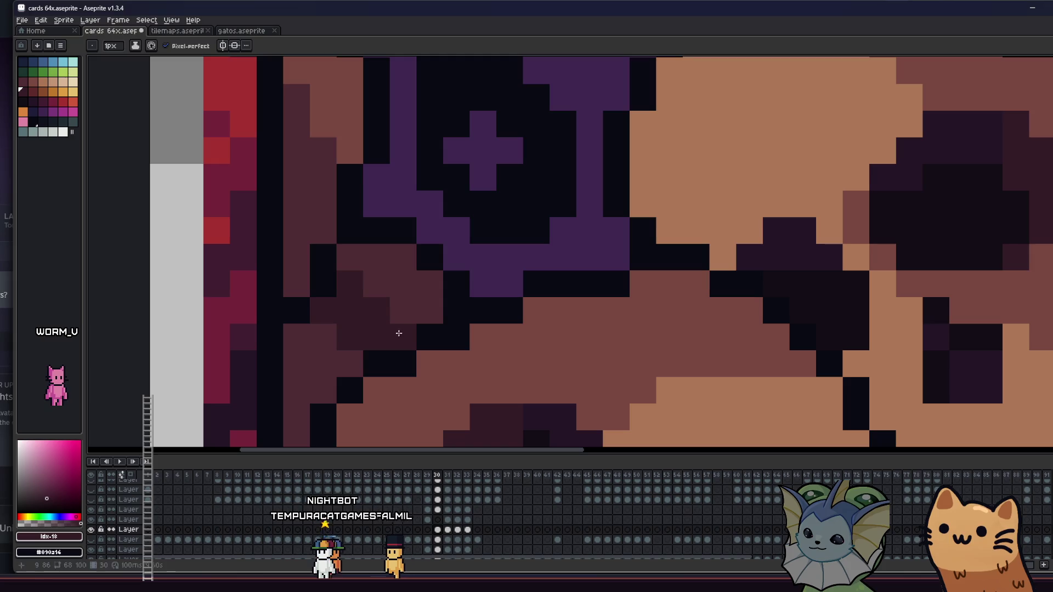
pyautogui.press('v')
pyautogui.scroll(1, 322, 357)
pyautogui.scroll(1, 321, 359)
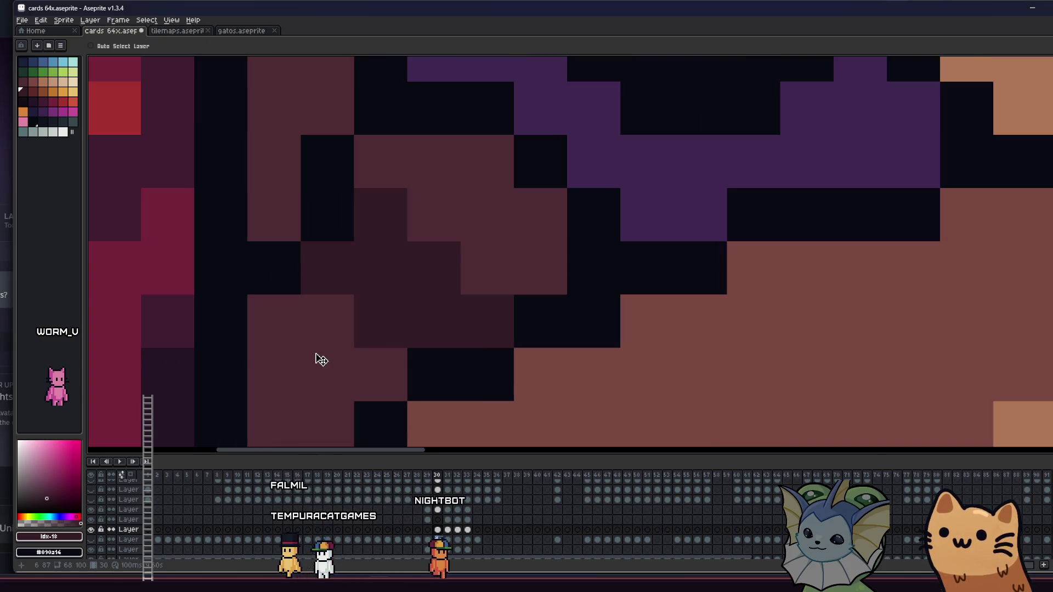
pyautogui.scroll(-3, 322, 360)
pyautogui.press('g')
pyautogui.scroll(-4, 302, 357)
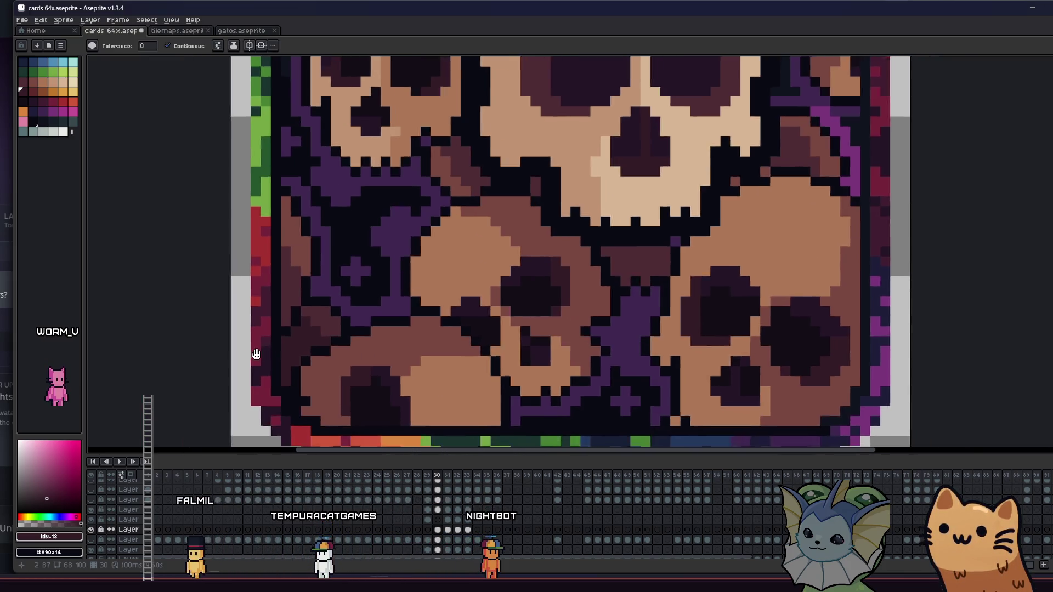
pyautogui.press('m')
pyautogui.scroll(-4, 235, 360)
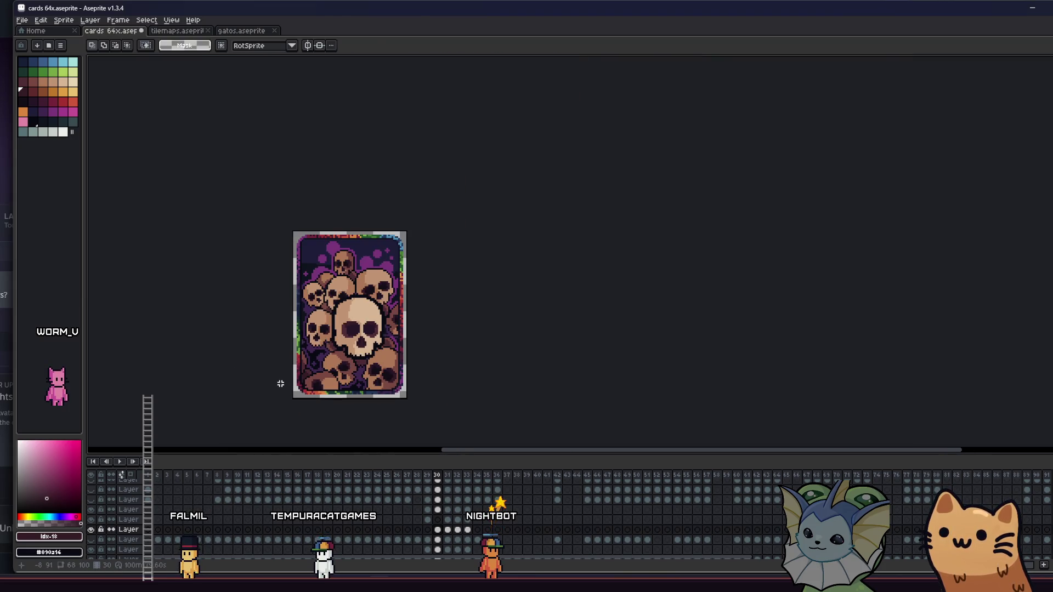
pyautogui.scroll(3, 324, 366)
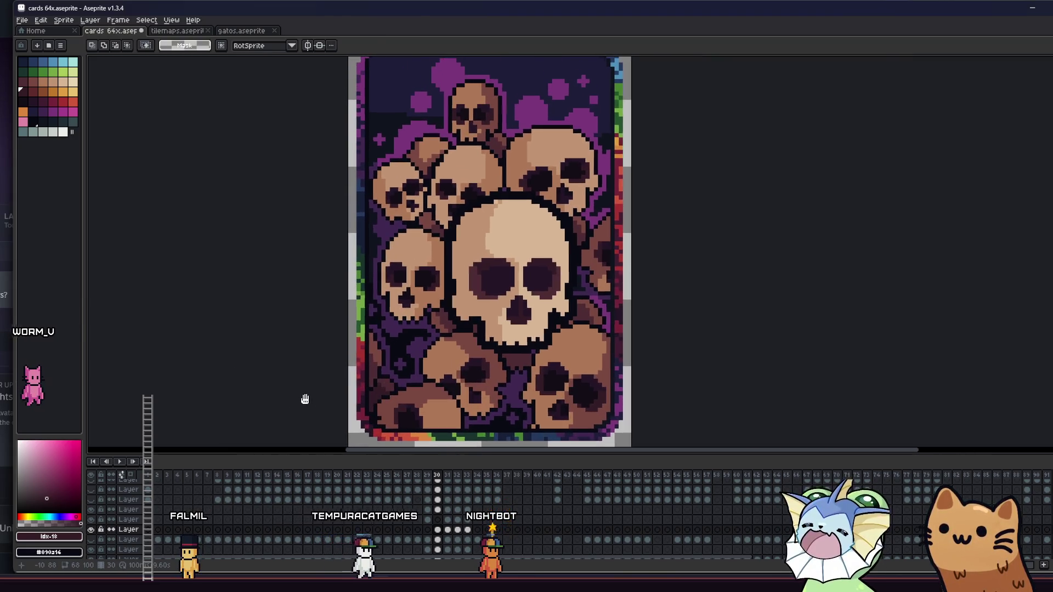
pyautogui.scroll(1, 299, 381)
pyautogui.moveTo(296, 378); pyautogui.dragTo(324, 385)
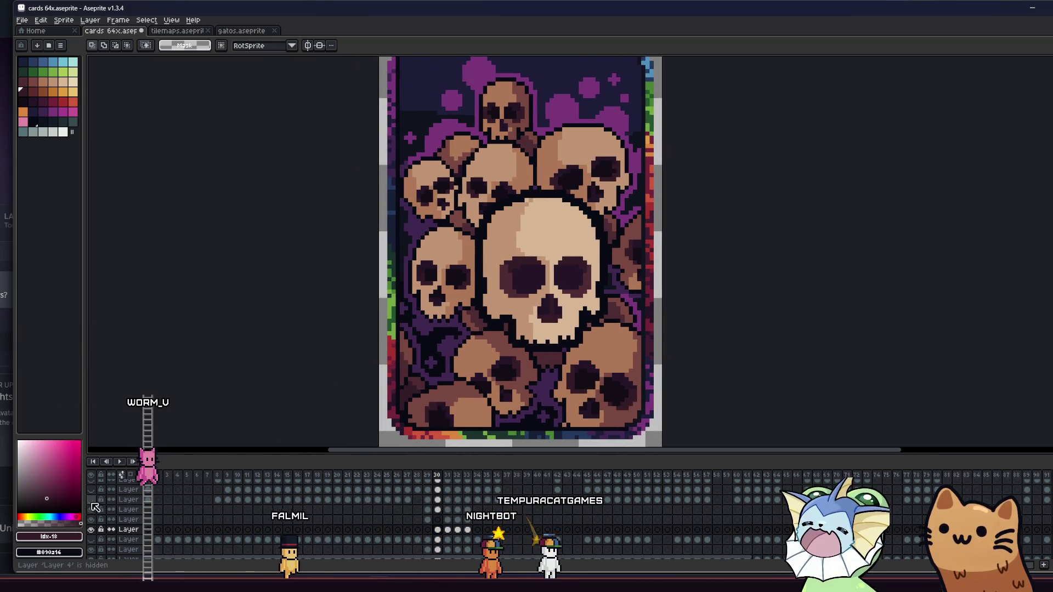
# Hide the top-left purple circles layer and show the title, stars and frame layer.
pyautogui.click(96, 496)
pyautogui.click(96, 496)
pyautogui.scroll(1, 98, 500)
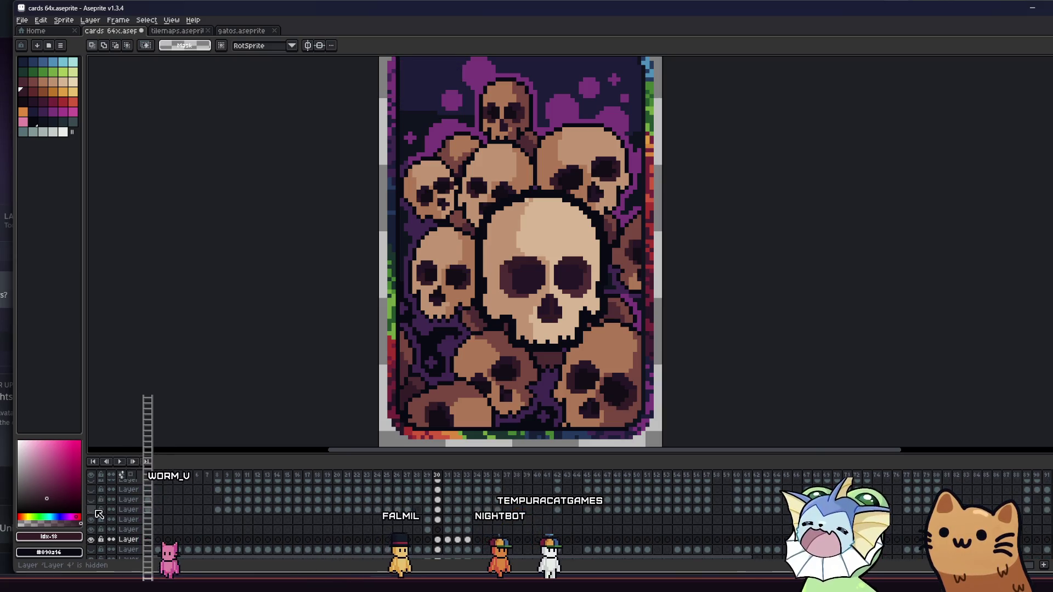
pyautogui.click(96, 504)
pyautogui.click(99, 504)
pyautogui.scroll(-2, 313, 370)
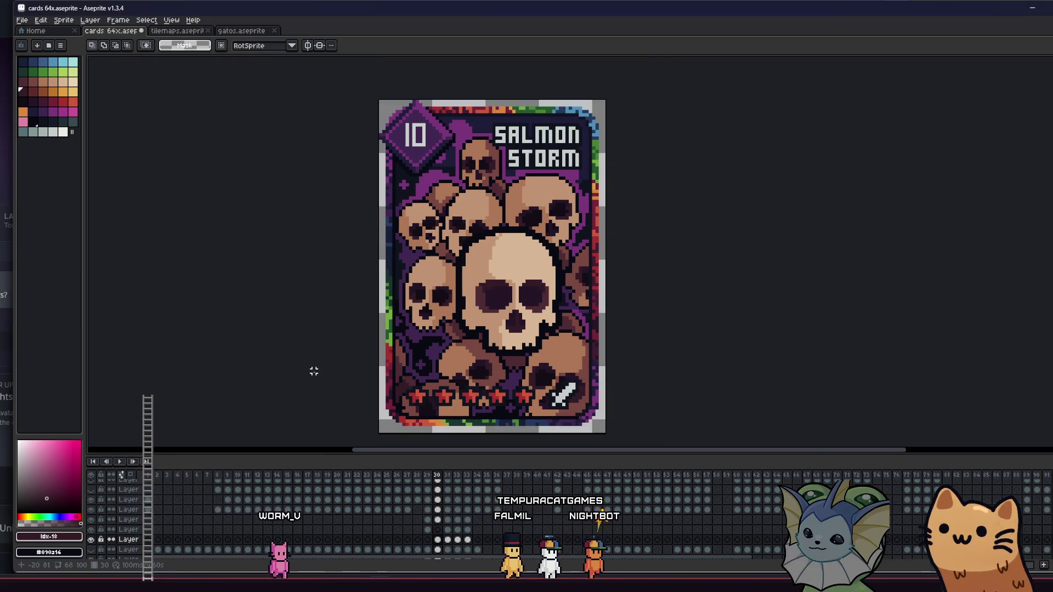
pyautogui.moveTo(313, 372); pyautogui.dragTo(250, 366)
pyautogui.scroll(1, 266, 364)
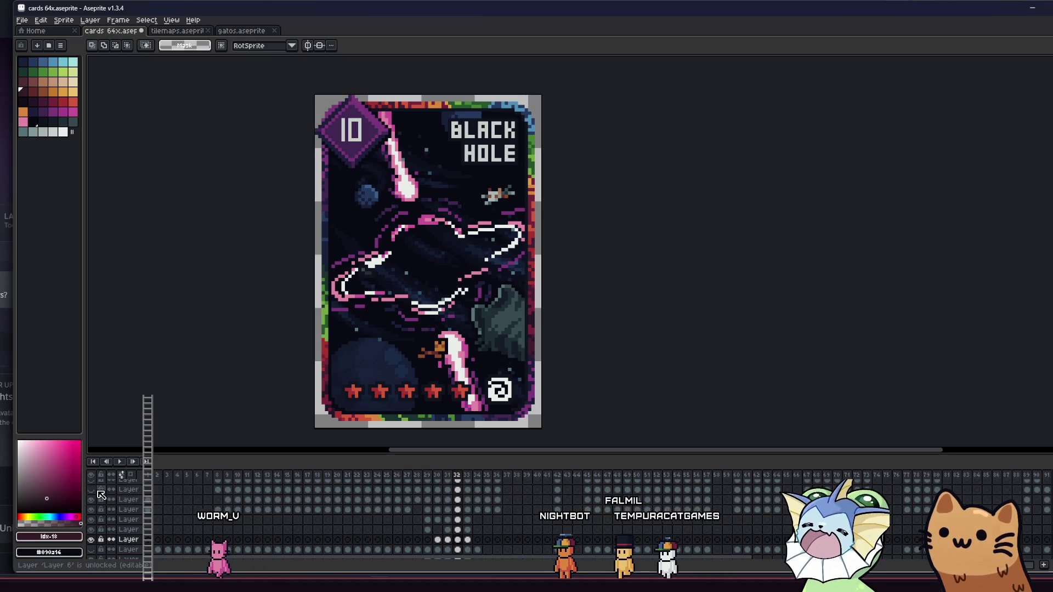
# Step back to the Salmon Storm frame and select the layer below.
pyautogui.scroll(-1, 100, 518)
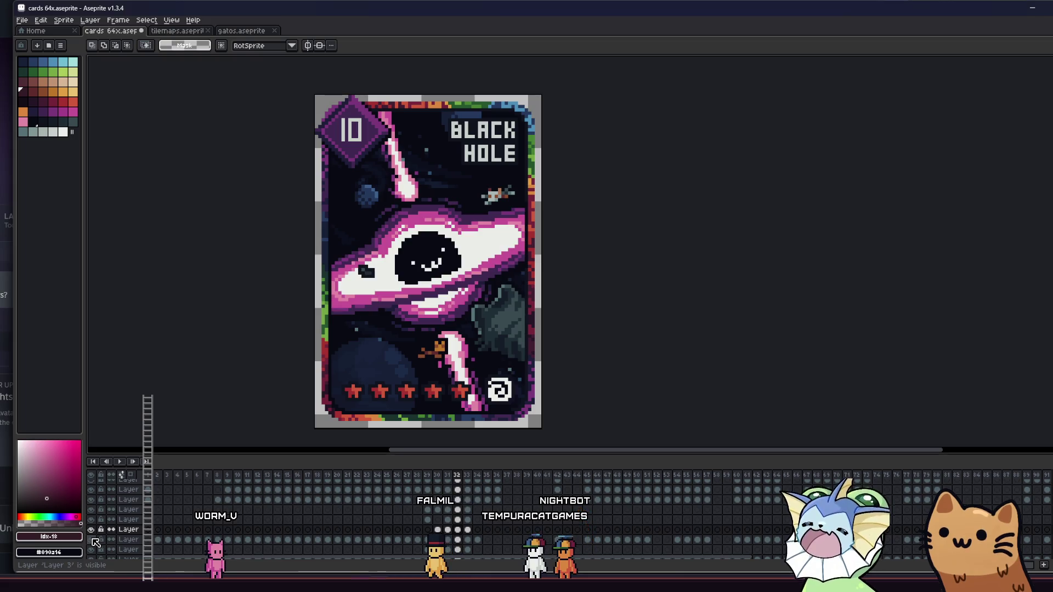
pyautogui.press('Left')
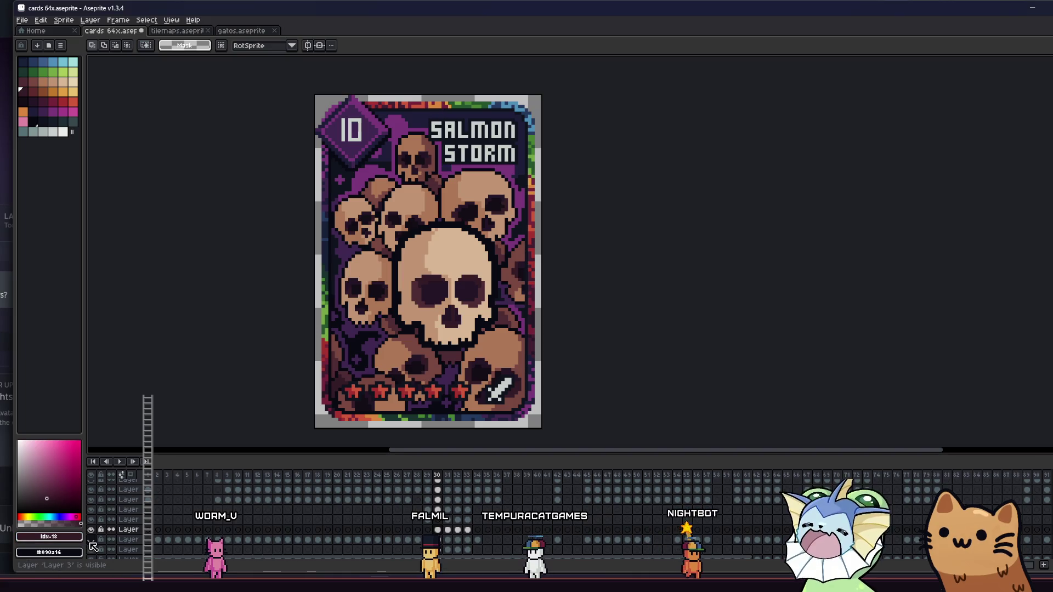
pyautogui.click(440, 541)
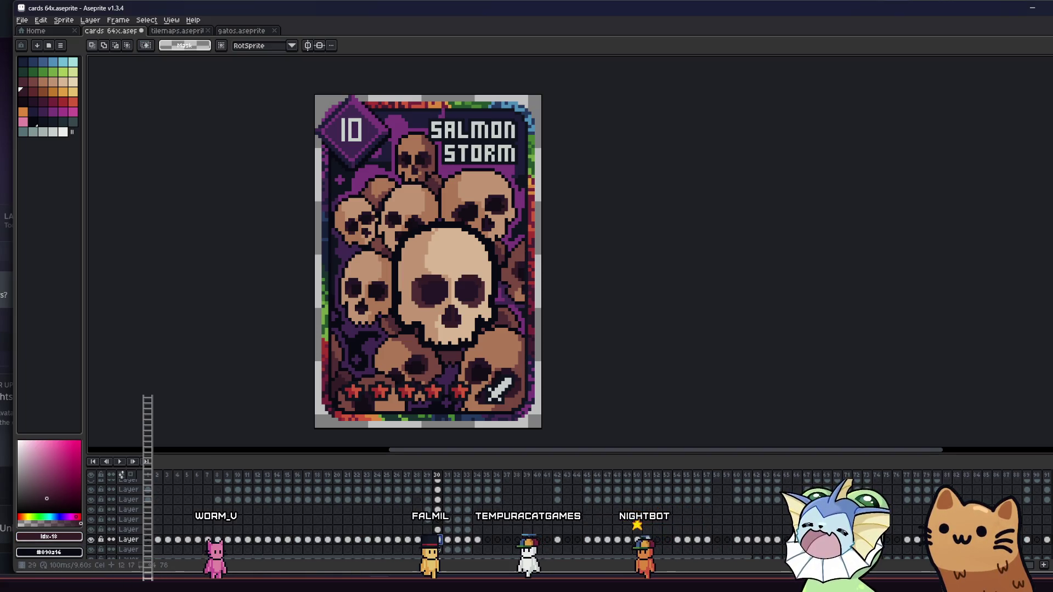
pyautogui.scroll(-1, 304, 216)
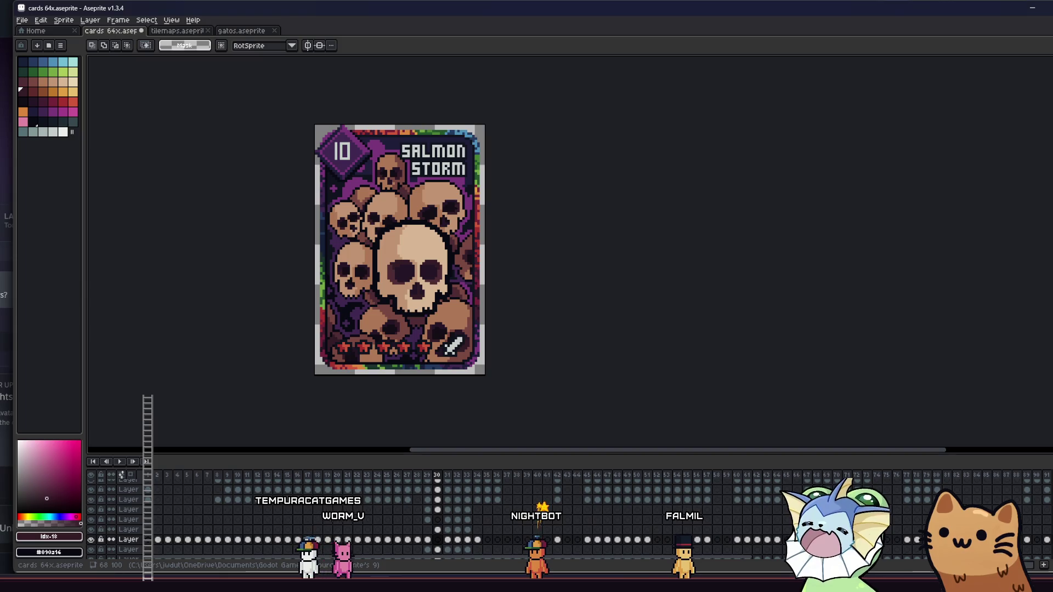
pyautogui.scroll(1, 241, 265)
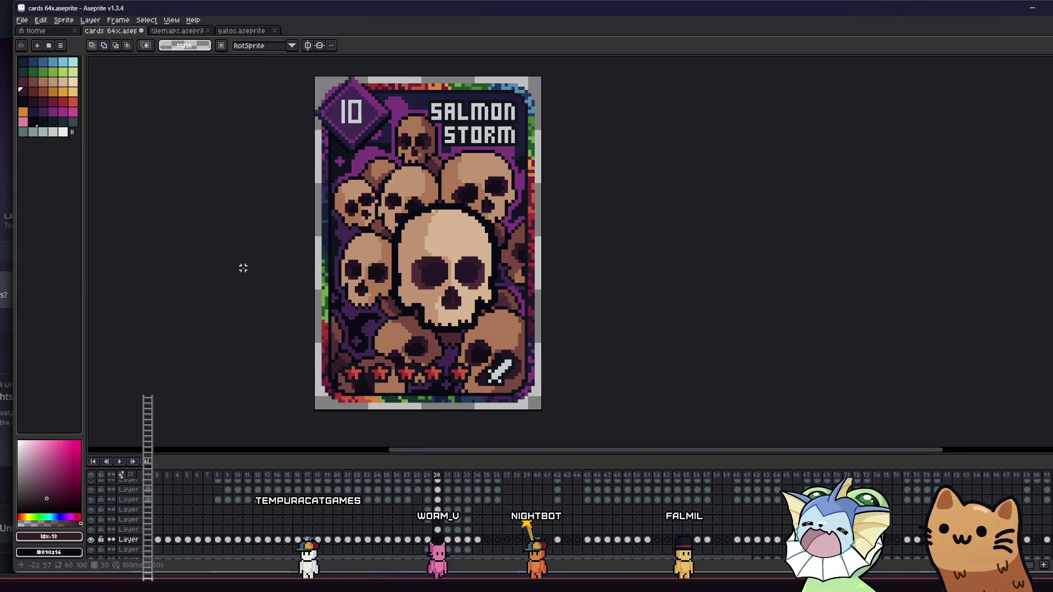
pyautogui.moveTo(287, 285); pyautogui.dragTo(296, 287)
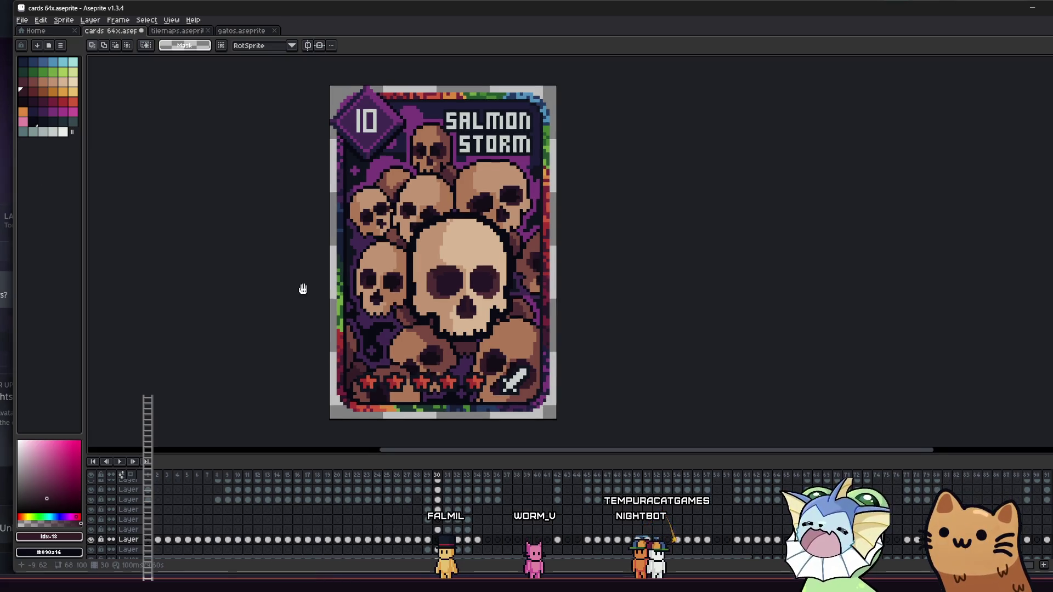
pyautogui.scroll(-1, 325, 275)
pyautogui.moveTo(335, 273); pyautogui.dragTo(402, 251)
pyautogui.scroll(2, 390, 253)
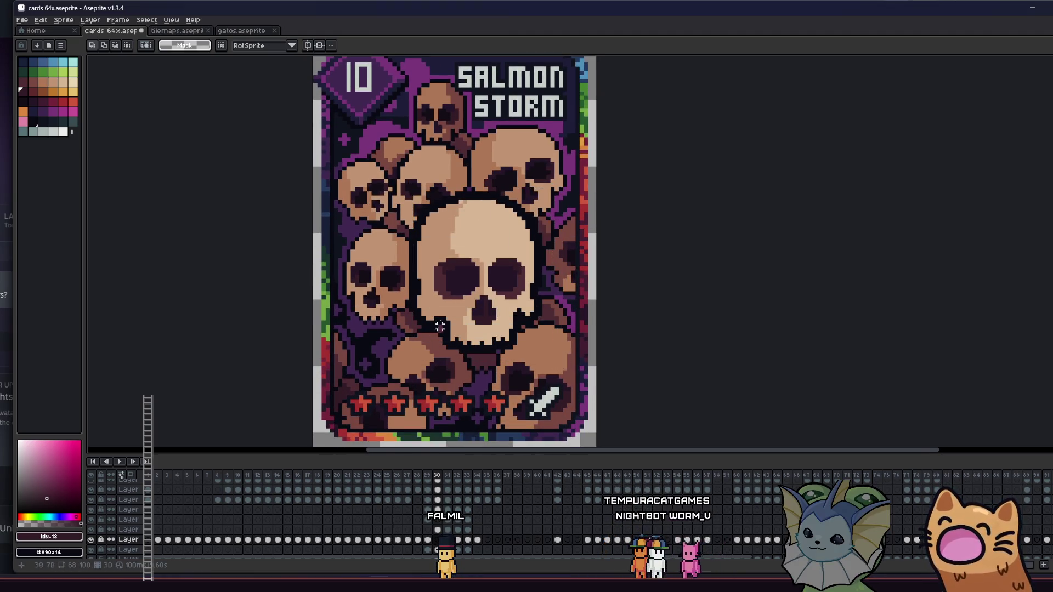
pyautogui.scroll(-2, 423, 339)
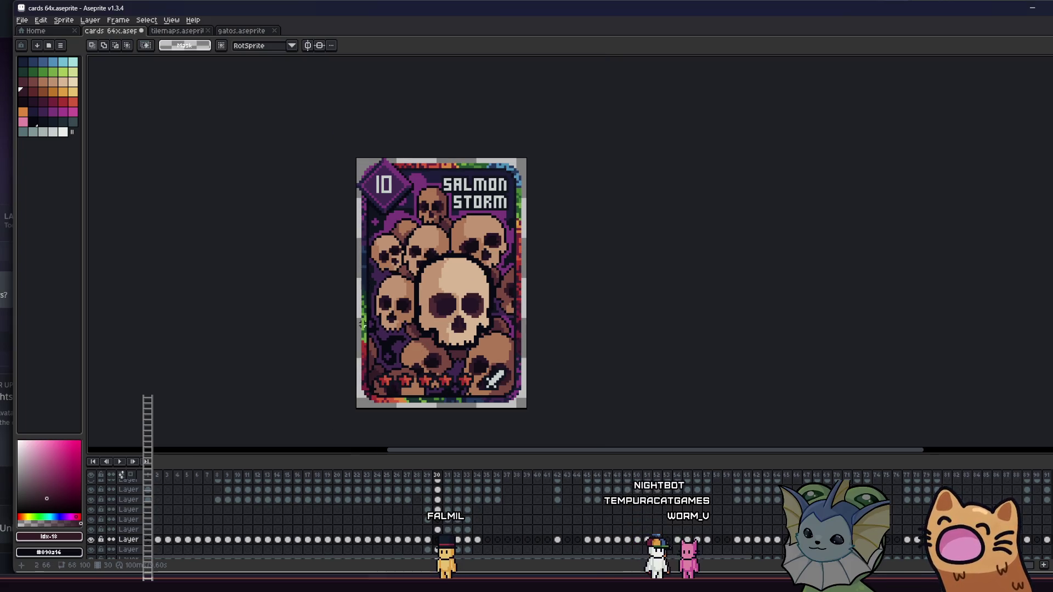
pyautogui.scroll(-1, 362, 325)
pyautogui.moveTo(359, 339)
pyautogui.mouseDown()
pyautogui.moveTo(367, 325)
pyautogui.moveTo(383, 342)
pyautogui.moveTo(353, 345)
pyautogui.moveTo(350, 337)
pyautogui.moveTo(304, 354)
pyautogui.mouseUp()
pyautogui.scroll(1, 365, 330)
pyautogui.scroll(1, 369, 328)
pyautogui.moveTo(456, 296)
pyautogui.mouseDown()
pyautogui.moveTo(403, 324)
pyautogui.moveTo(387, 310)
pyautogui.mouseUp()
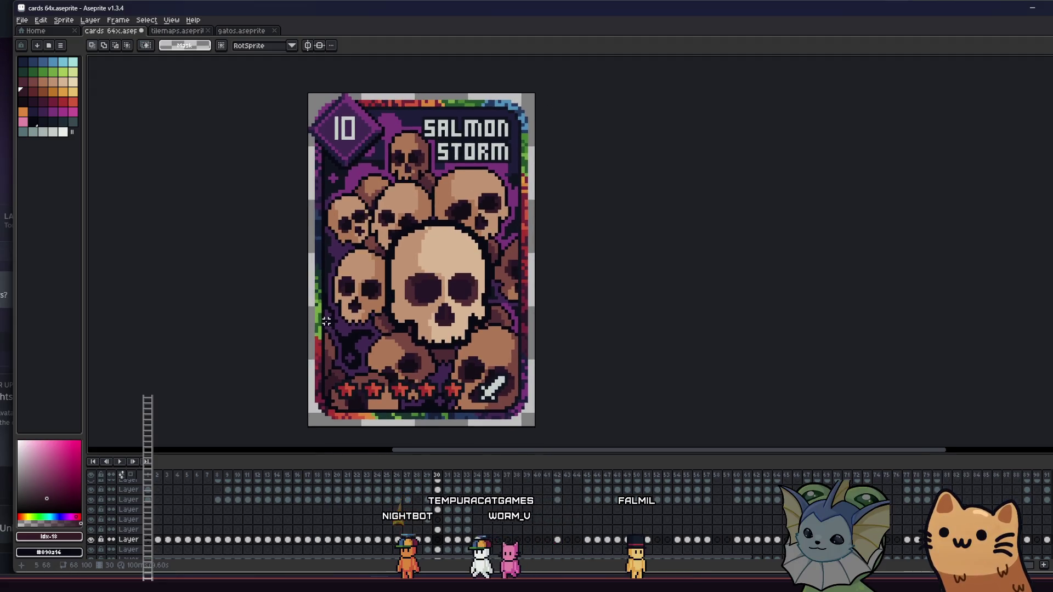
pyautogui.scroll(-1, 324, 327)
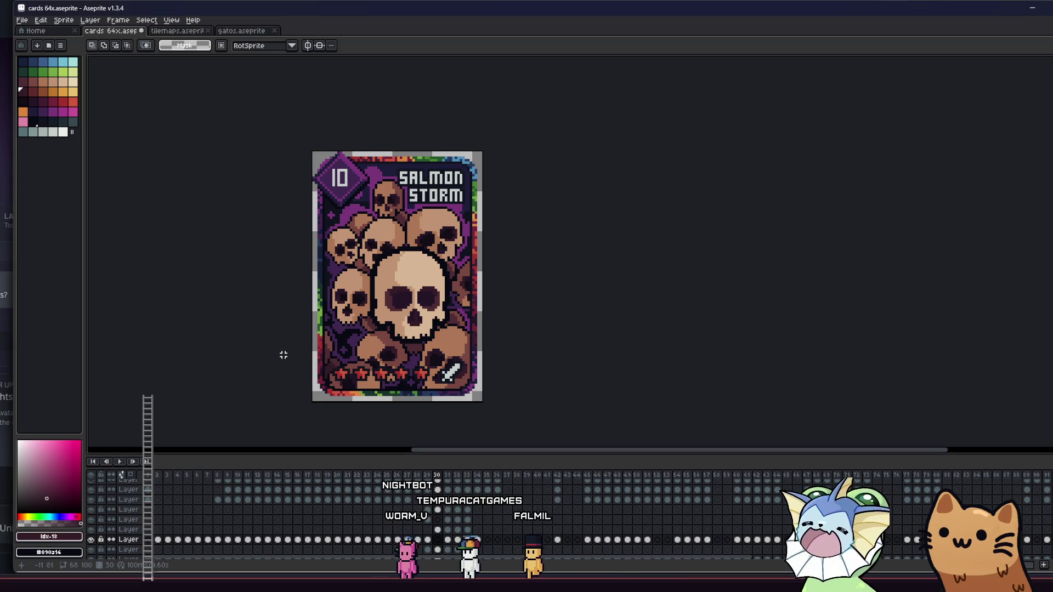
pyautogui.scroll(-1, 283, 355)
pyautogui.scroll(4, 358, 333)
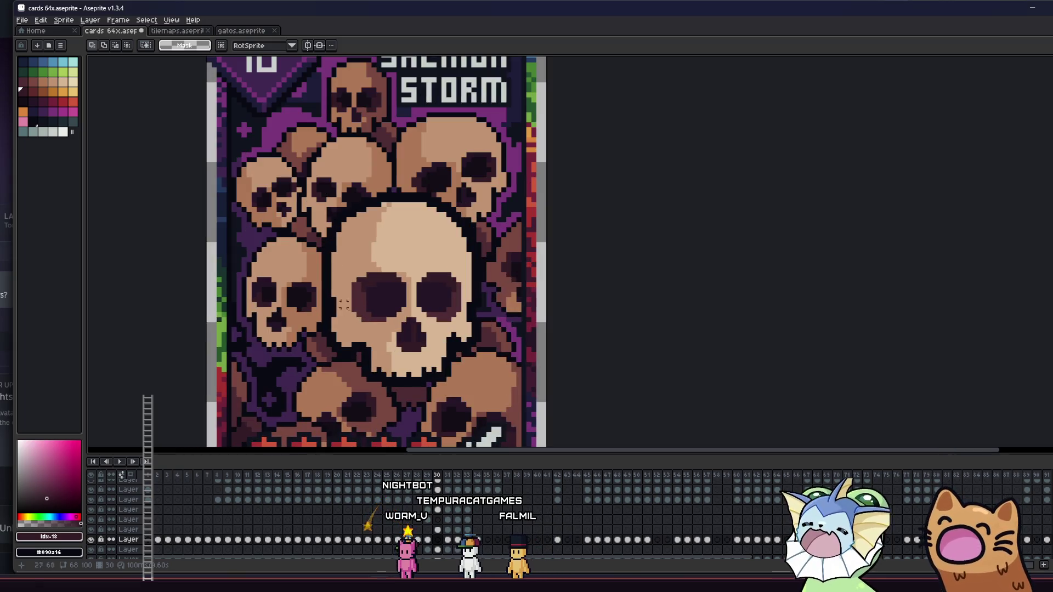
# Sample the big skull's tan and toggle the surrounding and centre skull layers to compare.
pyautogui.scroll(-2, 350, 309)
pyautogui.moveTo(395, 384); pyautogui.dragTo(513, 373)
pyautogui.scroll(2, 487, 291)
pyautogui.press('i')
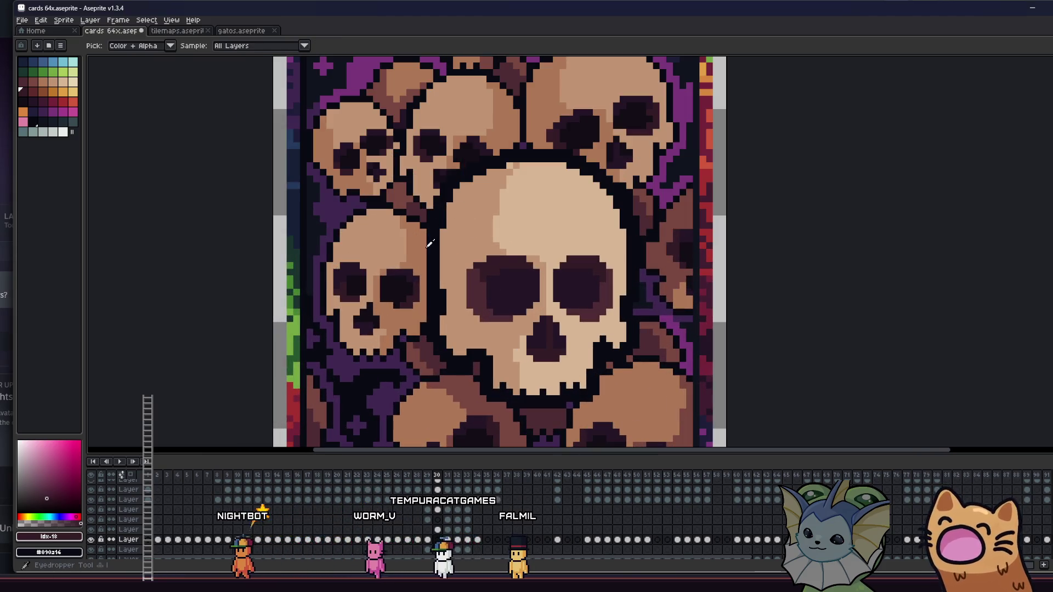
pyautogui.click(442, 229)
pyautogui.click(92, 523)
pyautogui.click(91, 523)
pyautogui.click(92, 519)
pyautogui.click(92, 519)
pyautogui.click(92, 510)
pyautogui.click(92, 510)
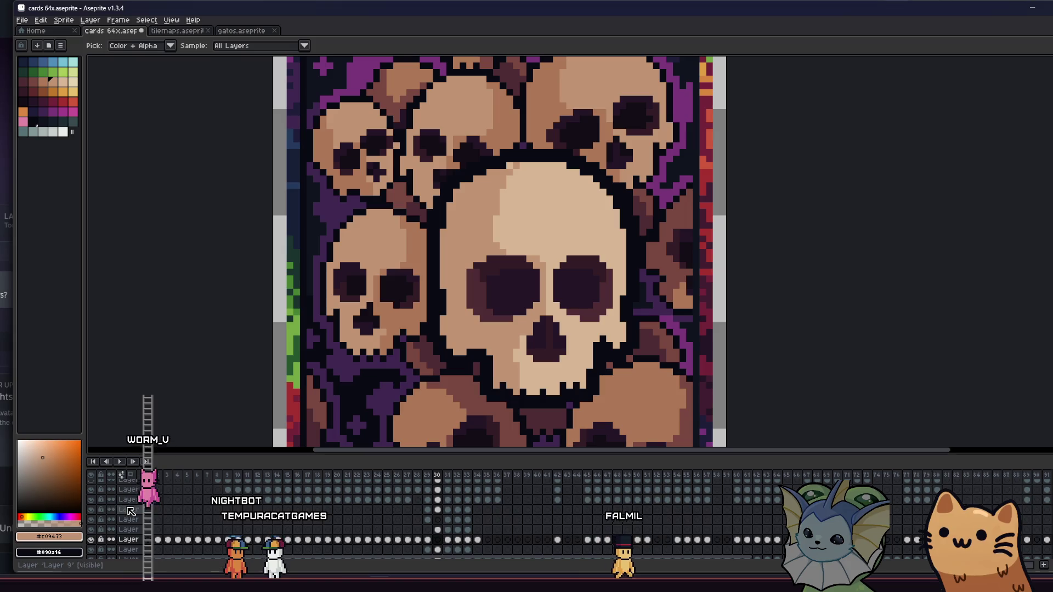
# On the big skull's layer, bucket-fill its pale highlight areas with the darker brown #ad7757.
pyautogui.click(437, 509)
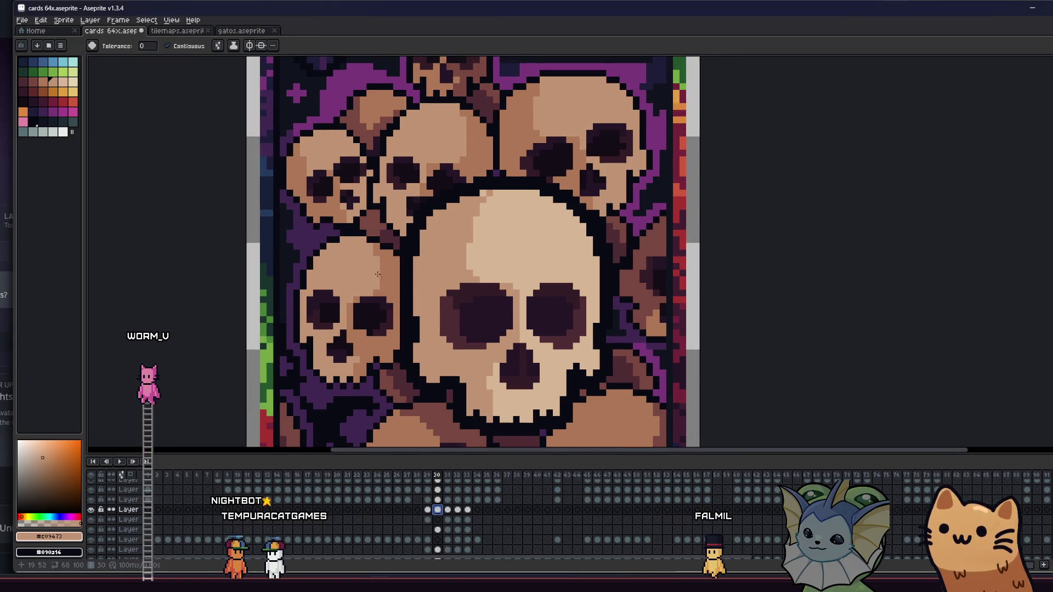
pyautogui.click(398, 265)
pyautogui.press('g')
pyautogui.click(447, 258)
pyautogui.keyDown('alt'); pyautogui.click(497, 246); pyautogui.keyUp('alt')
pyautogui.click(498, 246)
pyautogui.scroll(-1, 497, 246)
pyautogui.moveTo(301, 321)
pyautogui.mouseDown()
pyautogui.moveTo(359, 331)
pyautogui.moveTo(316, 314)
pyautogui.mouseUp()
pyautogui.press('m')
pyautogui.scroll(-2, 360, 331)
pyautogui.scroll(2, 341, 338)
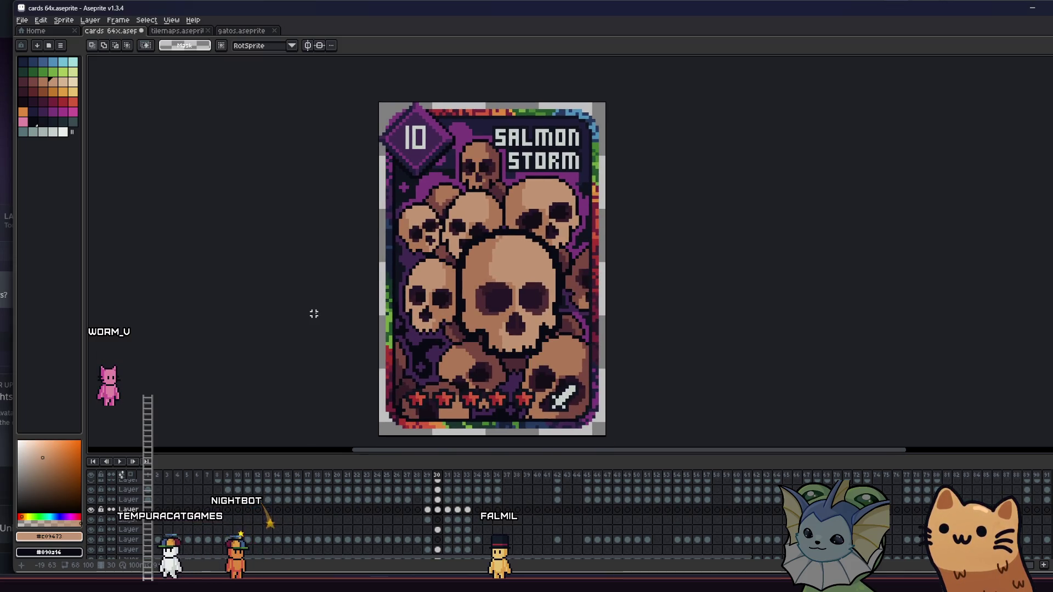
pyautogui.moveTo(447, 305); pyautogui.dragTo(405, 320)
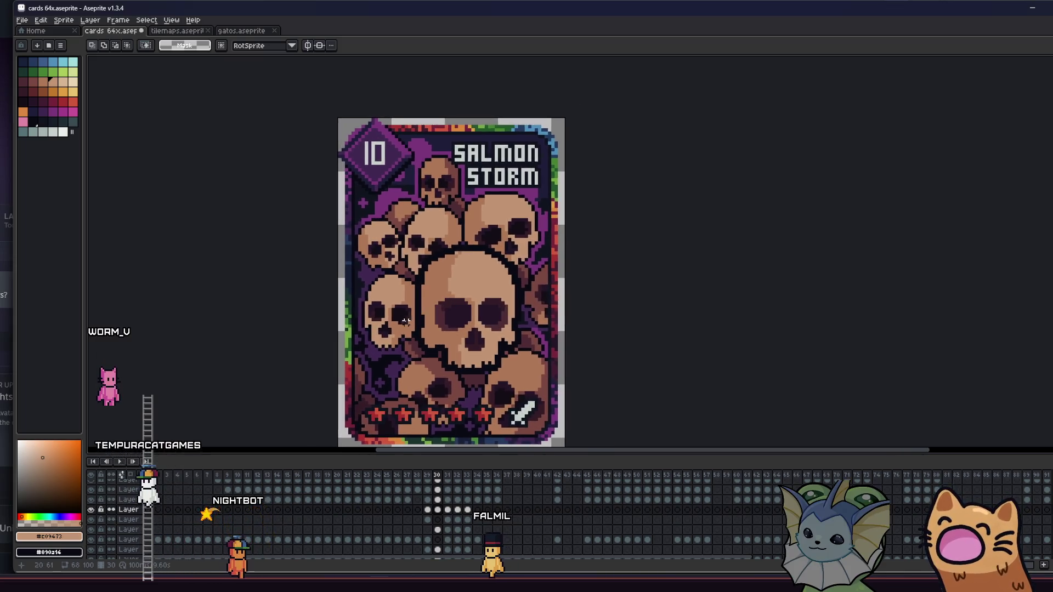
pyautogui.scroll(-1, 405, 320)
pyautogui.scroll(3, 398, 296)
pyautogui.press('i')
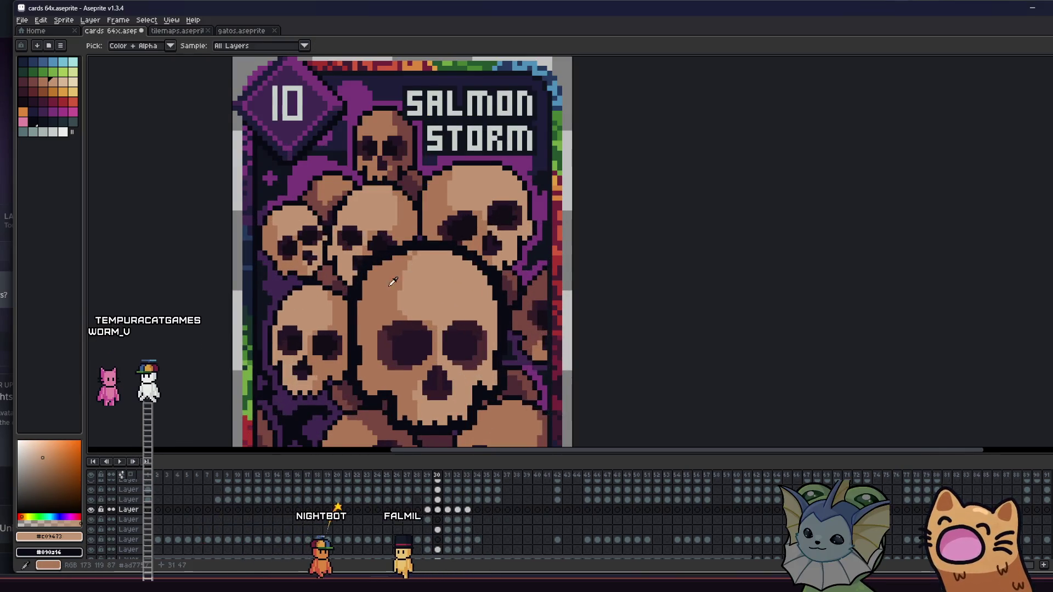
pyautogui.moveTo(393, 281); pyautogui.dragTo(407, 259)
pyautogui.press('w')
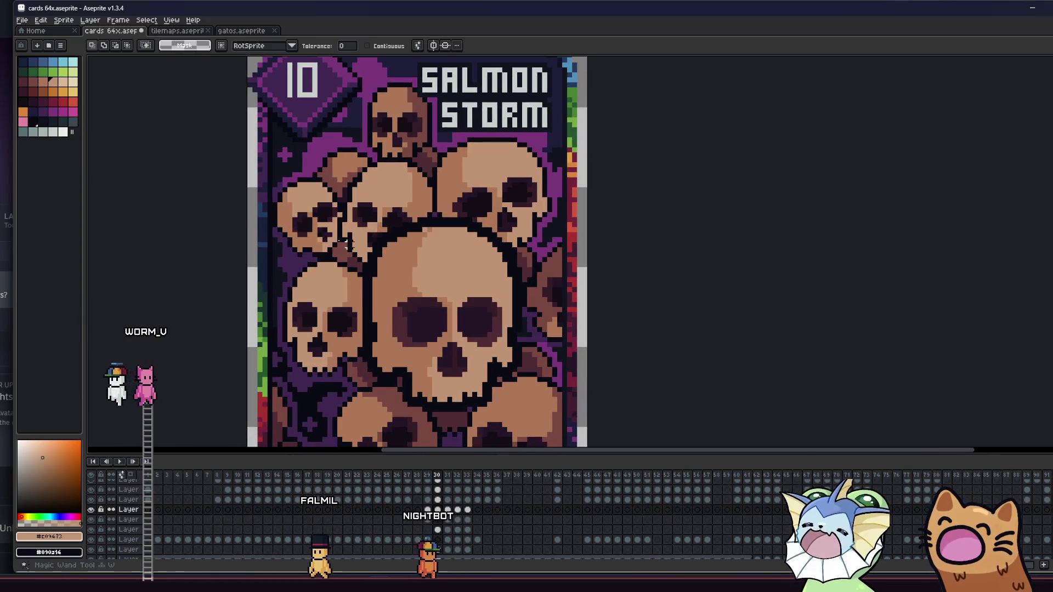
pyautogui.scroll(1, 337, 241)
pyautogui.scroll(-1, 360, 259)
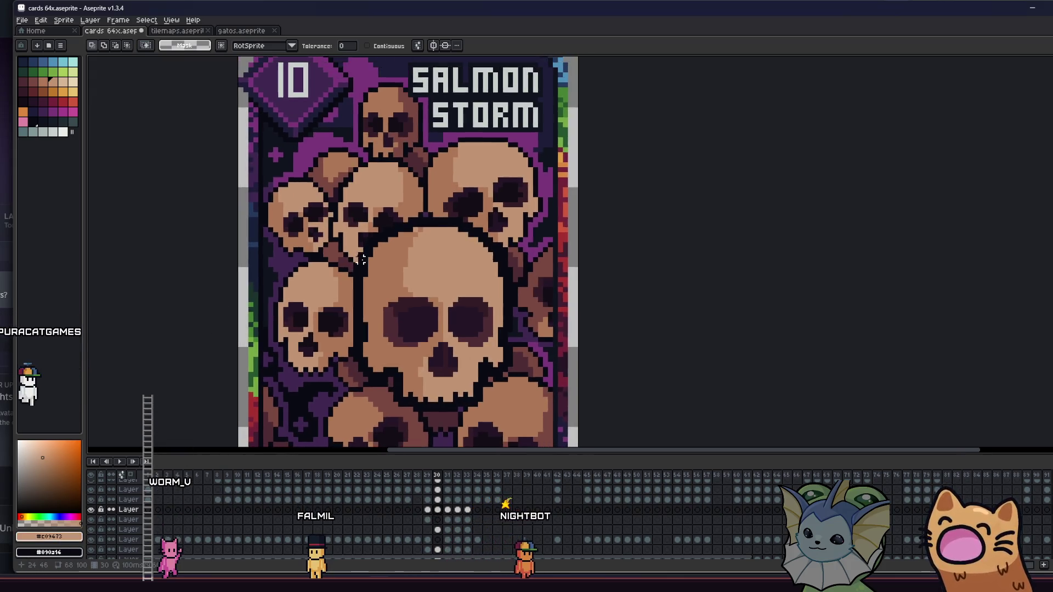
pyautogui.scroll(-5, 361, 259)
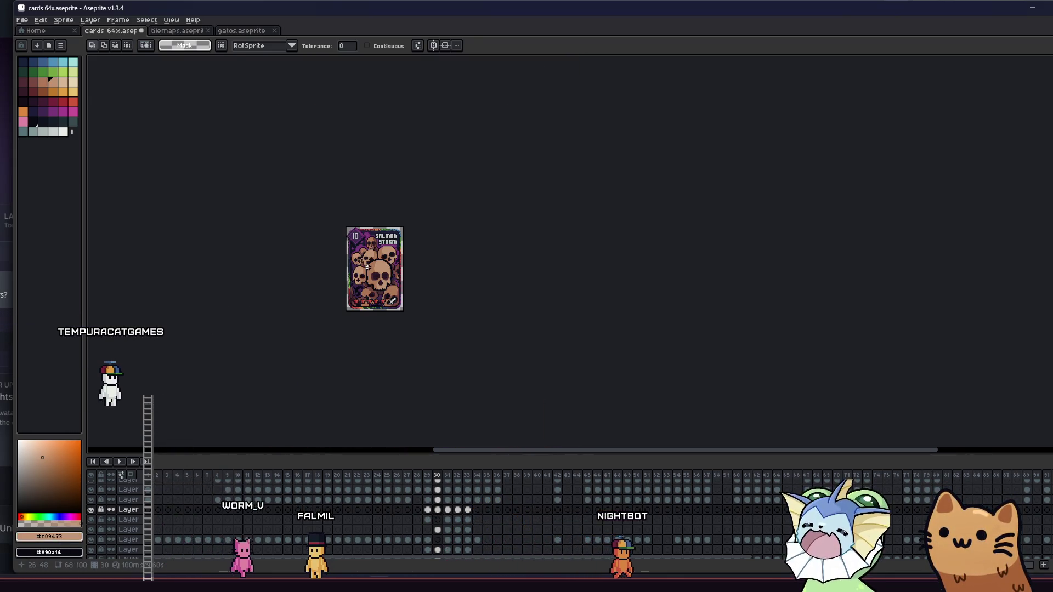
pyautogui.scroll(6, 367, 267)
pyautogui.scroll(-2, 367, 267)
pyautogui.moveTo(325, 318)
pyautogui.mouseDown()
pyautogui.moveTo(355, 276)
pyautogui.moveTo(372, 273)
pyautogui.mouseUp()
pyautogui.scroll(-1, 378, 271)
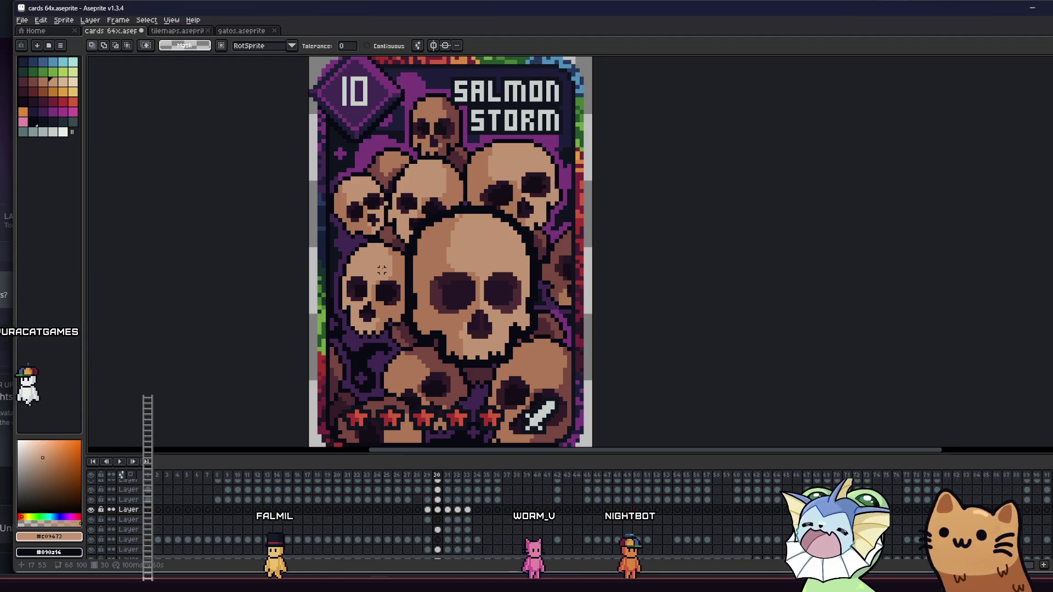
pyautogui.scroll(5, 420, 306)
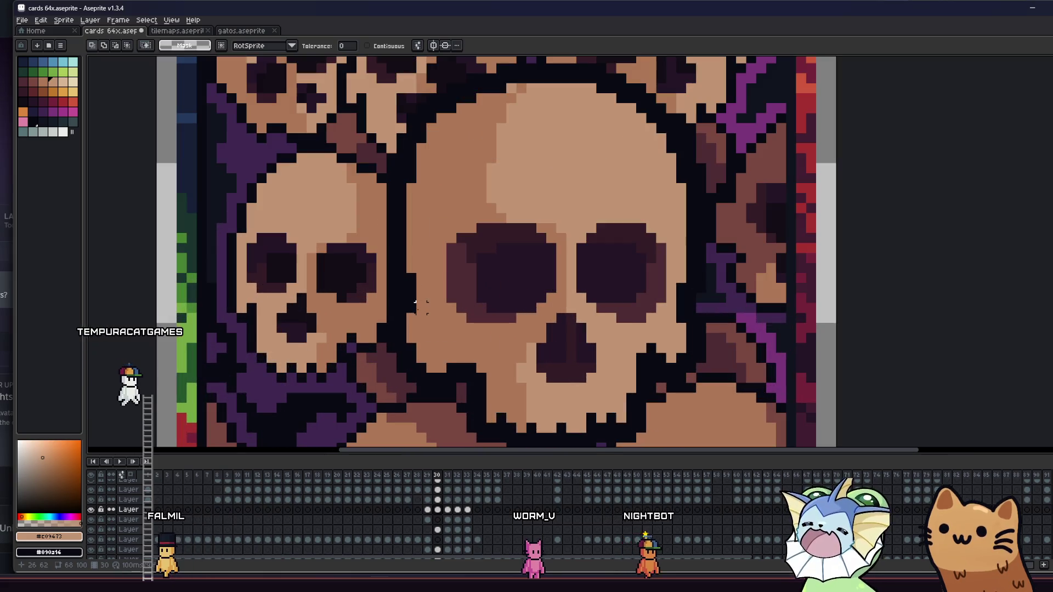
# Repeatedly toggle the big skull layer's visibility to compare it against the skulls beneath.
pyautogui.press('b')
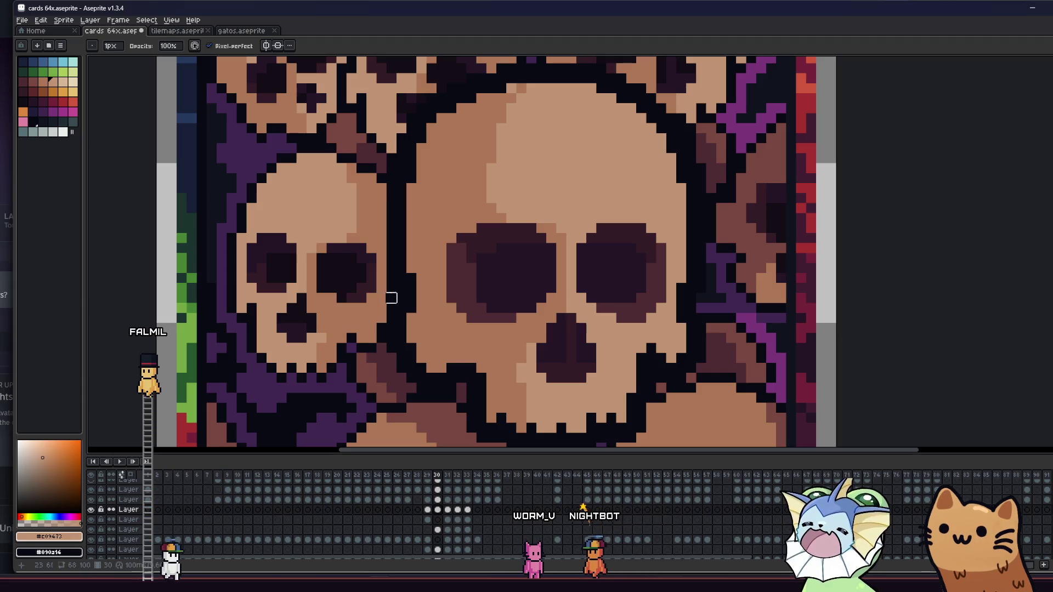
pyautogui.click(92, 509)
pyautogui.click(92, 509)
pyautogui.click(92, 509)
pyautogui.click(92, 509)
pyautogui.click(92, 509)
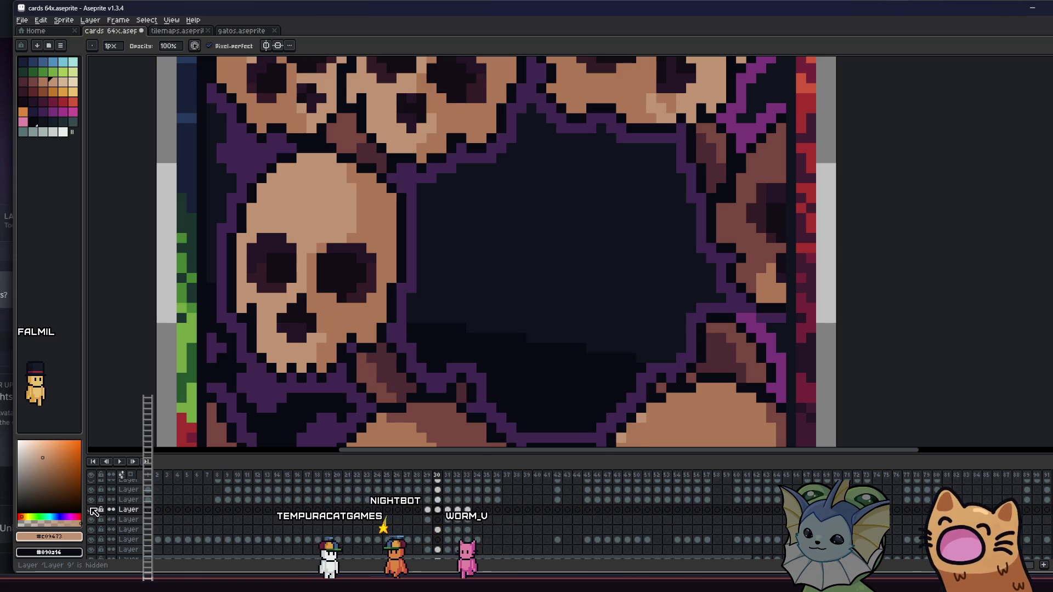
pyautogui.click(92, 509)
pyautogui.click(92, 509)
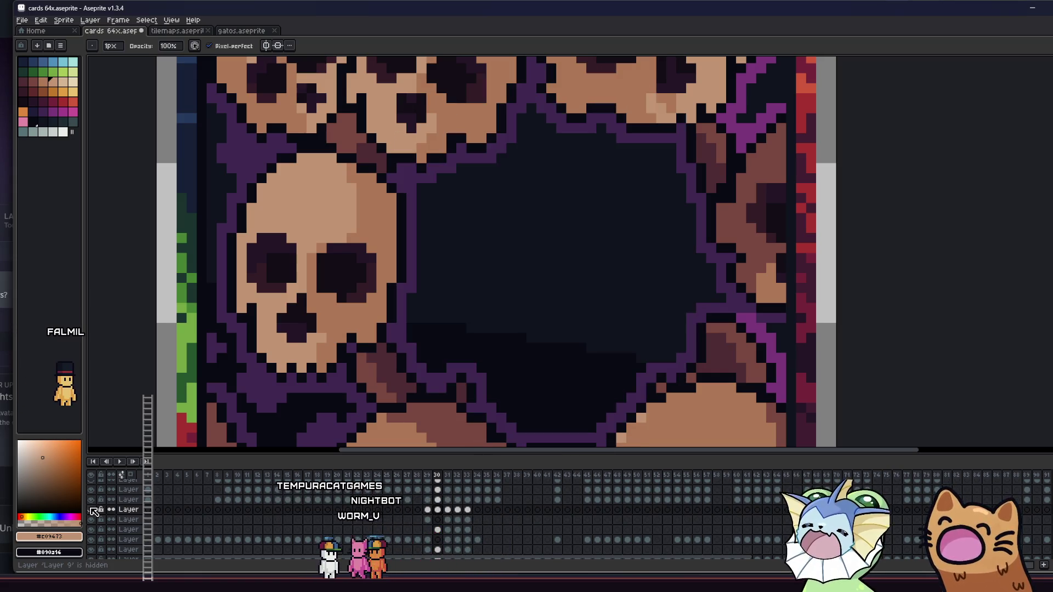
pyautogui.click(92, 510)
pyautogui.click(92, 510)
pyautogui.click(92, 509)
pyautogui.click(92, 510)
pyautogui.click(92, 510)
pyautogui.click(92, 510)
pyautogui.click(93, 510)
# Make the lower layer's frame 30 cel active for editing.
pyautogui.scroll(2, 392, 324)
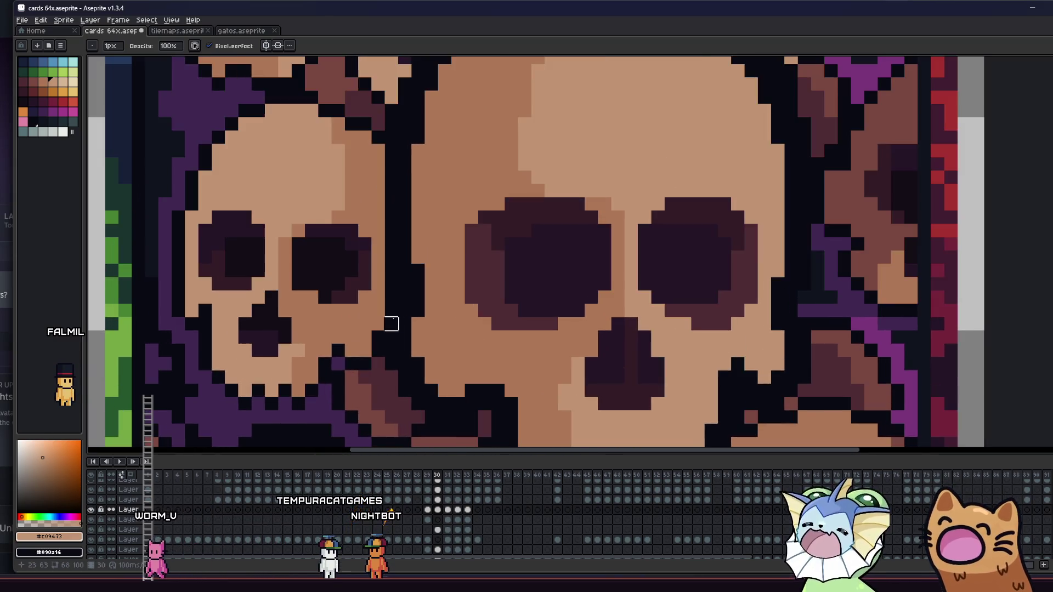
pyautogui.scroll(1, 391, 324)
pyautogui.scroll(-3, 400, 302)
pyautogui.scroll(3, 385, 299)
pyautogui.press('e')
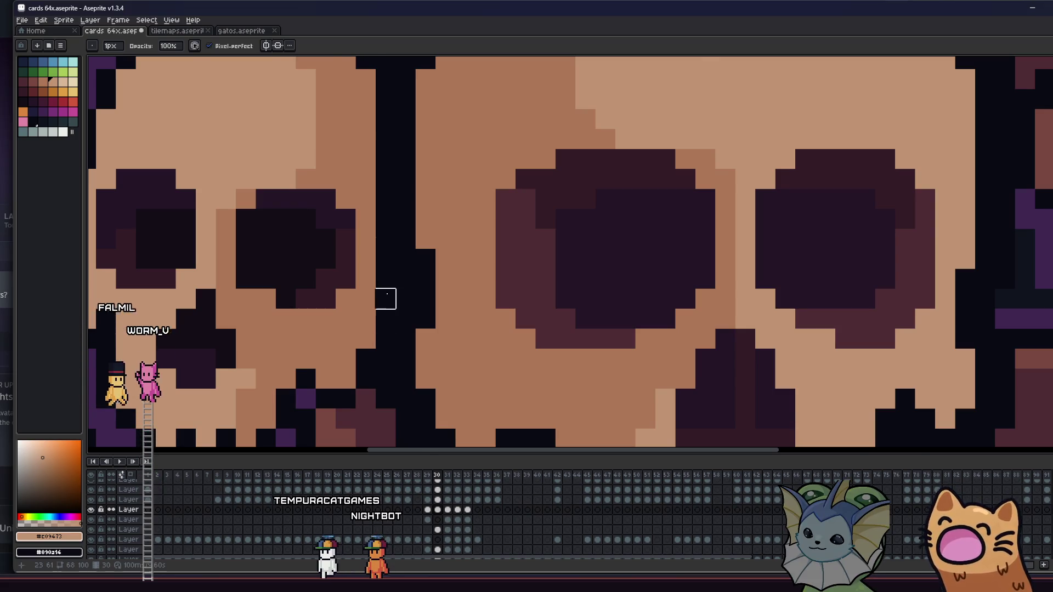
pyautogui.scroll(-5, 386, 299)
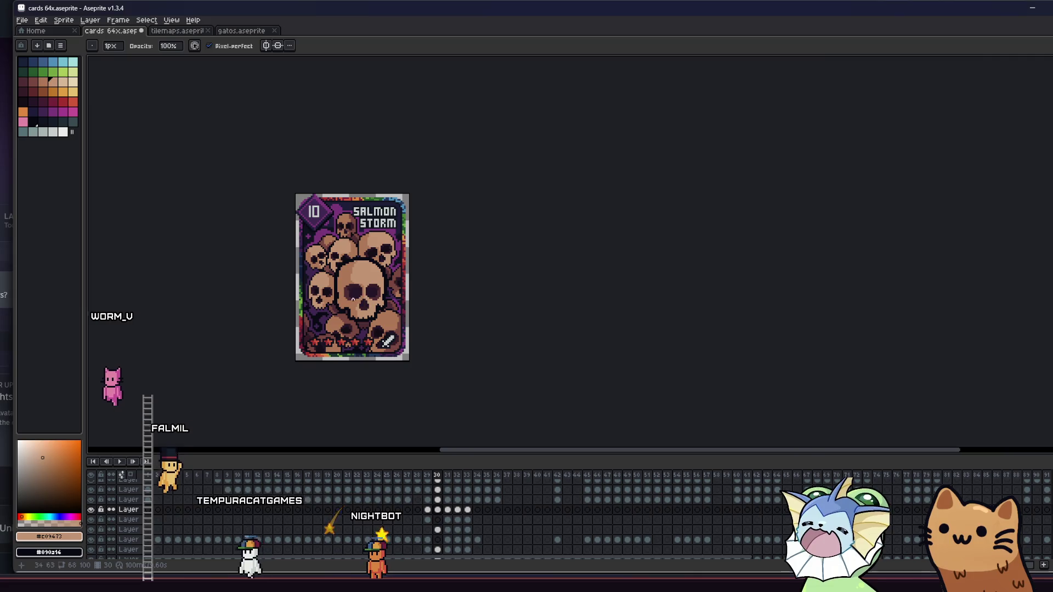
pyautogui.scroll(3, 326, 290)
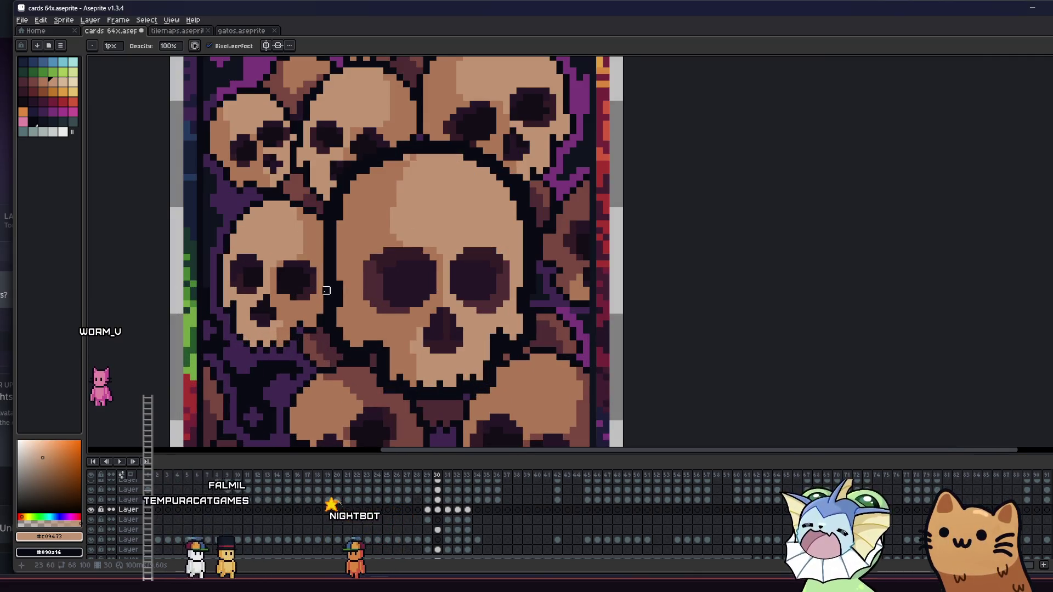
pyautogui.hscroll(-1, 325, 291)
pyautogui.click(437, 530)
# Pick the skull tan #ad7757 and pencil two tan pixels onto the dark outline beside the big skull.
pyautogui.scroll(-1, 336, 301)
pyautogui.press('i')
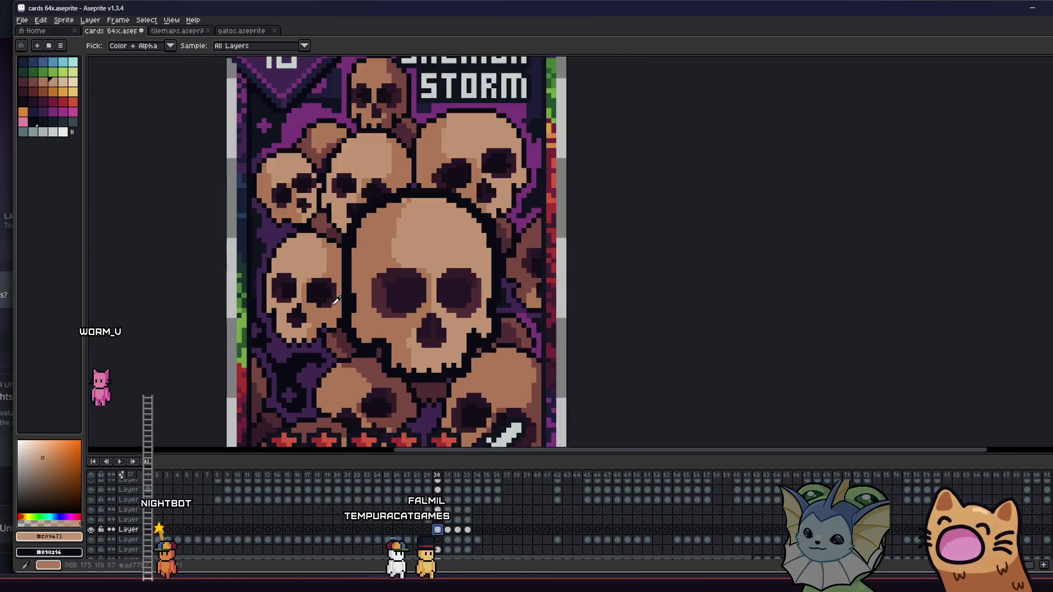
pyautogui.scroll(-5, 336, 300)
pyautogui.scroll(6, 343, 303)
pyautogui.scroll(-4, 344, 306)
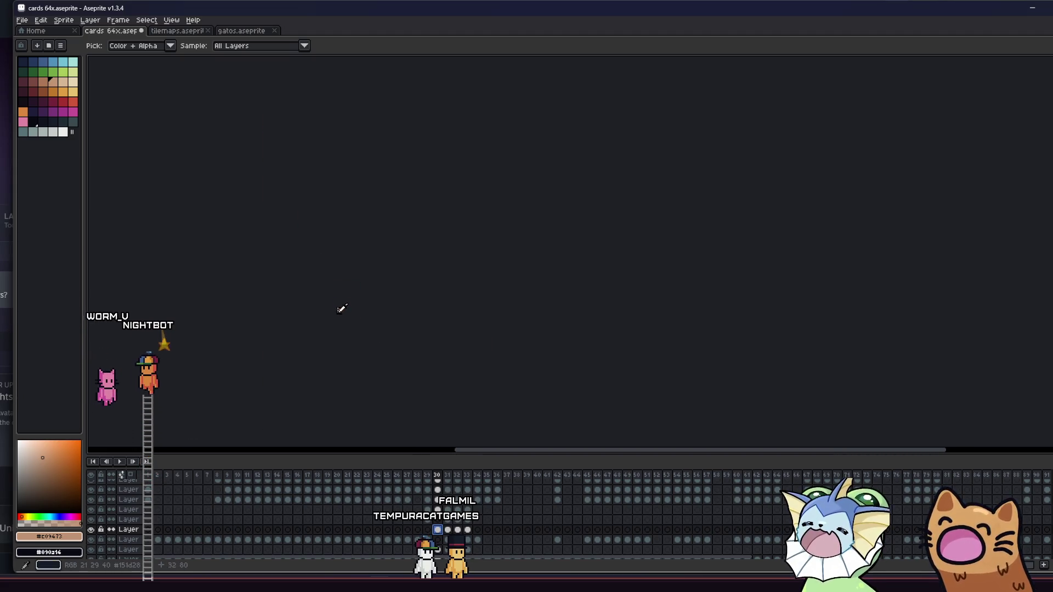
pyautogui.scroll(6, 342, 308)
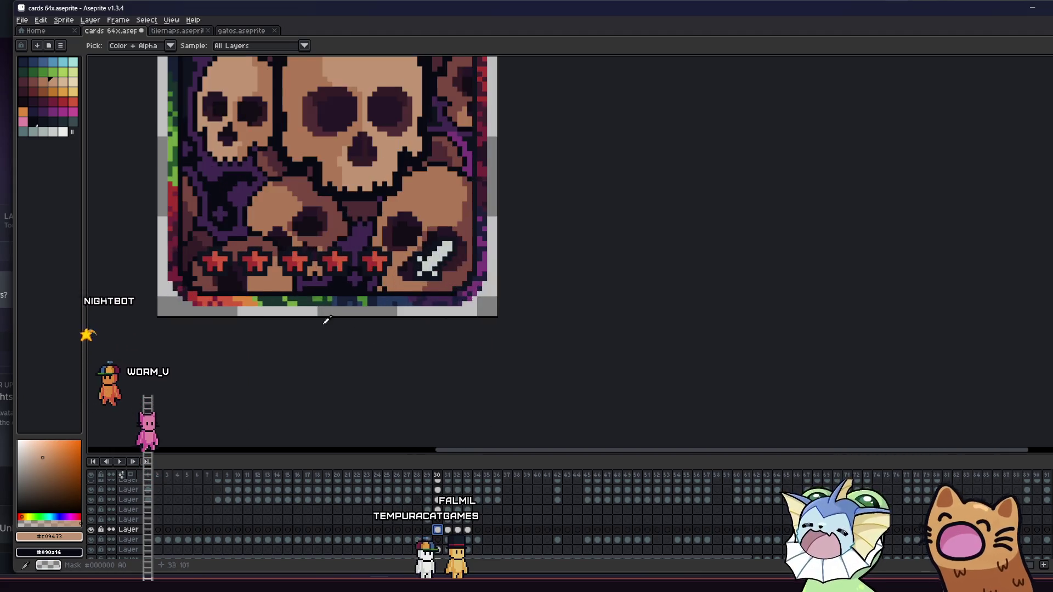
pyautogui.scroll(2, 360, 311)
pyautogui.scroll(-2, 351, 209)
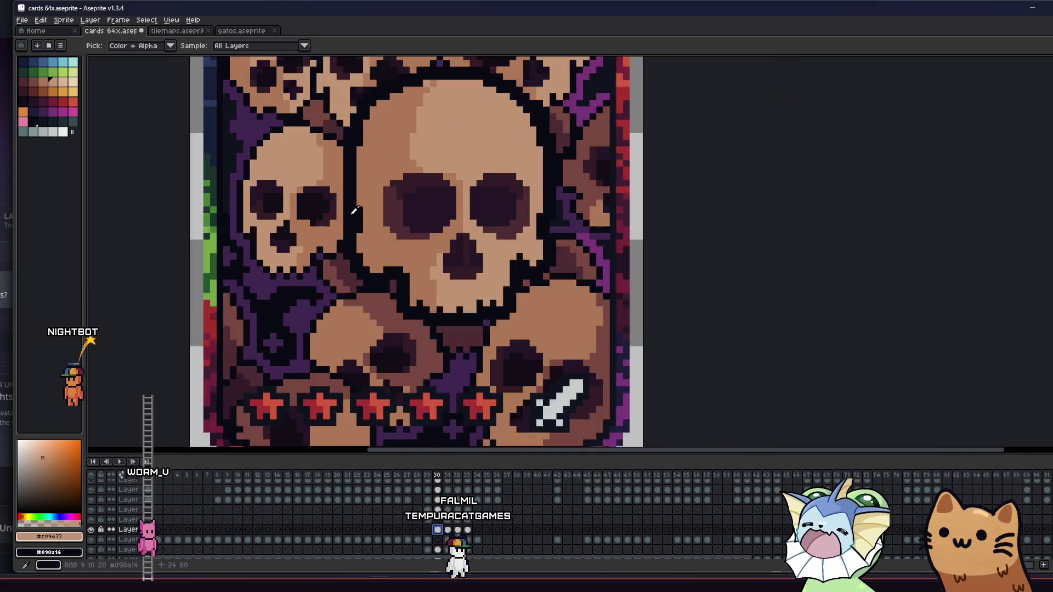
pyautogui.scroll(5, 348, 207)
pyautogui.keyDown('alt'); pyautogui.click(335, 216); pyautogui.keyUp('alt')
pyautogui.moveTo(347, 225); pyautogui.dragTo(355, 255)
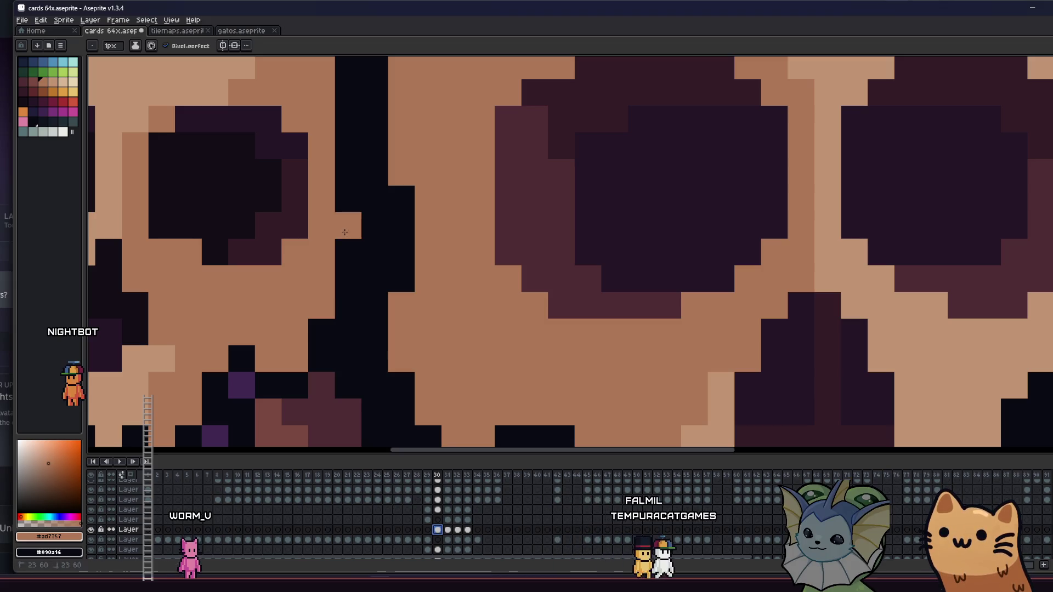
# Review the touched-up outline, save cards 64x.aseprite, and sample the skull tan #c09473.
pyautogui.scroll(-3, 347, 255)
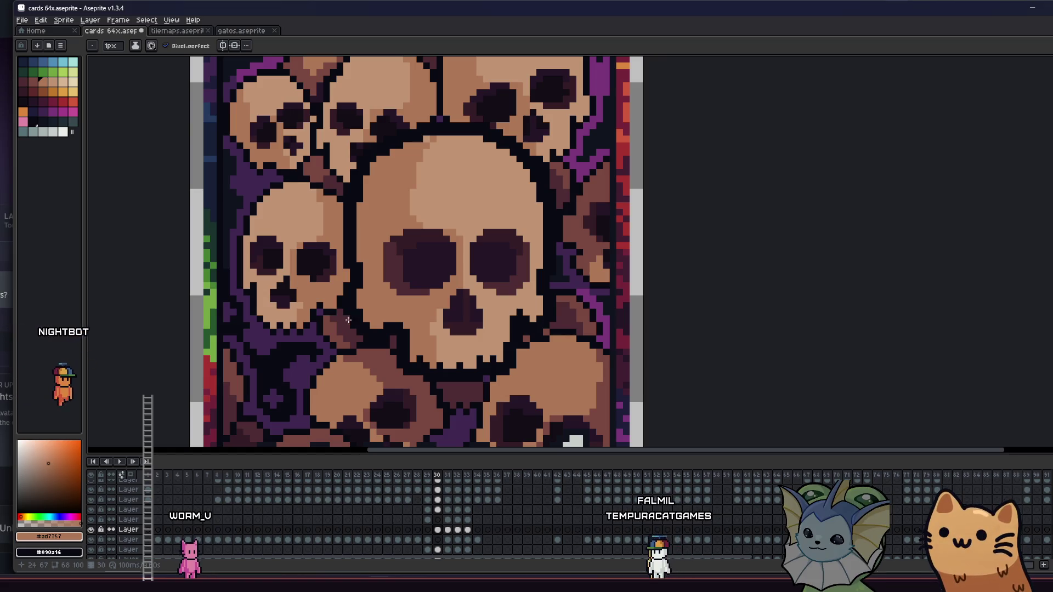
pyautogui.scroll(-1, 392, 303)
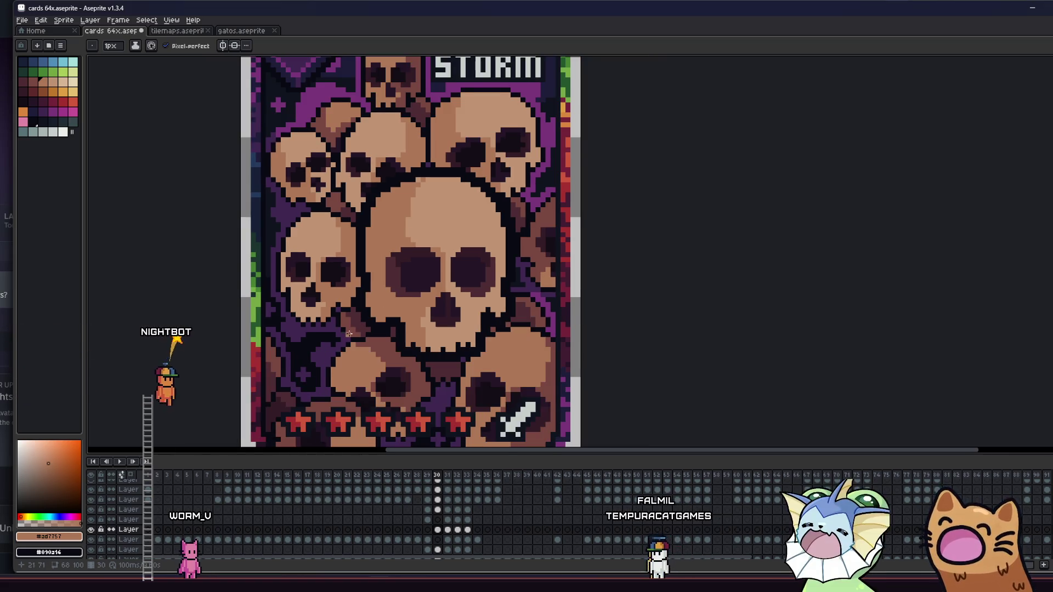
pyautogui.scroll(-4, 349, 334)
pyautogui.scroll(-1, 340, 354)
pyautogui.scroll(6, 343, 346)
pyautogui.scroll(-1, 346, 334)
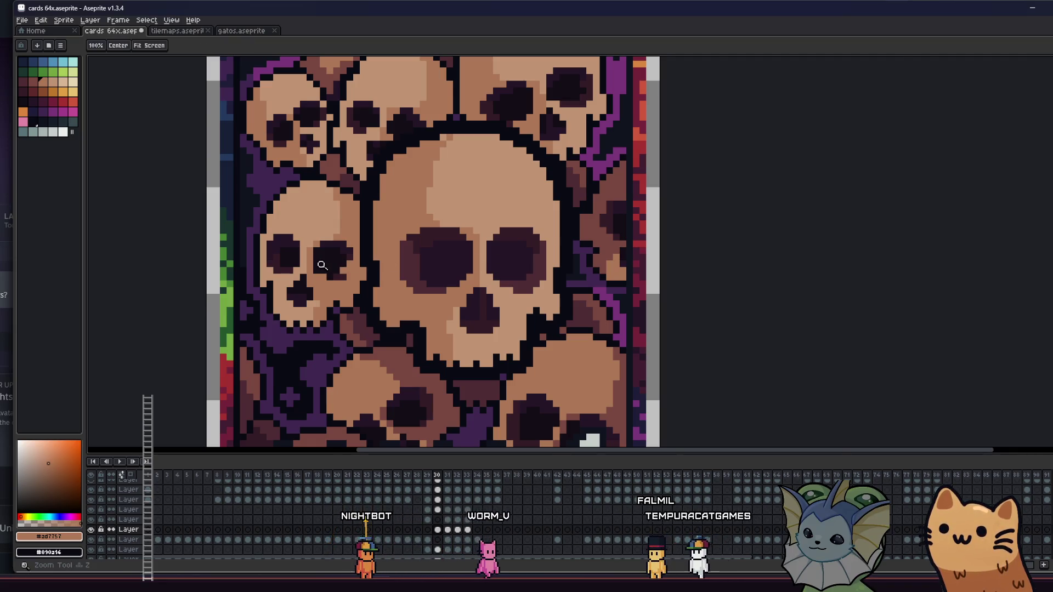
pyautogui.scroll(2, 322, 266)
pyautogui.scroll(-4, 428, 261)
pyautogui.scroll(2, 299, 236)
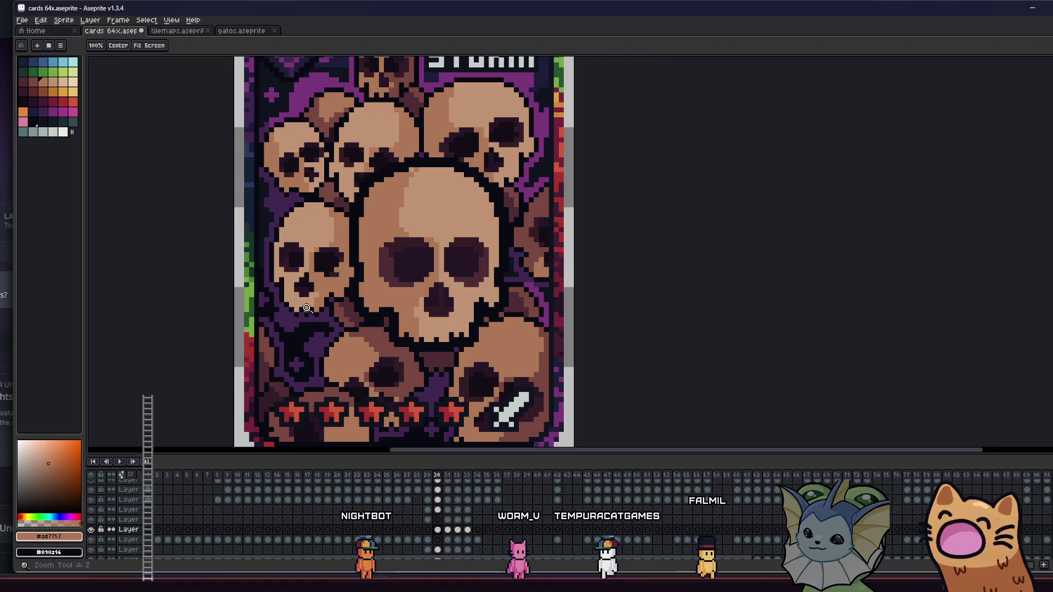
pyautogui.scroll(3, 307, 308)
pyautogui.scroll(-3, 417, 252)
pyautogui.scroll(2, 357, 257)
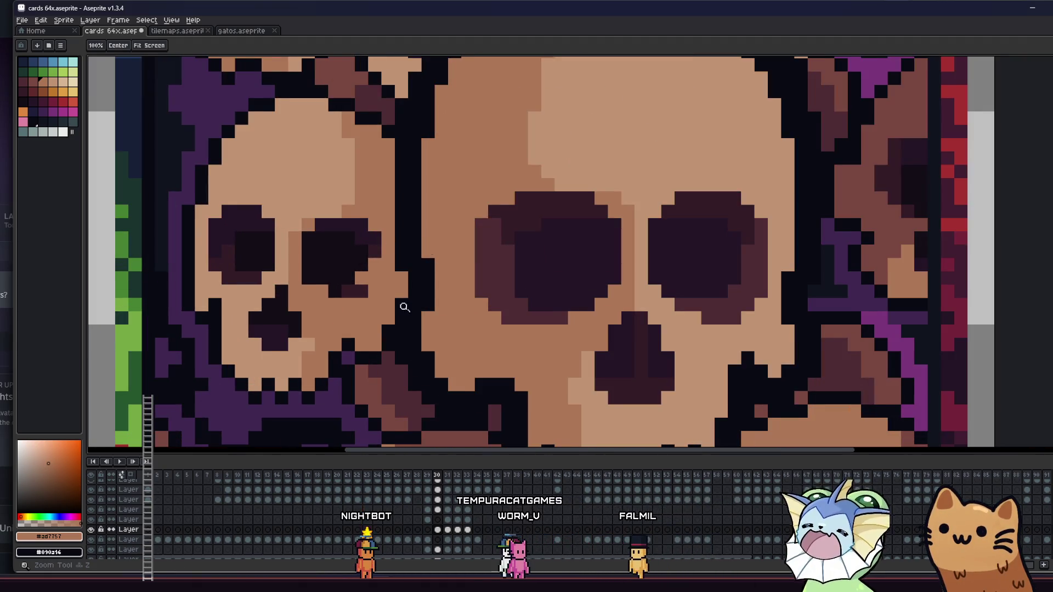
pyautogui.scroll(-2, 404, 308)
pyautogui.press('b')
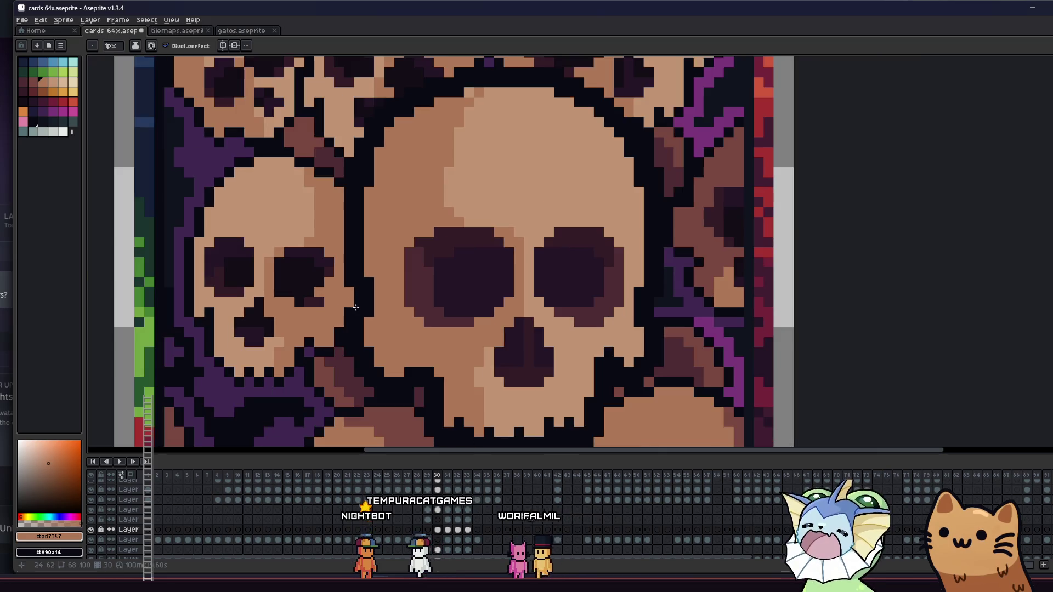
pyautogui.scroll(3, 356, 307)
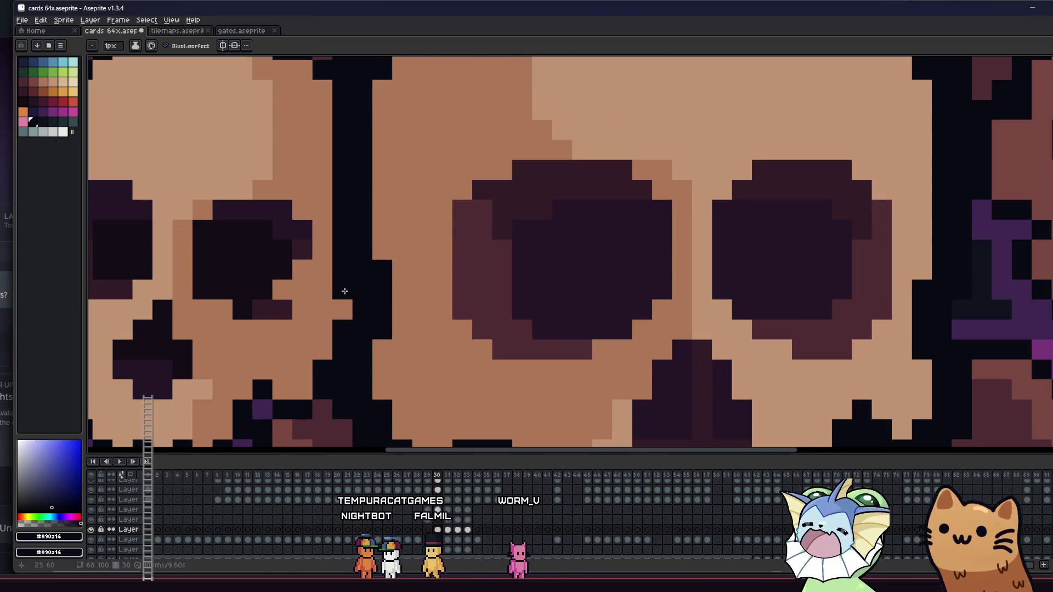
pyautogui.hscroll(1, 351, 291)
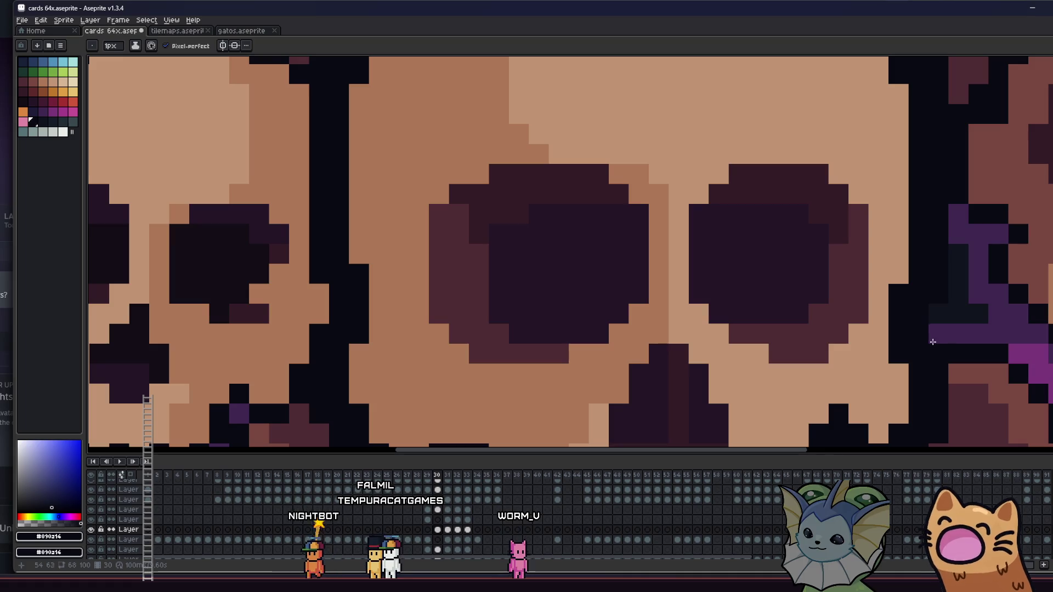
pyautogui.scroll(-1, 877, 377)
pyautogui.scroll(-4, 814, 378)
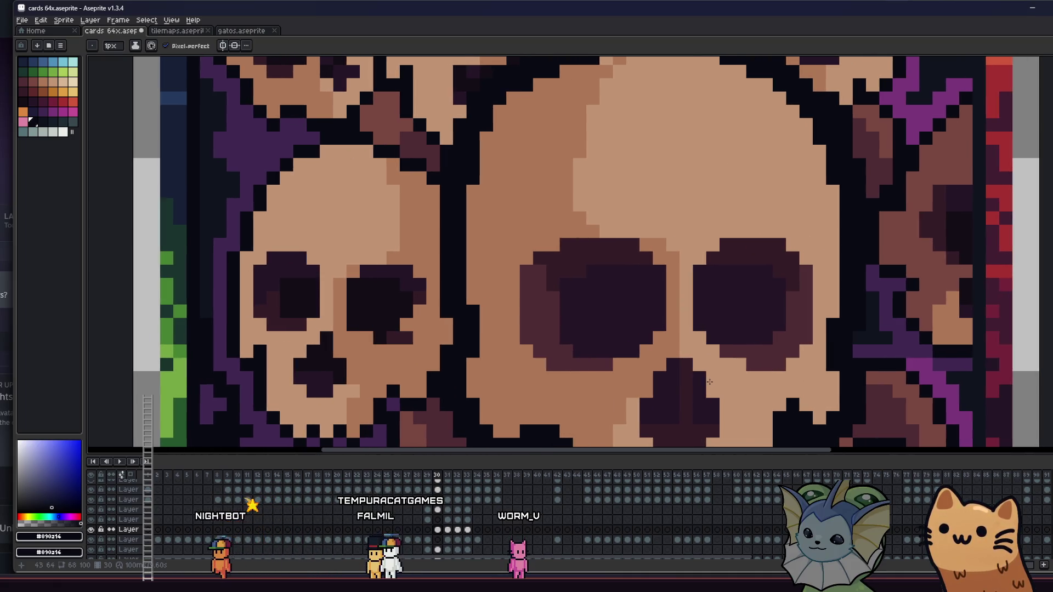
pyautogui.hotkey('ctrl', 's')
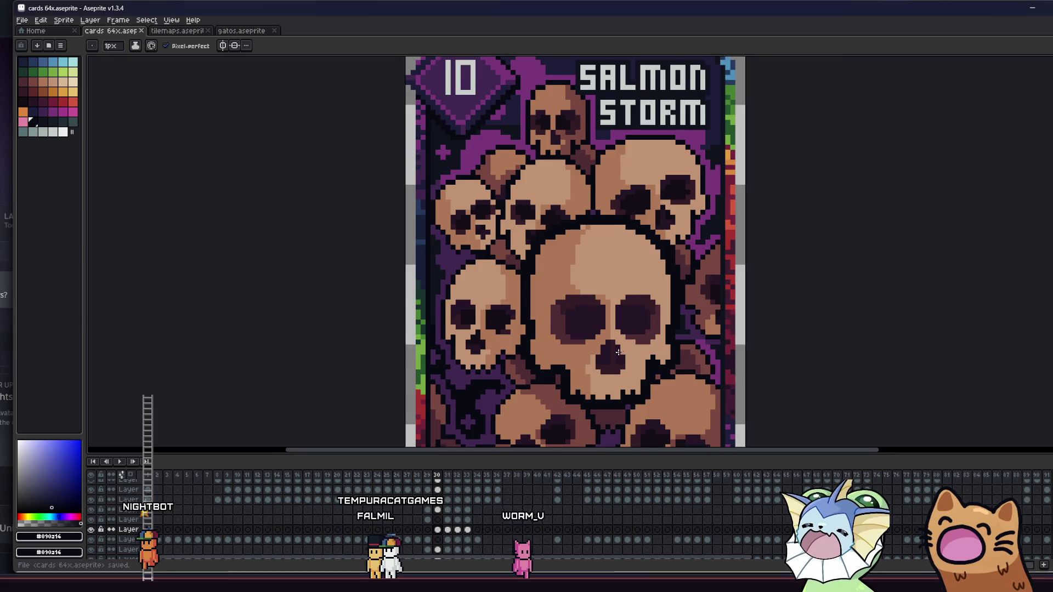
pyautogui.hscroll(1, 587, 348)
pyautogui.keyDown('alt'); pyautogui.click(584, 250); pyautogui.keyUp('alt')
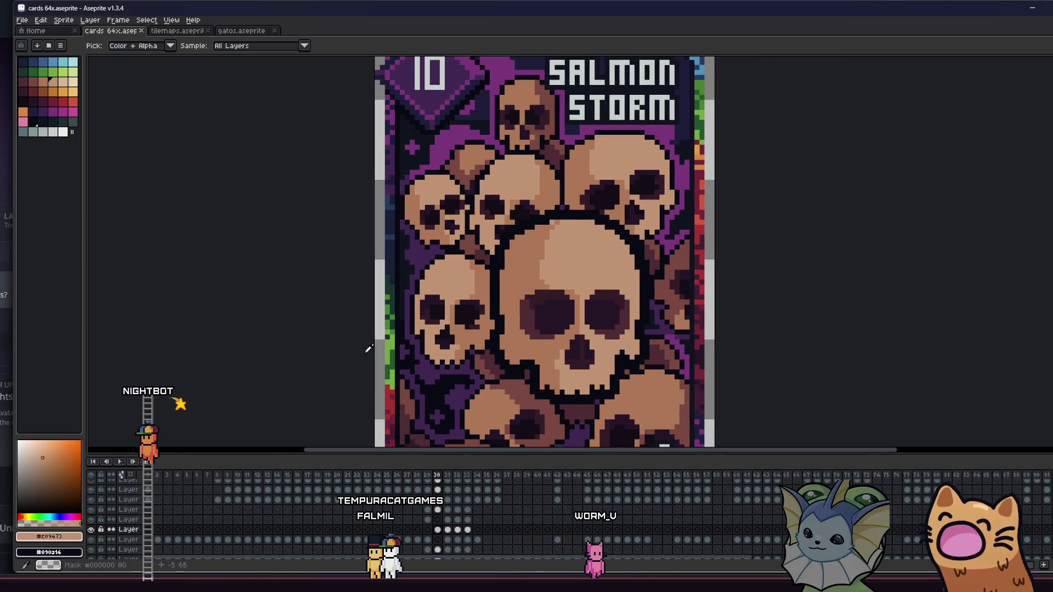
pyautogui.scroll(3, 544, 215)
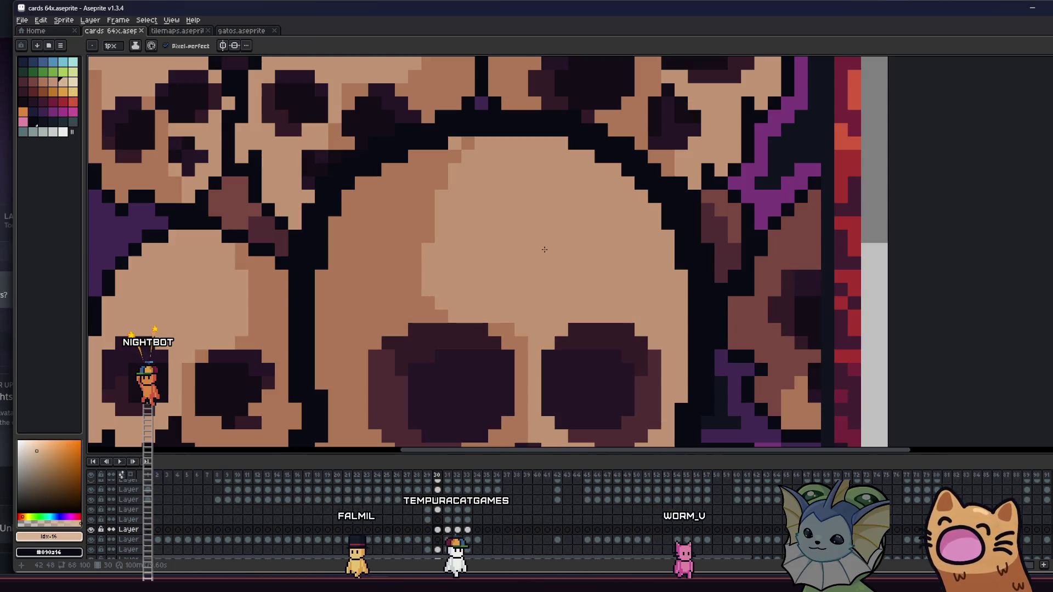
# On the layer above, paint a pale highlight pixel on the upper-right back skull's crown.
pyautogui.click(438, 510)
pyautogui.click(562, 187)
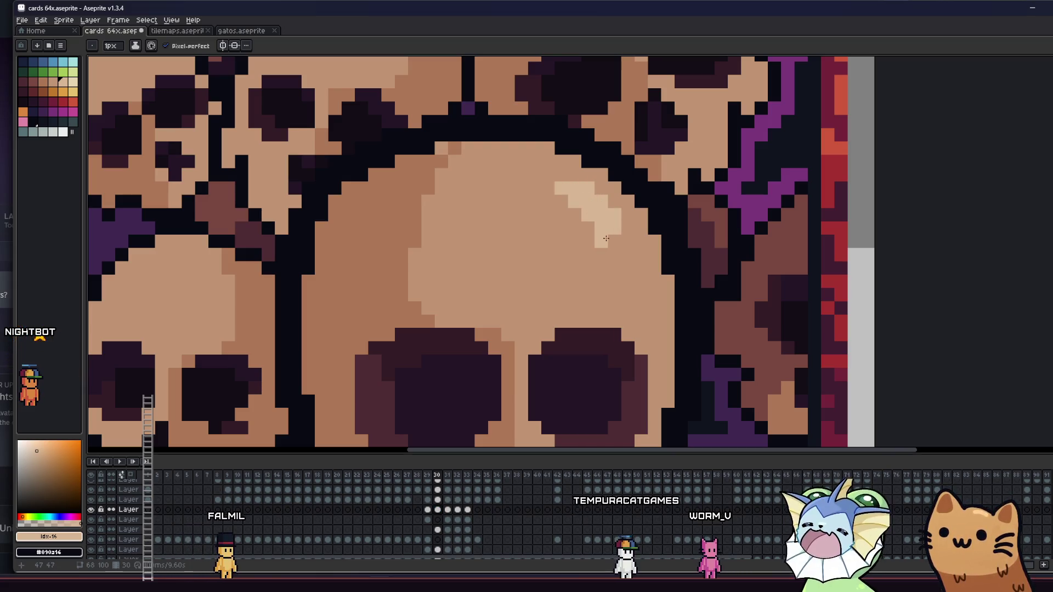
pyautogui.scroll(-5, 611, 240)
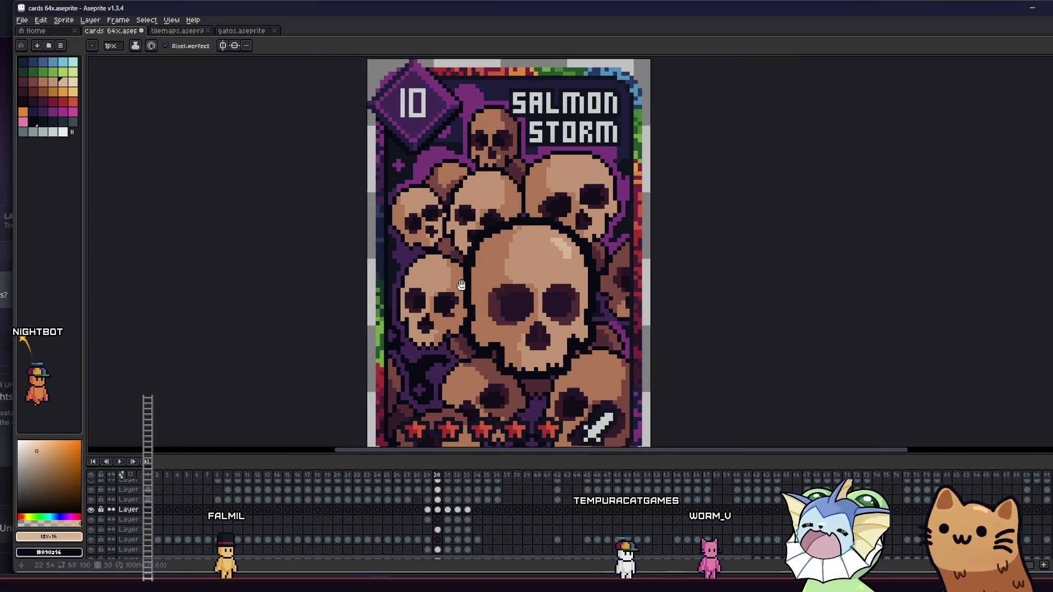
pyautogui.scroll(2, 623, 244)
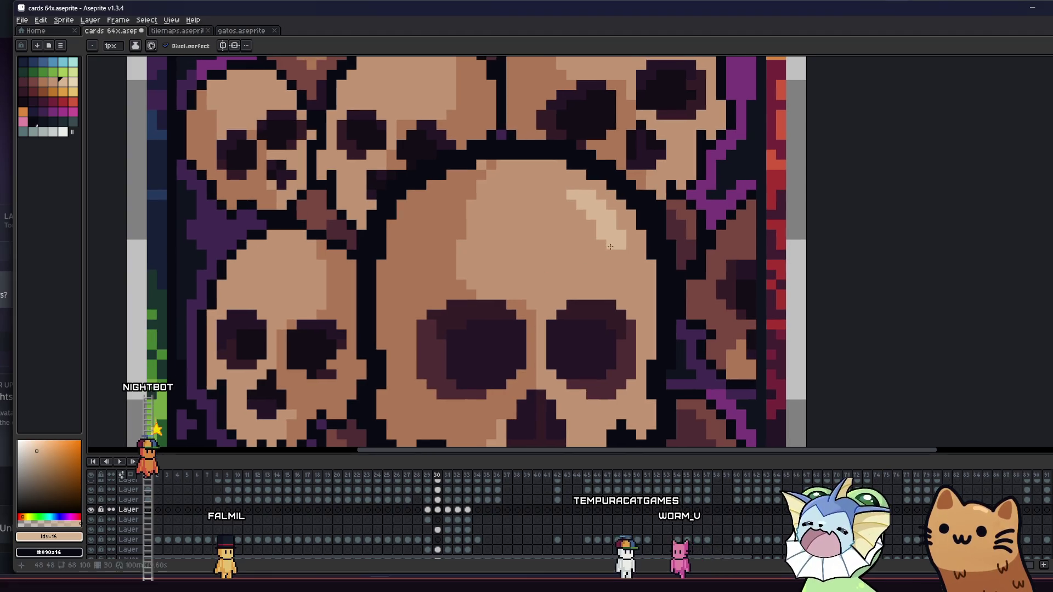
pyautogui.scroll(-1, 564, 277)
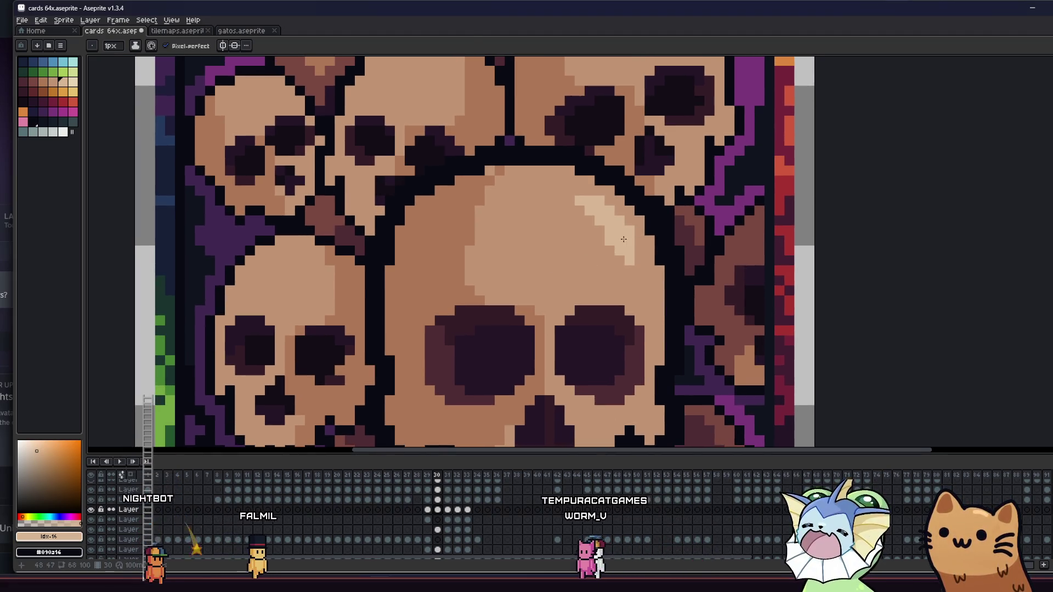
pyautogui.scroll(-1, 606, 256)
pyautogui.scroll(-2, 606, 256)
pyautogui.scroll(-1, 493, 285)
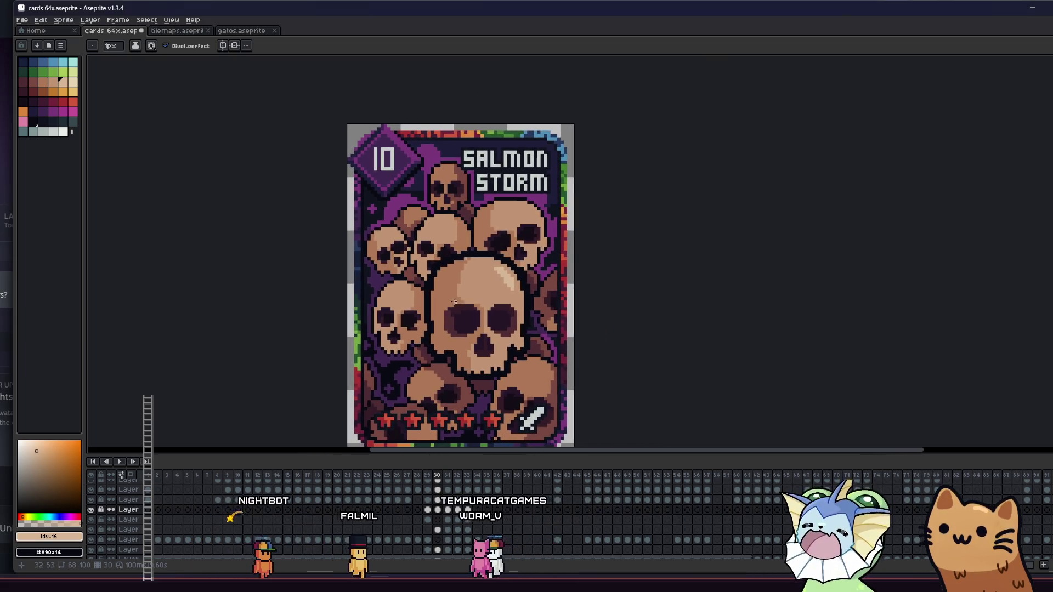
pyautogui.scroll(1, 453, 301)
pyautogui.scroll(2, 494, 290)
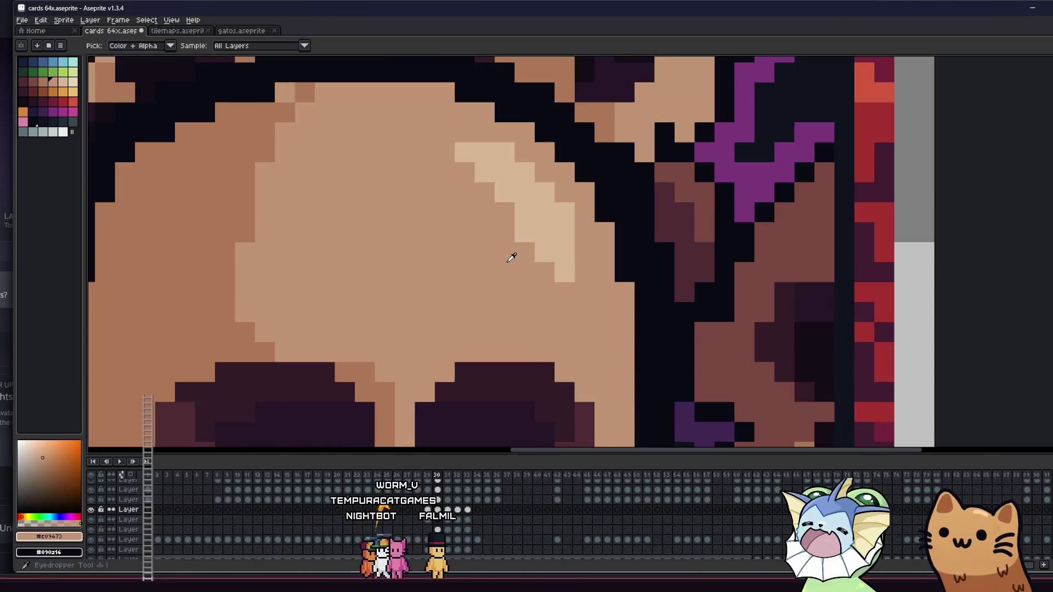
pyautogui.scroll(-1, 506, 245)
pyautogui.scroll(-1, 557, 254)
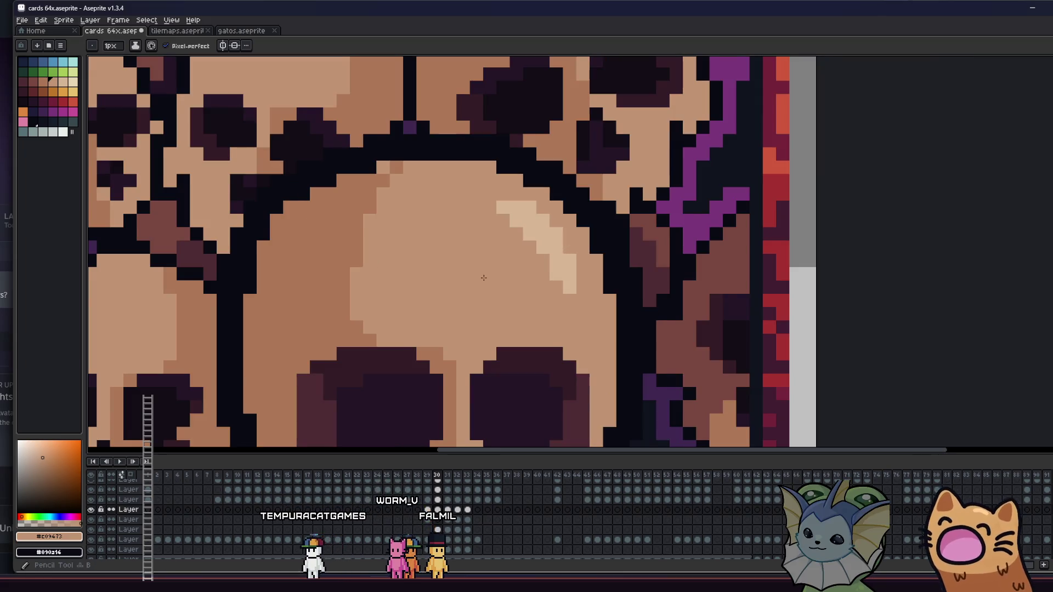
pyautogui.scroll(-3, 526, 263)
# Sample the light skull tan #d7b594 from the card as the Pencil colour.
pyautogui.press('i')
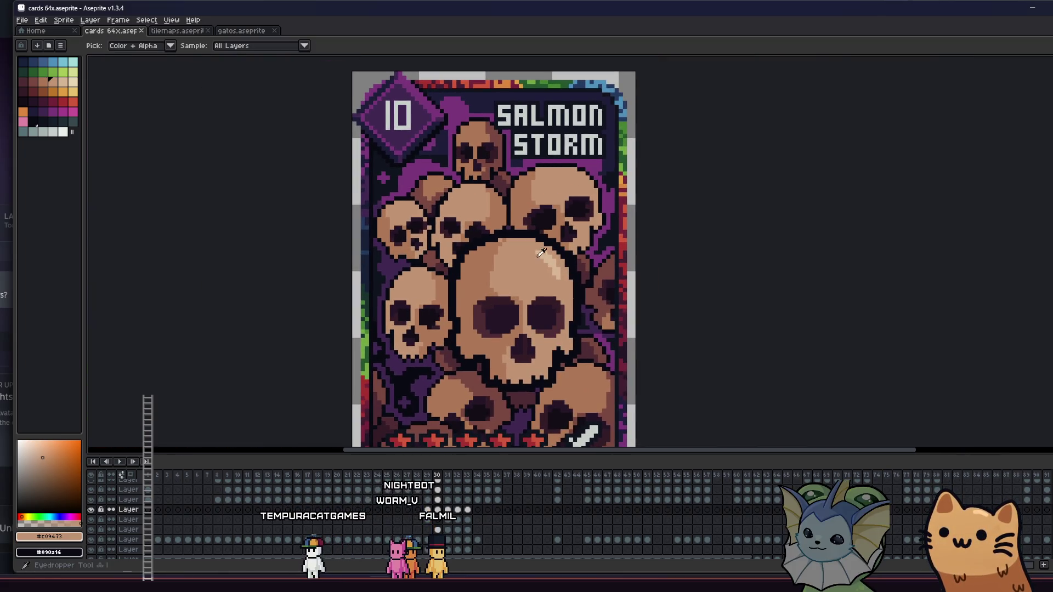
pyautogui.click(539, 255)
pyautogui.scroll(3, 559, 219)
pyautogui.press('b')
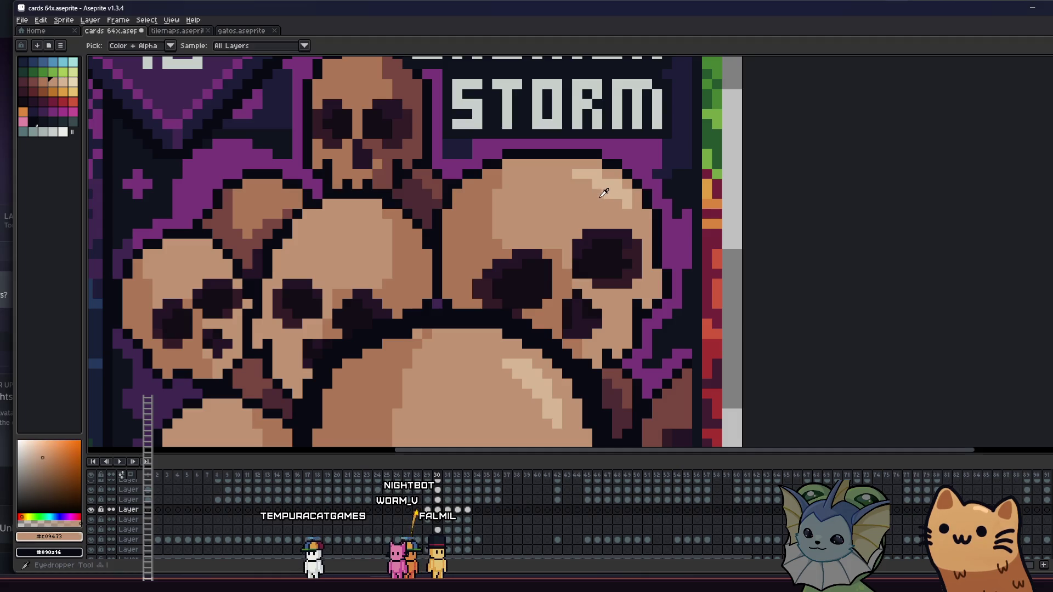
pyautogui.scroll(-3, 465, 241)
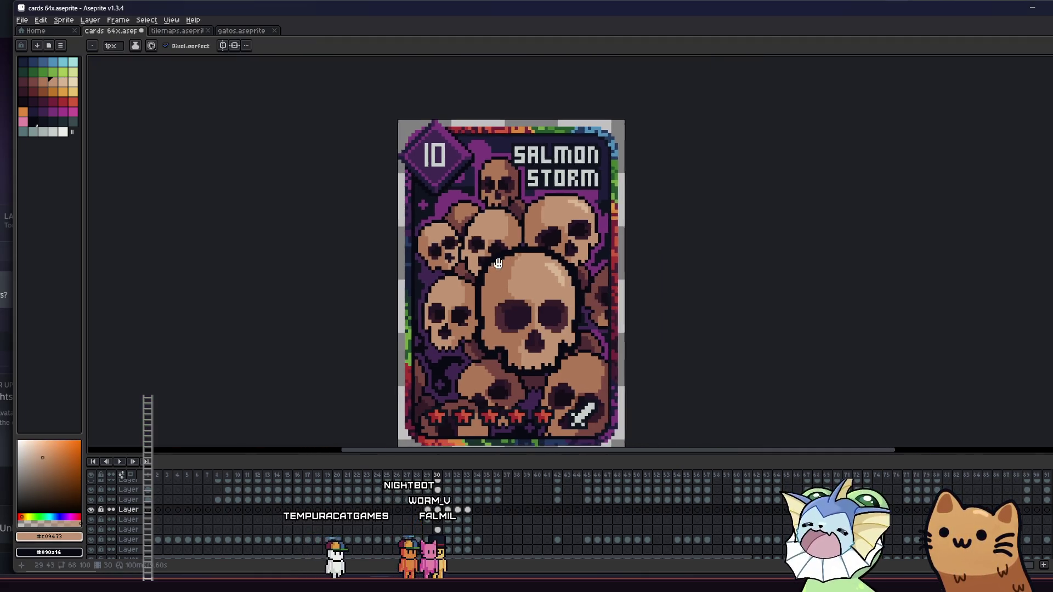
pyautogui.keyDown('alt'); pyautogui.click(465, 241); pyautogui.keyUp('alt')
# Save cards 64x.aseprite.
pyautogui.scroll(-3, 438, 293)
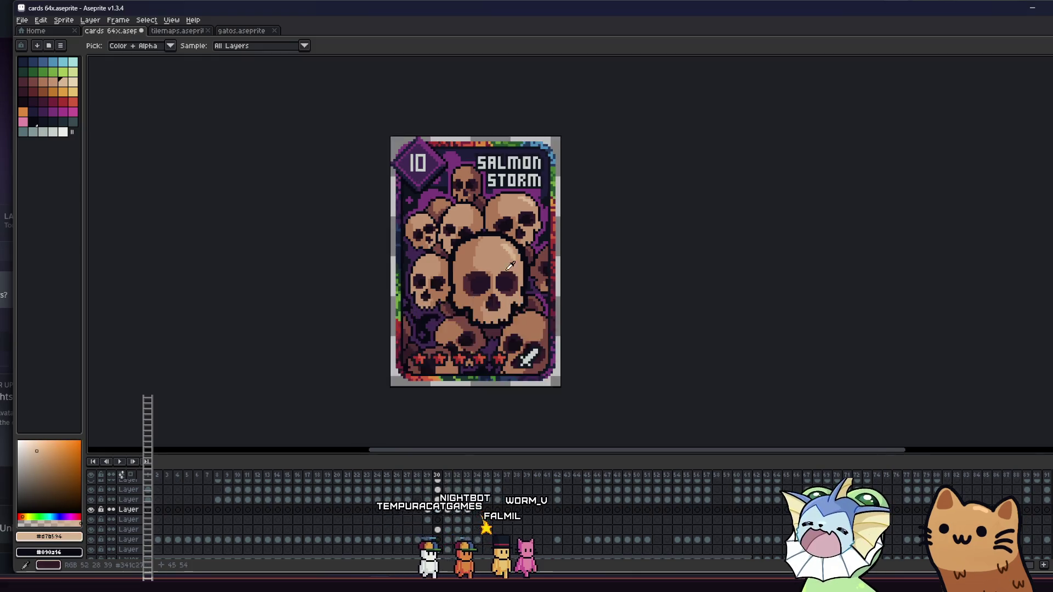
pyautogui.scroll(2, 439, 293)
pyautogui.hotkey('ctrl', 's')
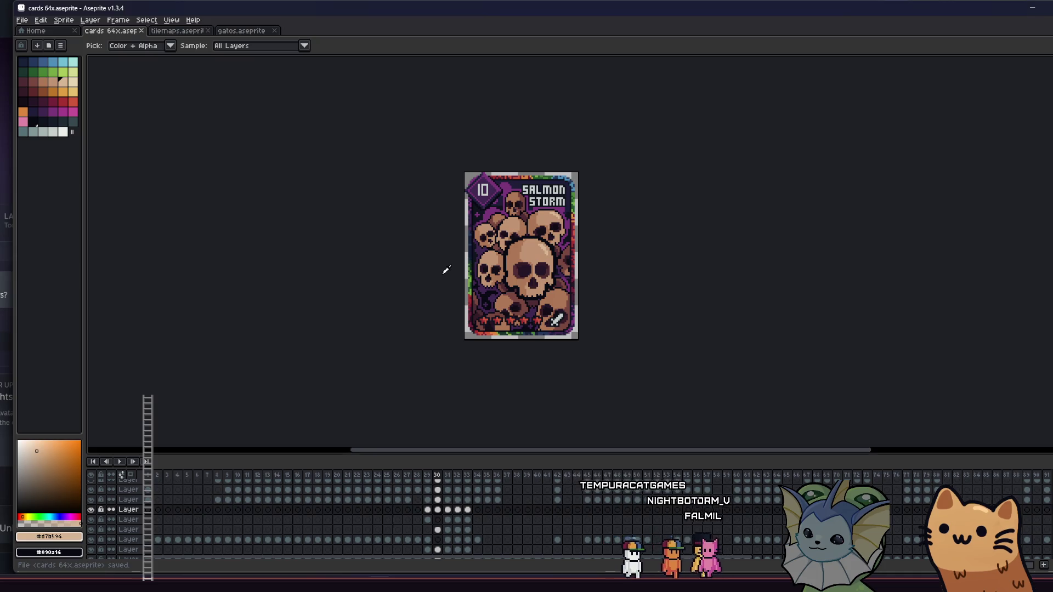
# Dab a light tan highlight stroke across the top of the small upper-left skull.
pyautogui.scroll(7, 446, 270)
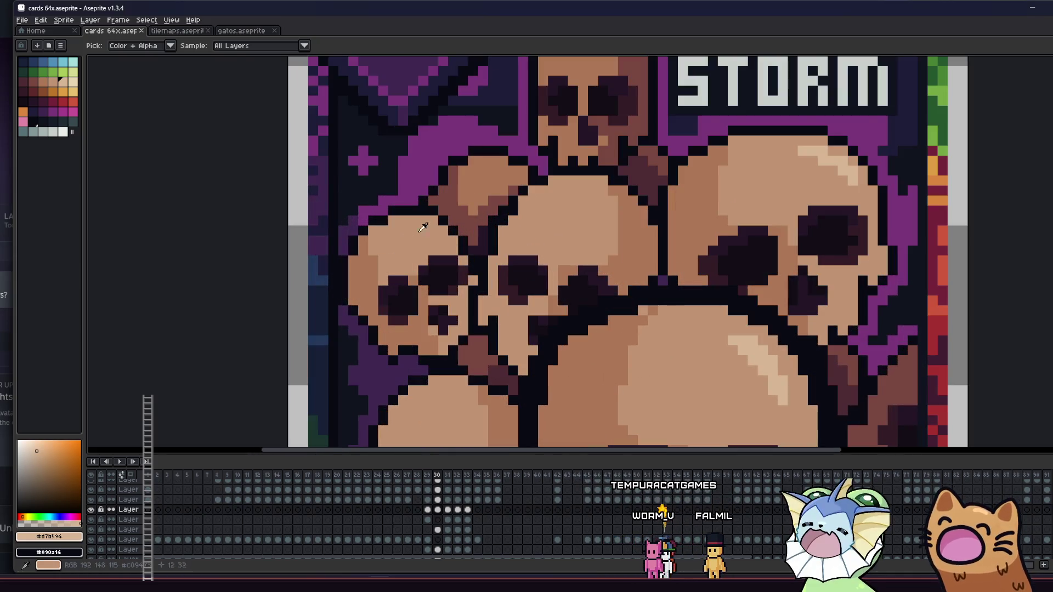
pyautogui.press('b')
pyautogui.moveTo(402, 231); pyautogui.dragTo(421, 230)
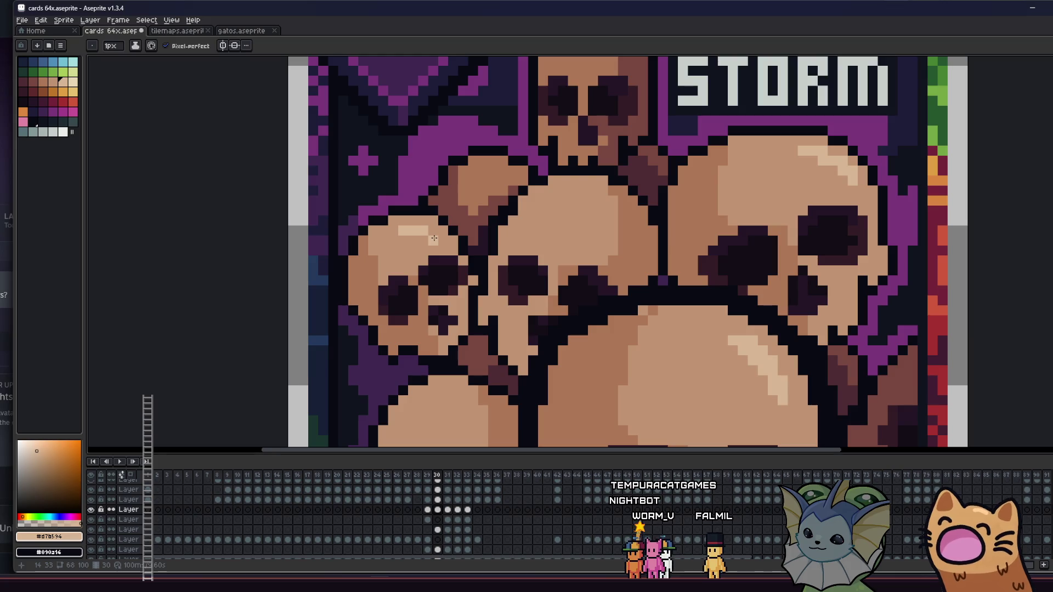
pyautogui.scroll(-4, 434, 238)
pyautogui.scroll(-1, 351, 292)
pyautogui.scroll(-1, 351, 291)
pyautogui.moveTo(351, 292); pyautogui.dragTo(334, 285)
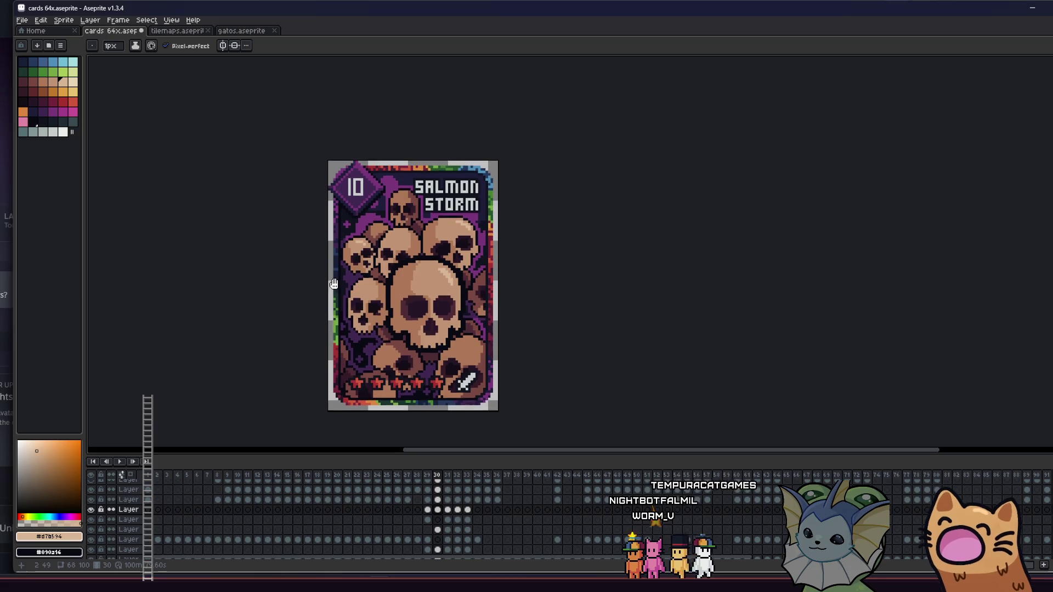
pyautogui.scroll(-1, 343, 292)
pyautogui.scroll(6, 356, 292)
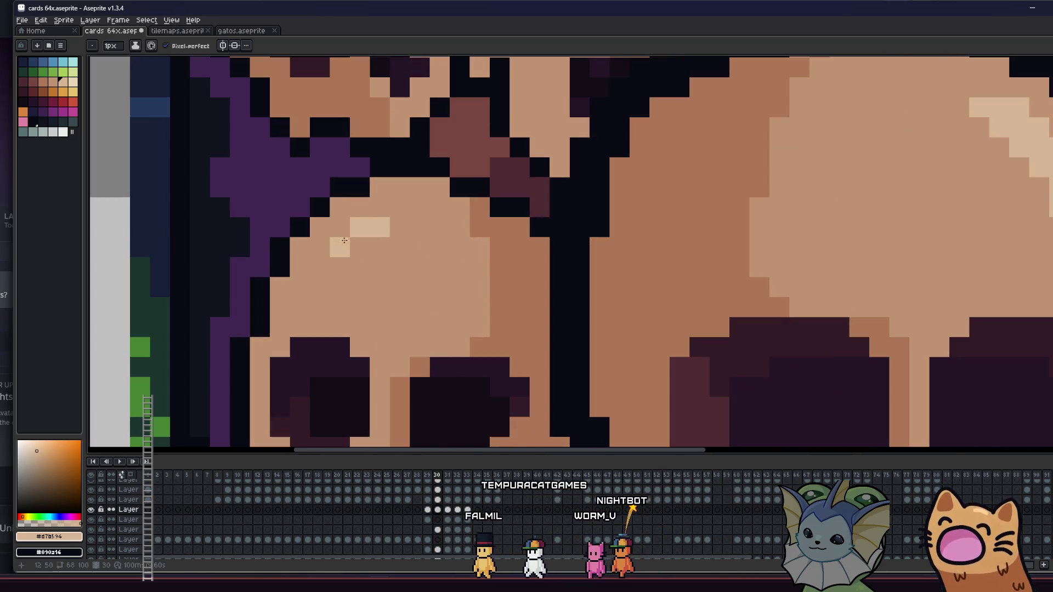
pyautogui.scroll(-2, 326, 277)
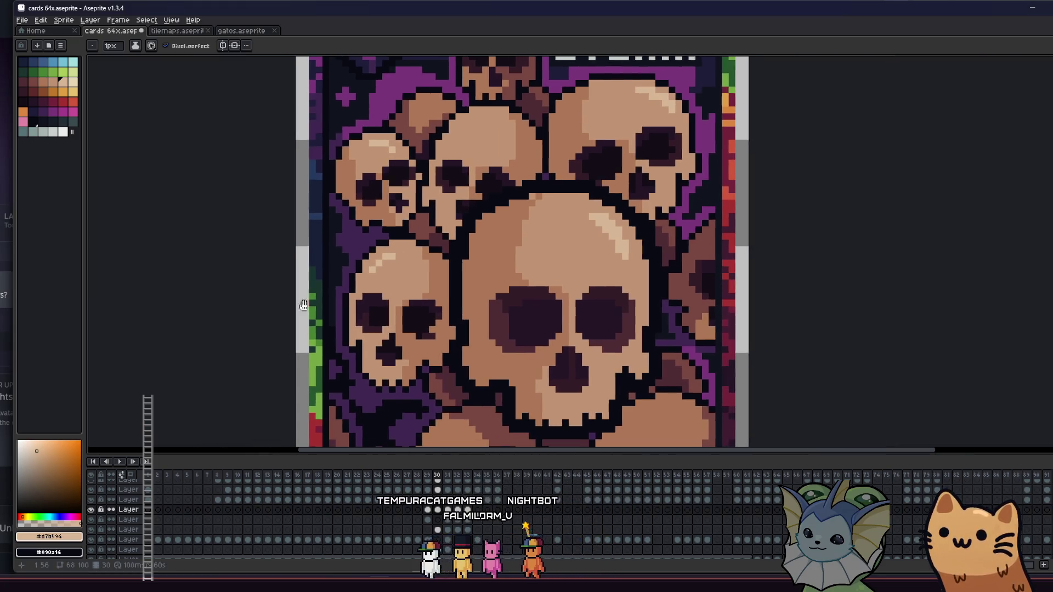
pyautogui.scroll(3, 326, 277)
pyautogui.scroll(-4, 384, 263)
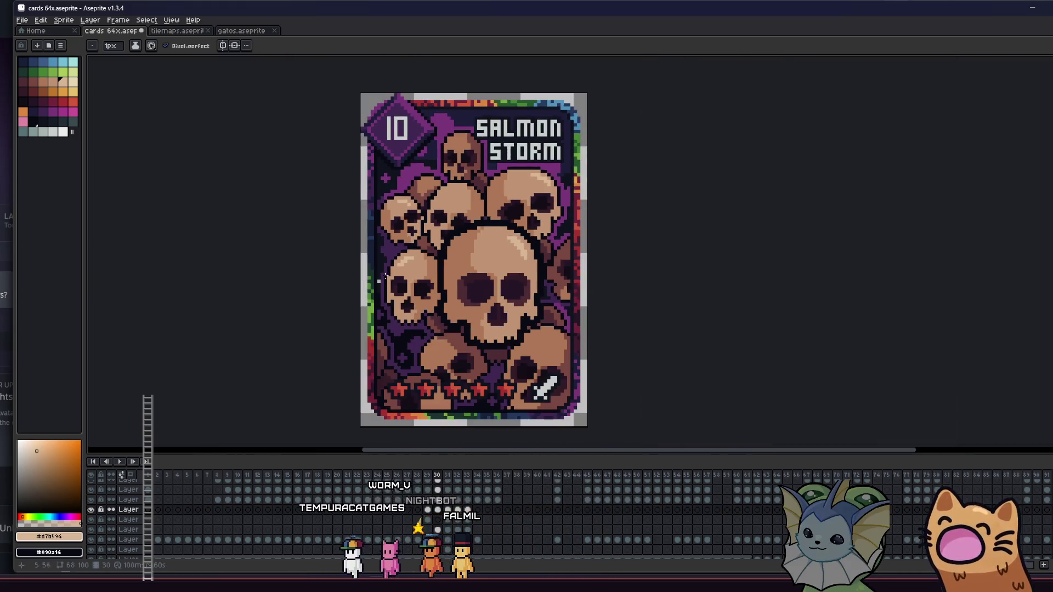
pyautogui.scroll(1, 339, 292)
pyautogui.scroll(-1, 339, 293)
pyautogui.scroll(-3, 294, 306)
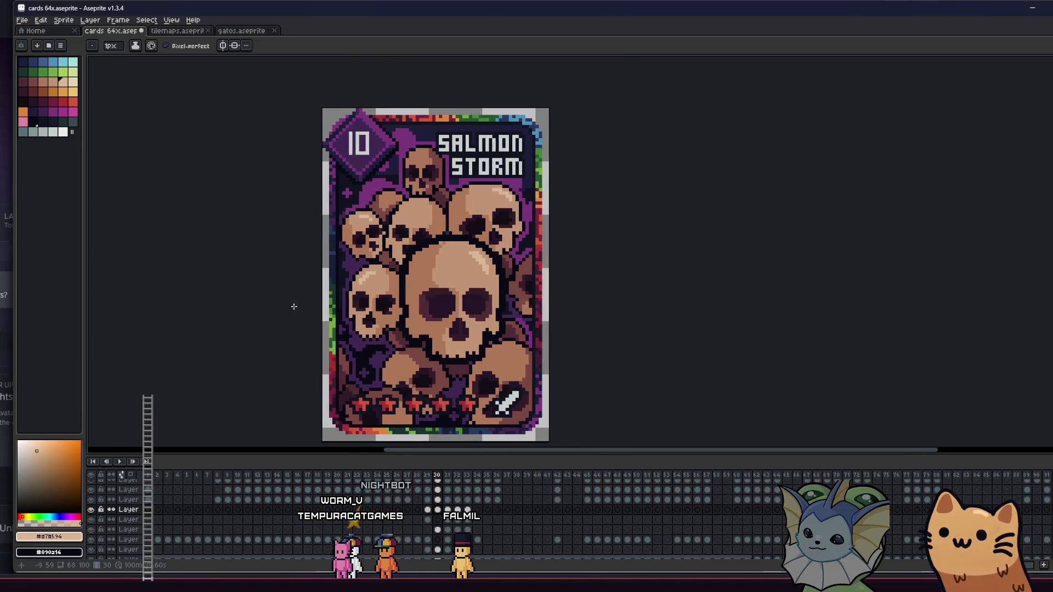
# Save cards 64x.aseprite with the new skull highlight.
pyautogui.moveTo(281, 328); pyautogui.dragTo(278, 309)
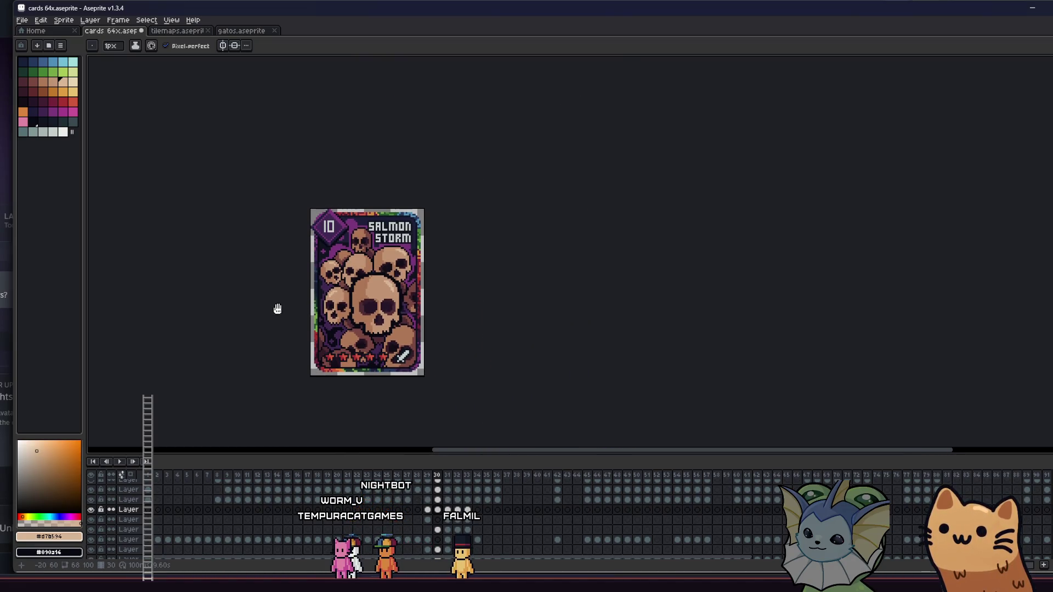
pyautogui.scroll(2, 323, 254)
pyautogui.scroll(-3, 380, 245)
pyautogui.scroll(3, 380, 242)
pyautogui.scroll(4, 380, 242)
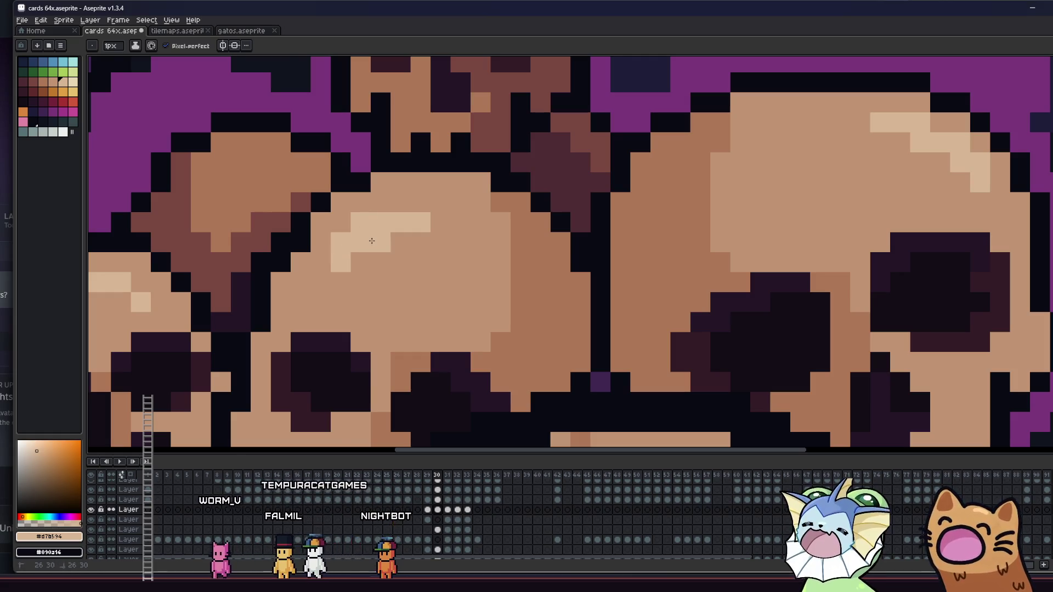
pyautogui.scroll(-2, 372, 241)
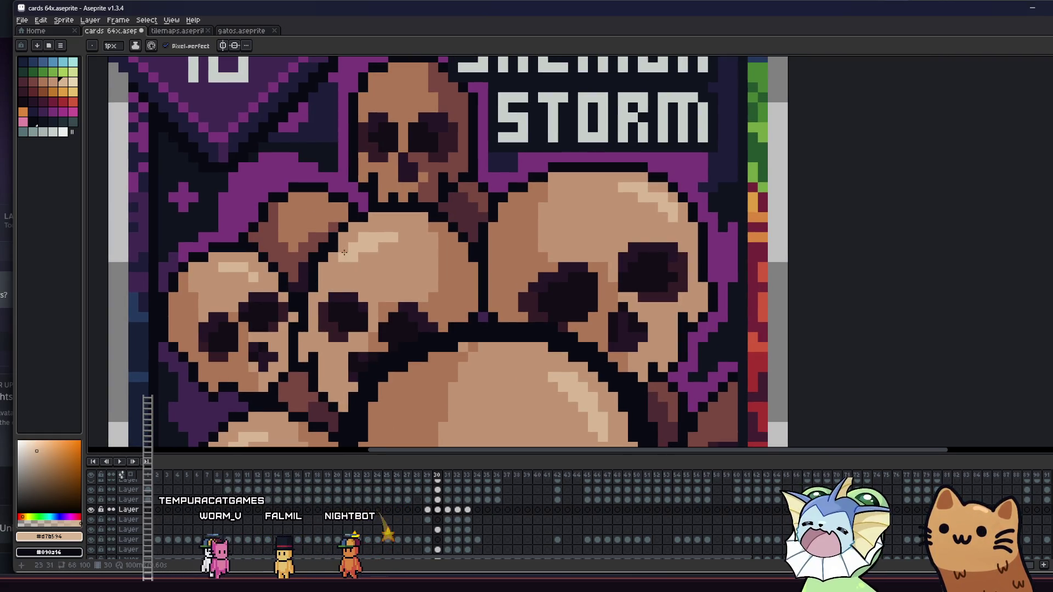
pyautogui.scroll(-3, 344, 252)
pyautogui.scroll(-3, 285, 318)
pyautogui.hotkey('ctrl', 's')
# Sample a mid brown and place a darker crack pixel on the big central skull.
pyautogui.moveTo(266, 331); pyautogui.dragTo(318, 287)
pyautogui.press('i')
pyautogui.scroll(3, 401, 269)
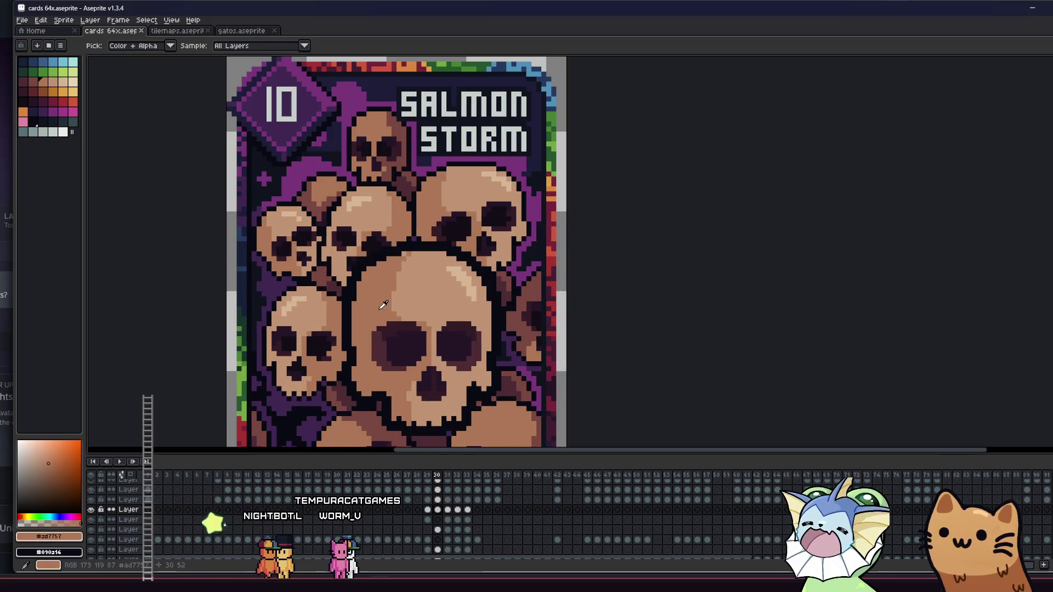
pyautogui.scroll(2, 406, 275)
pyautogui.press('b')
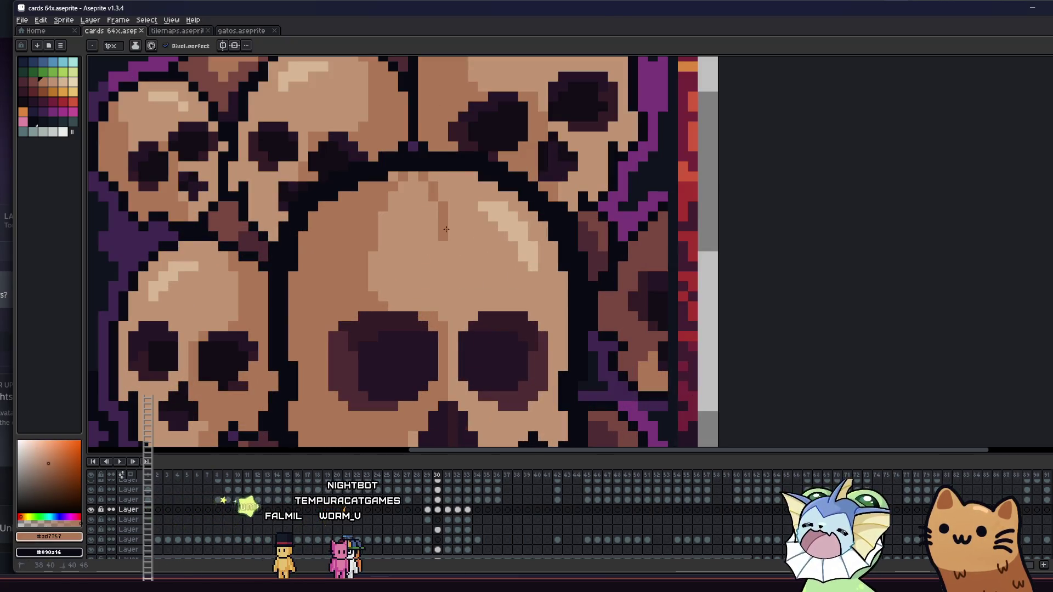
pyautogui.click(393, 256)
pyautogui.scroll(-4, 397, 323)
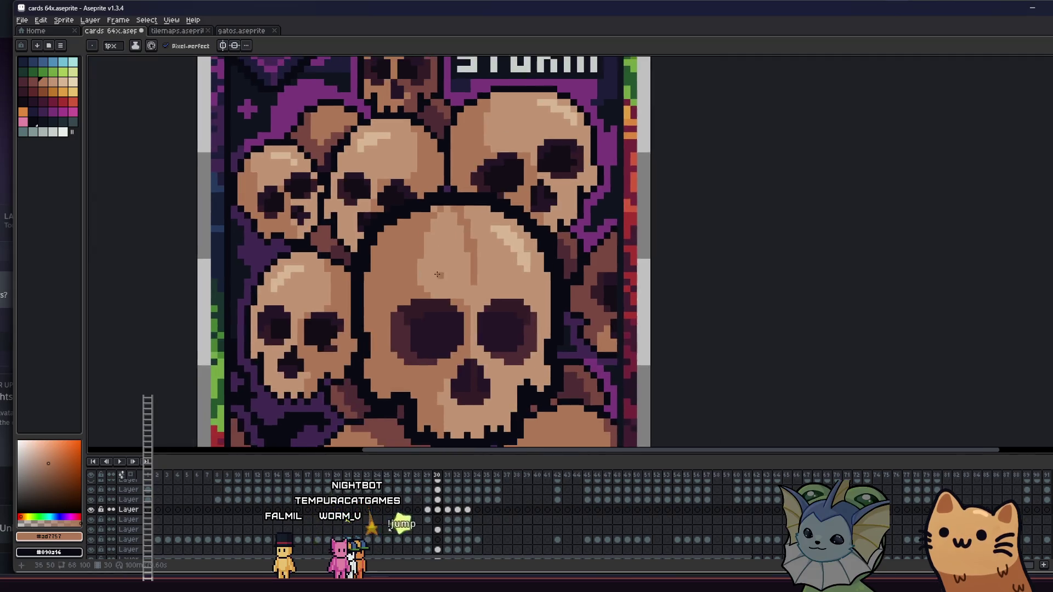
pyautogui.moveTo(397, 323)
pyautogui.mouseDown()
pyautogui.moveTo(581, 271)
pyautogui.moveTo(522, 271)
pyautogui.mouseUp()
pyautogui.scroll(3, 584, 223)
pyautogui.scroll(-4, 585, 223)
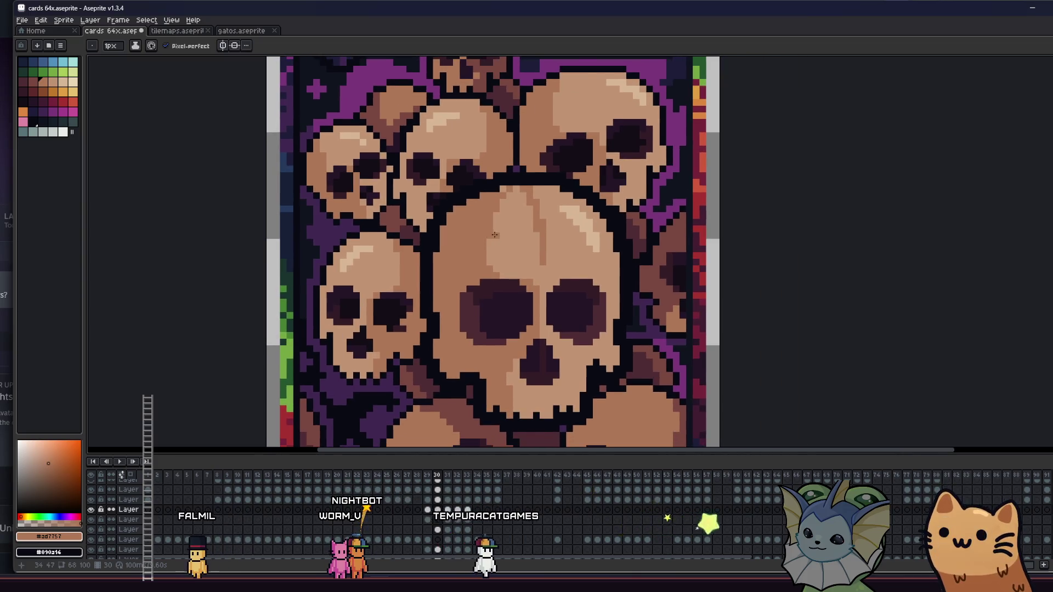
pyautogui.scroll(3, 492, 247)
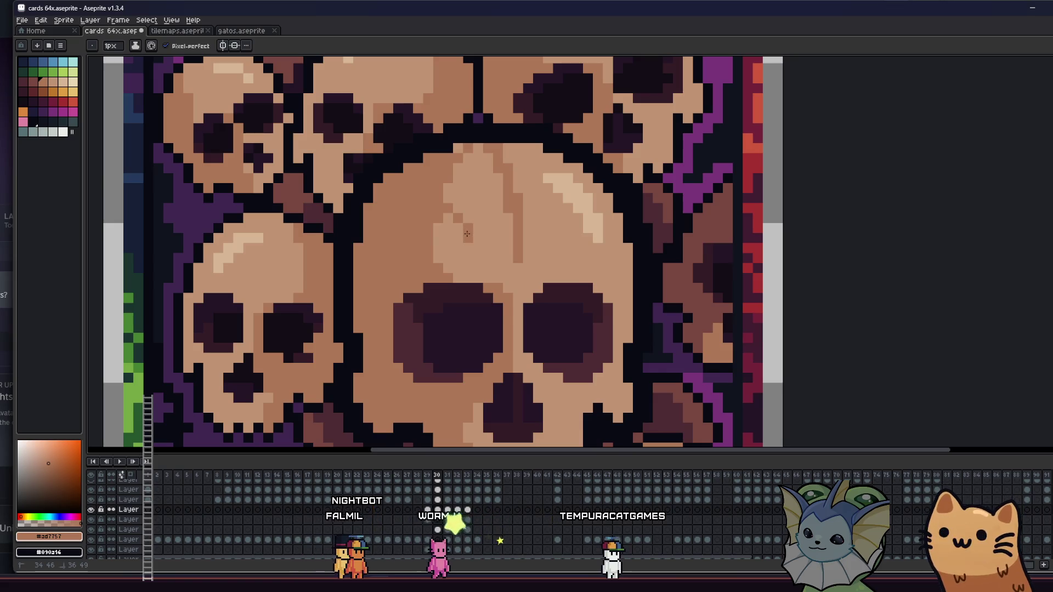
pyautogui.scroll(-3, 450, 204)
pyautogui.moveTo(373, 321); pyautogui.dragTo(579, 310)
pyautogui.scroll(-2, 579, 310)
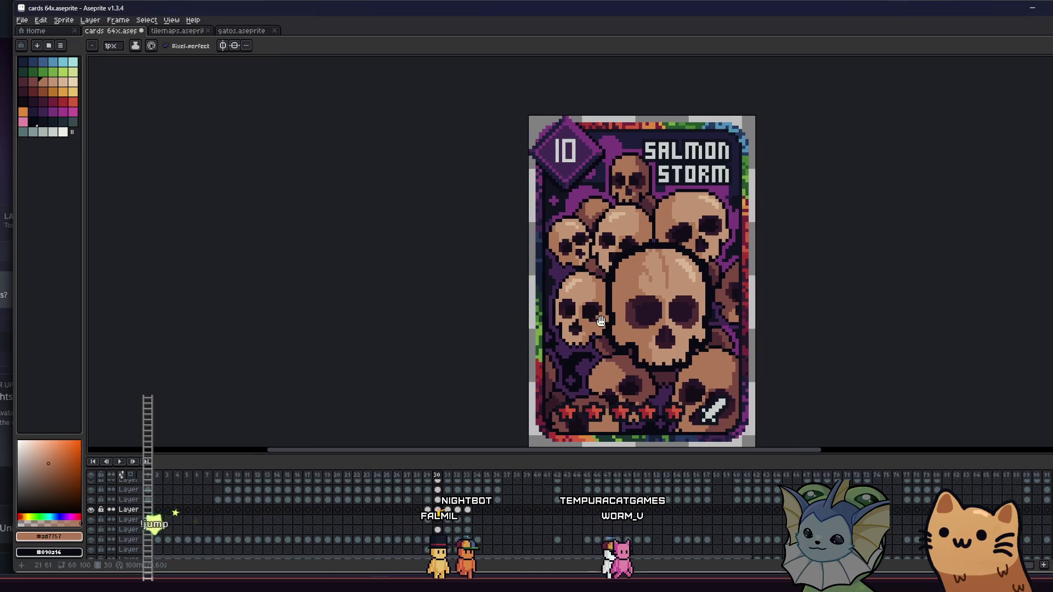
# Save the card again and pan across to review the big skull's crown.
pyautogui.press('v')
pyautogui.scroll(4, 598, 316)
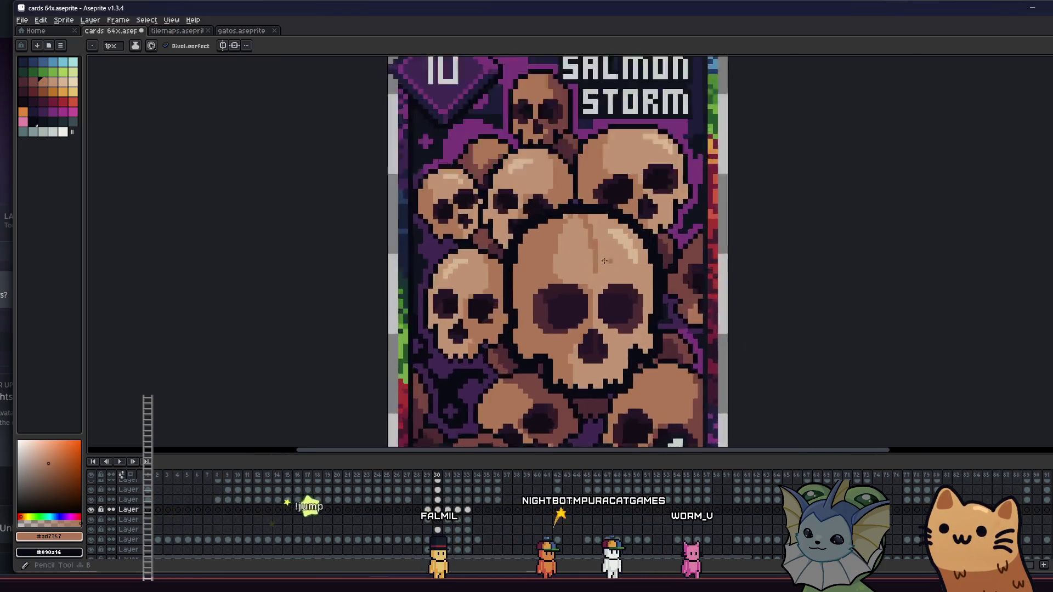
pyautogui.press('b')
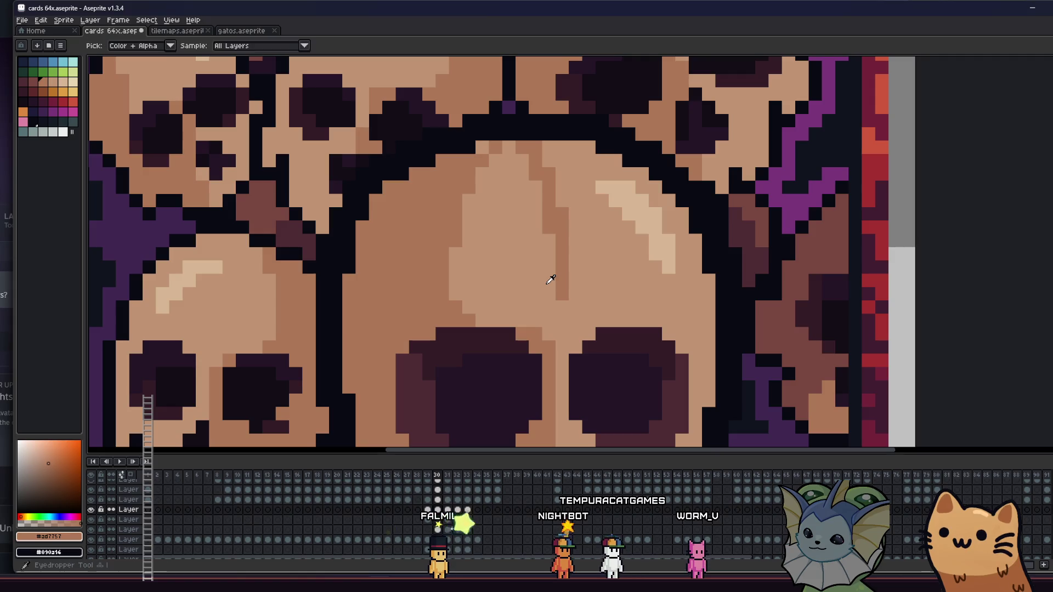
pyautogui.scroll(1, 470, 313)
pyautogui.hotkey('ctrl', 's')
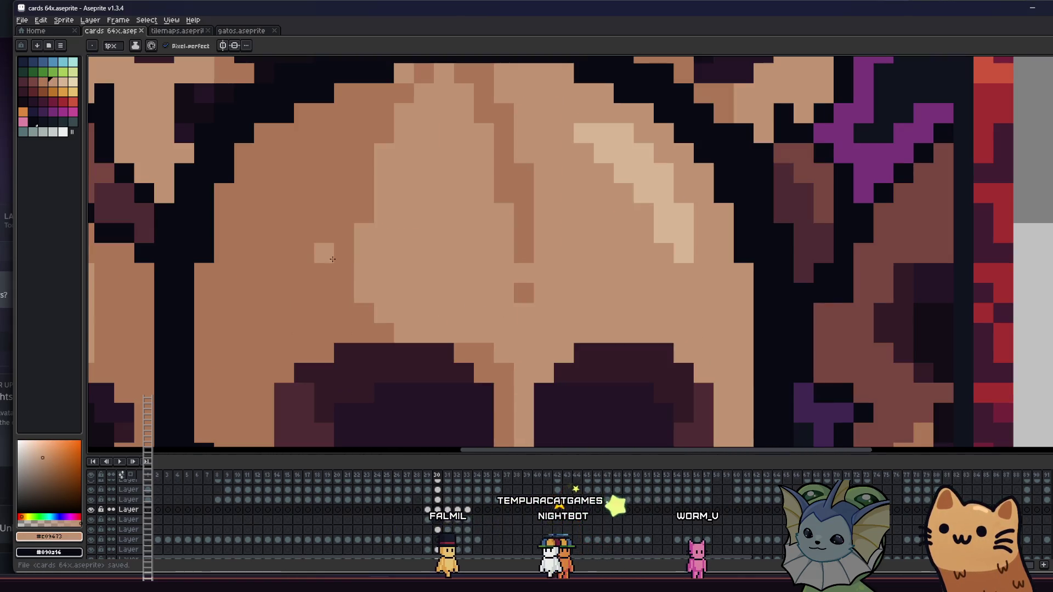
pyautogui.scroll(-2, 311, 242)
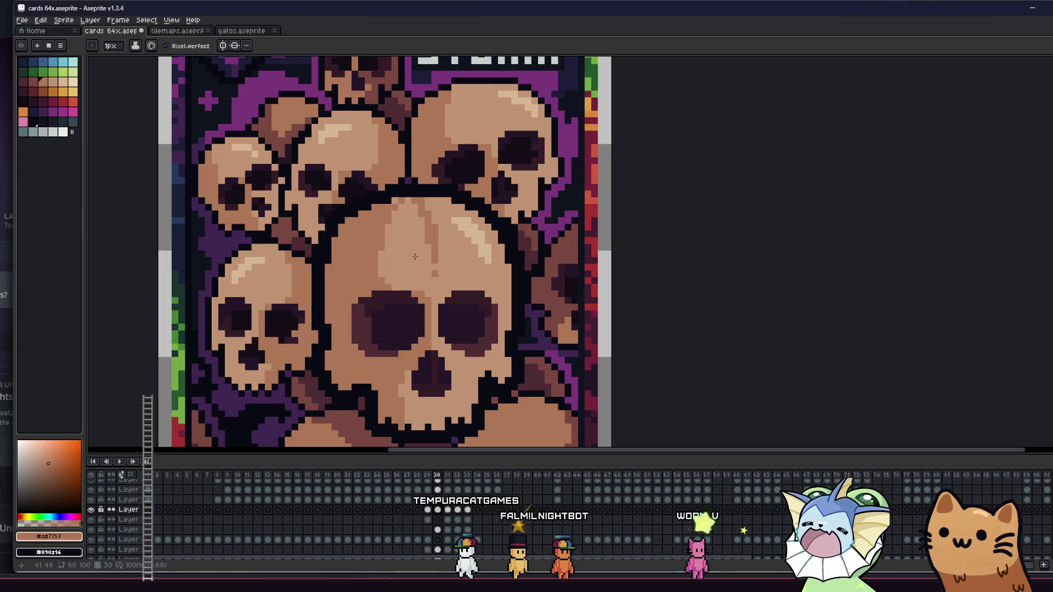
pyautogui.scroll(3, 424, 141)
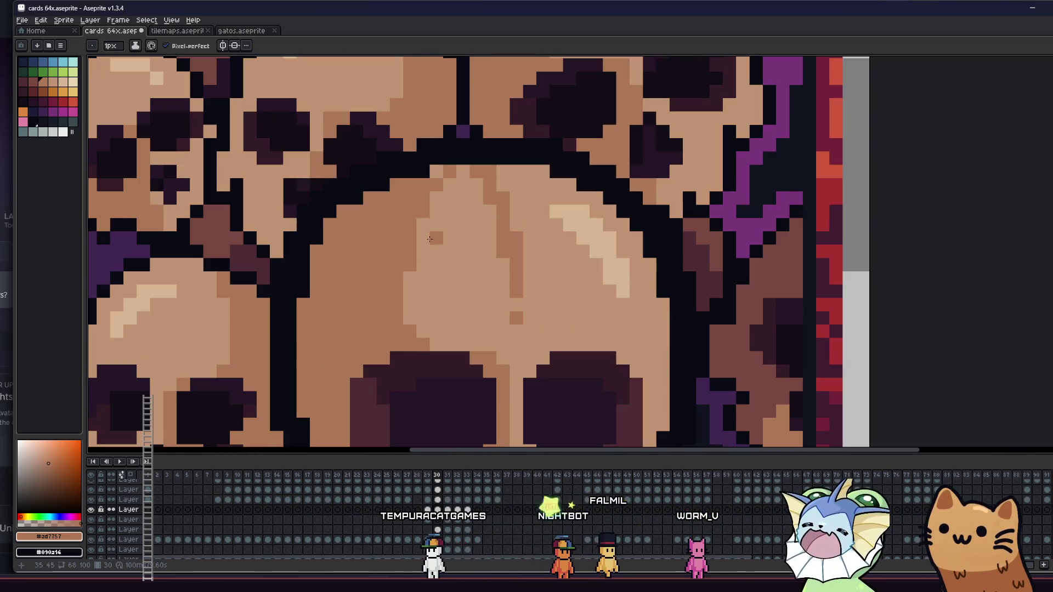
pyautogui.scroll(-3, 408, 195)
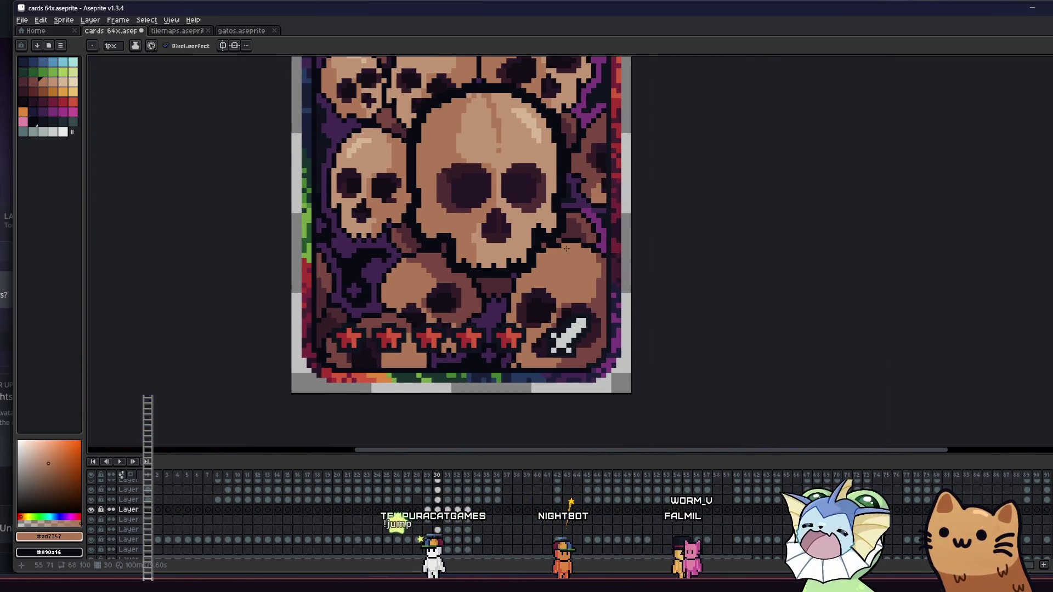
pyautogui.moveTo(547, 237)
pyautogui.mouseDown()
pyautogui.moveTo(645, 307)
pyautogui.moveTo(713, 307)
pyautogui.moveTo(777, 264)
pyautogui.moveTo(755, 282)
pyautogui.moveTo(611, 317)
pyautogui.mouseUp()
pyautogui.scroll(-2, 608, 215)
pyautogui.scroll(1, 586, 182)
pyautogui.scroll(-1, 586, 183)
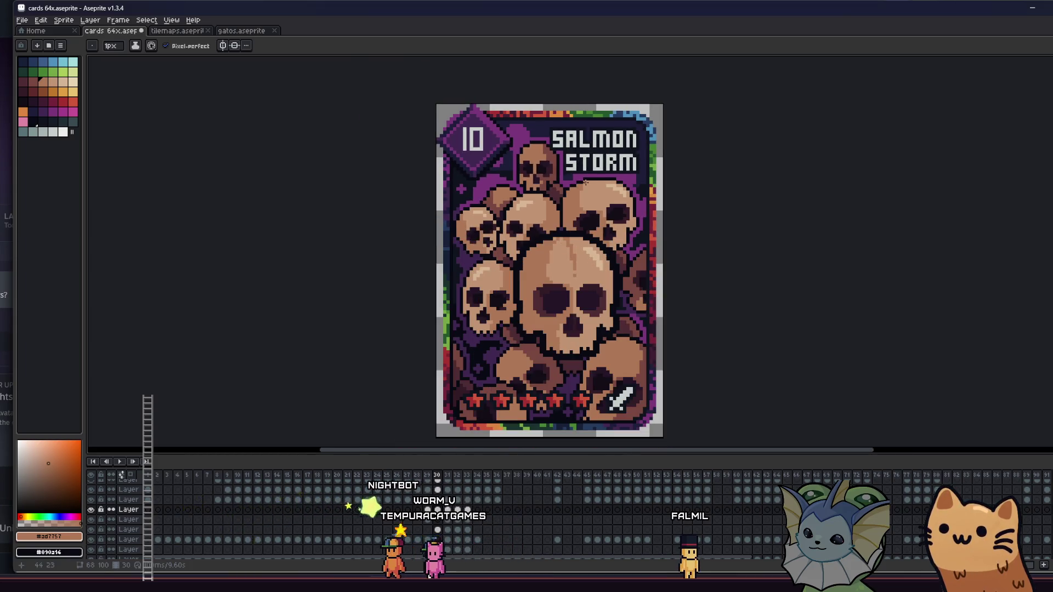
pyautogui.moveTo(585, 182); pyautogui.dragTo(638, 223)
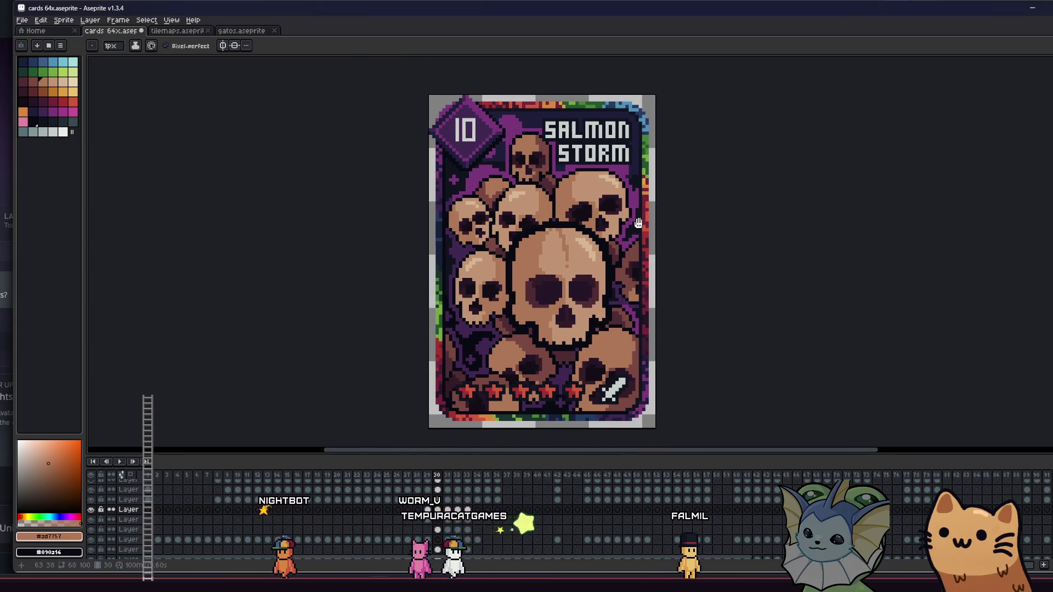
pyautogui.moveTo(564, 256); pyautogui.dragTo(558, 256)
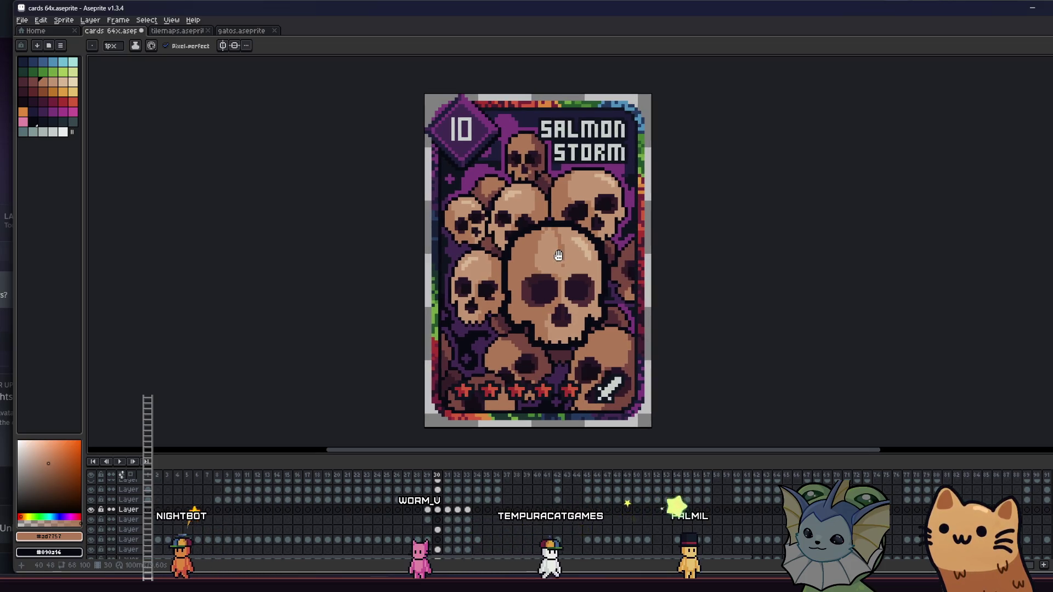
pyautogui.moveTo(656, 243)
pyautogui.mouseDown()
pyautogui.moveTo(642, 225)
pyautogui.moveTo(580, 227)
pyautogui.moveTo(554, 247)
pyautogui.mouseUp()
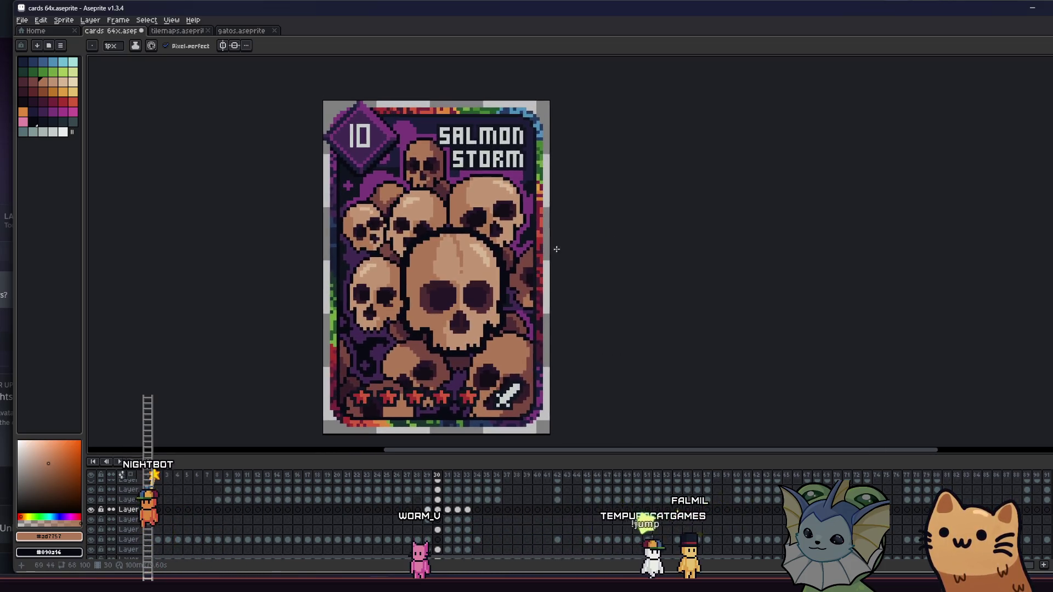
# Darken two pixels on the upper-right skull's crown.
pyautogui.scroll(2, 500, 211)
pyautogui.scroll(4, 501, 211)
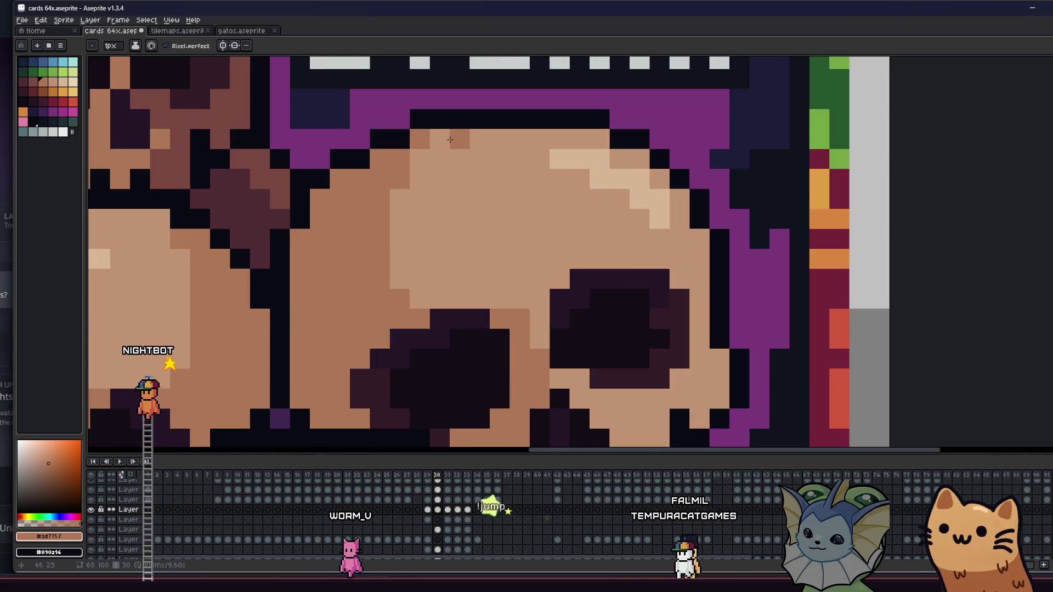
pyautogui.click(457, 163)
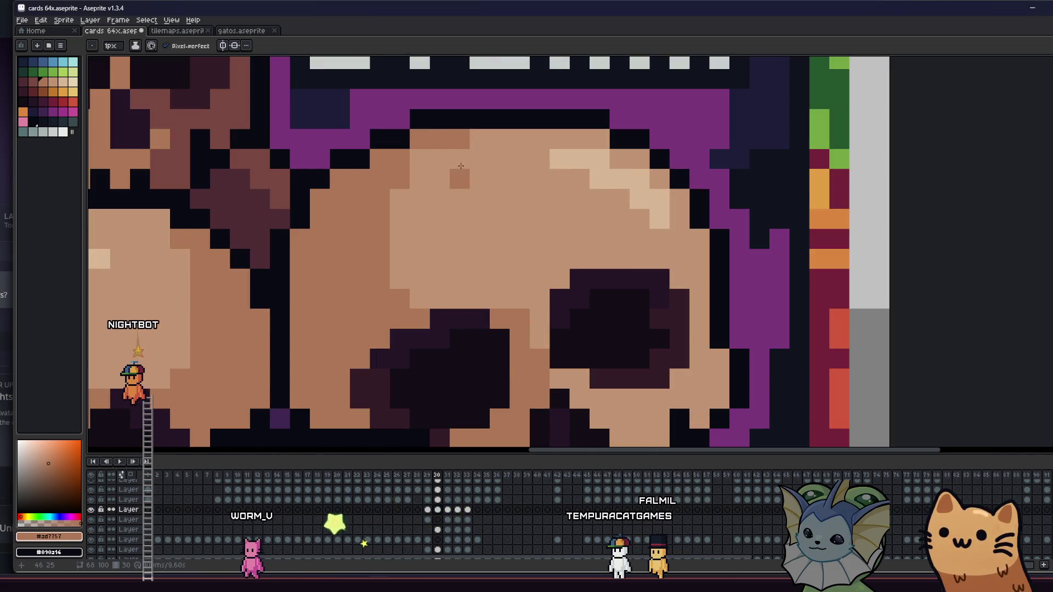
pyautogui.click(446, 175)
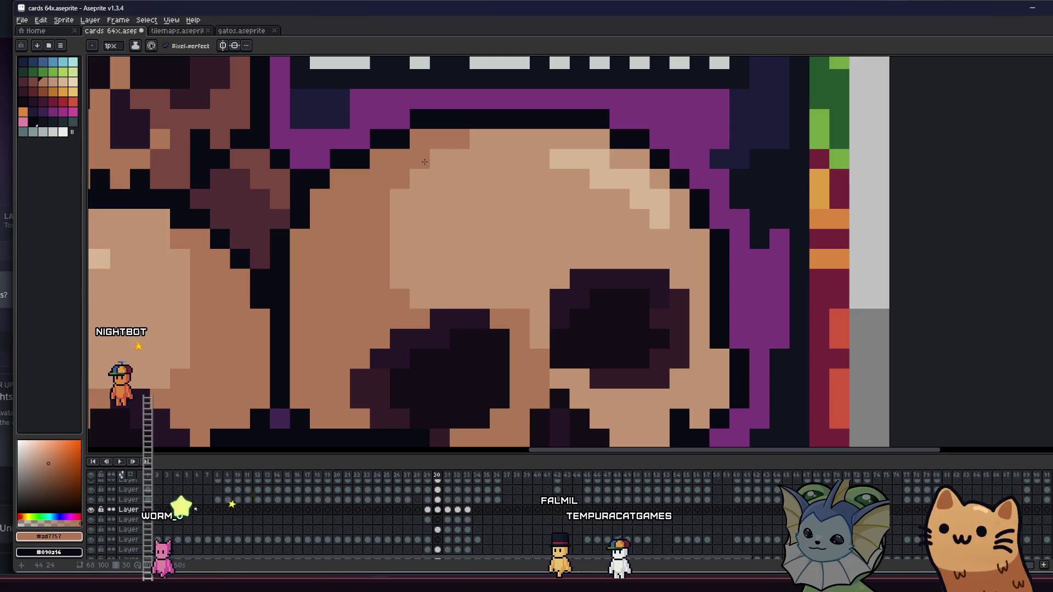
# Draw a diagonal crack down the upper-right skull, then undo it.
pyautogui.moveTo(446, 174); pyautogui.dragTo(514, 252)
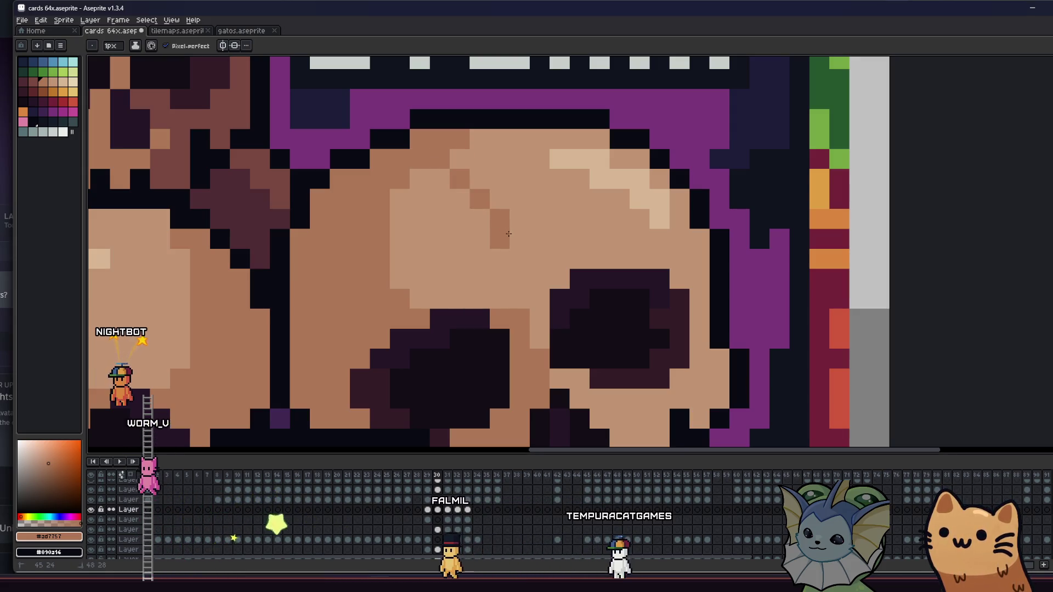
pyautogui.scroll(-2, 480, 287)
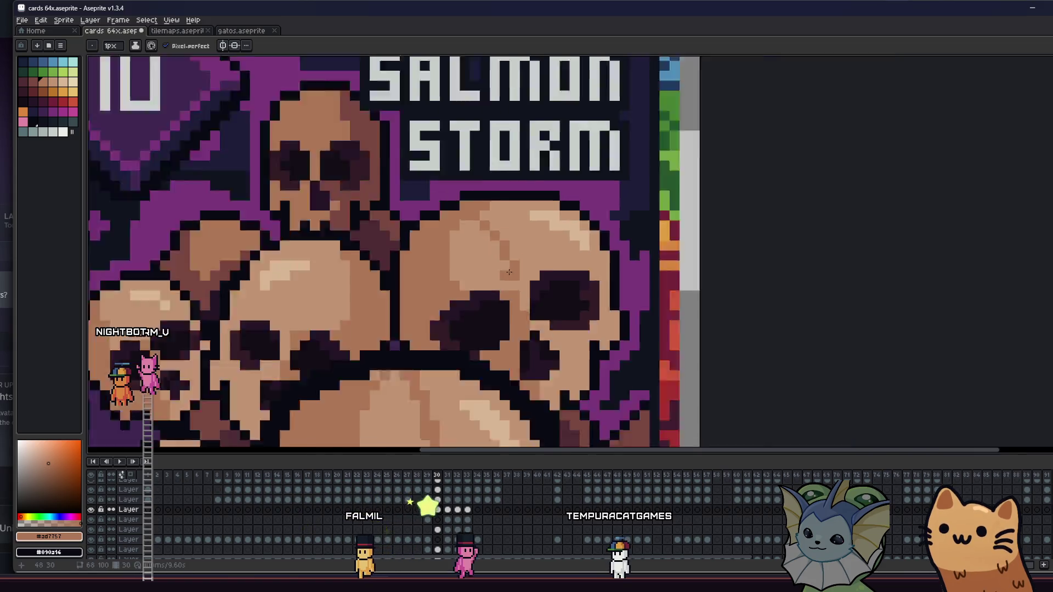
pyautogui.moveTo(480, 287); pyautogui.dragTo(646, 243)
pyautogui.scroll(-3, 549, 269)
pyautogui.hotkey('ctrl', 'z')
pyautogui.scroll(-1, 646, 243)
pyautogui.scroll(2, 647, 243)
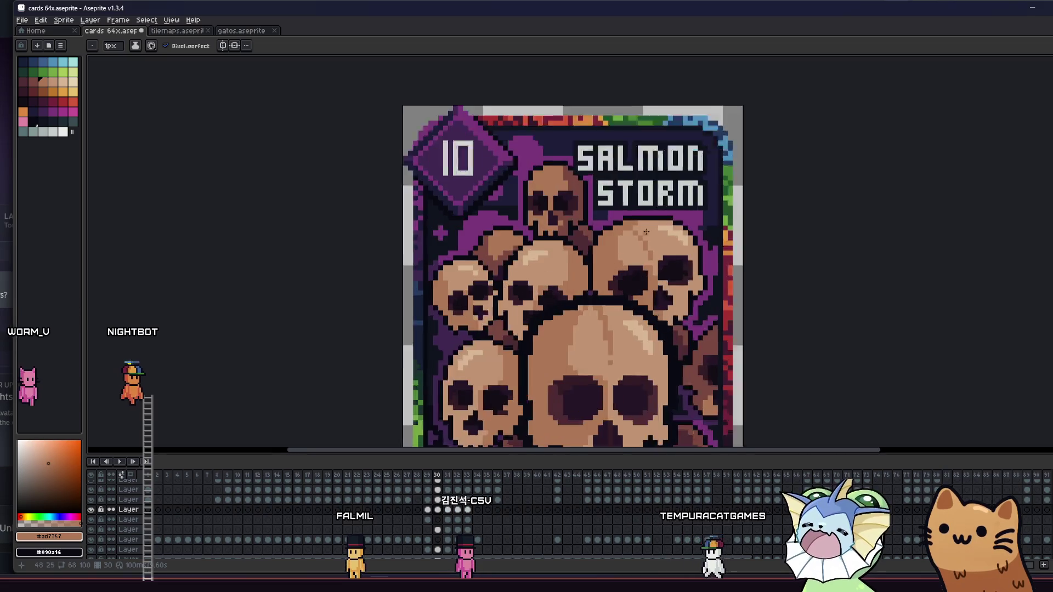
# Return to the Pencil and bring the upper skulls into close view.
pyautogui.press('b')
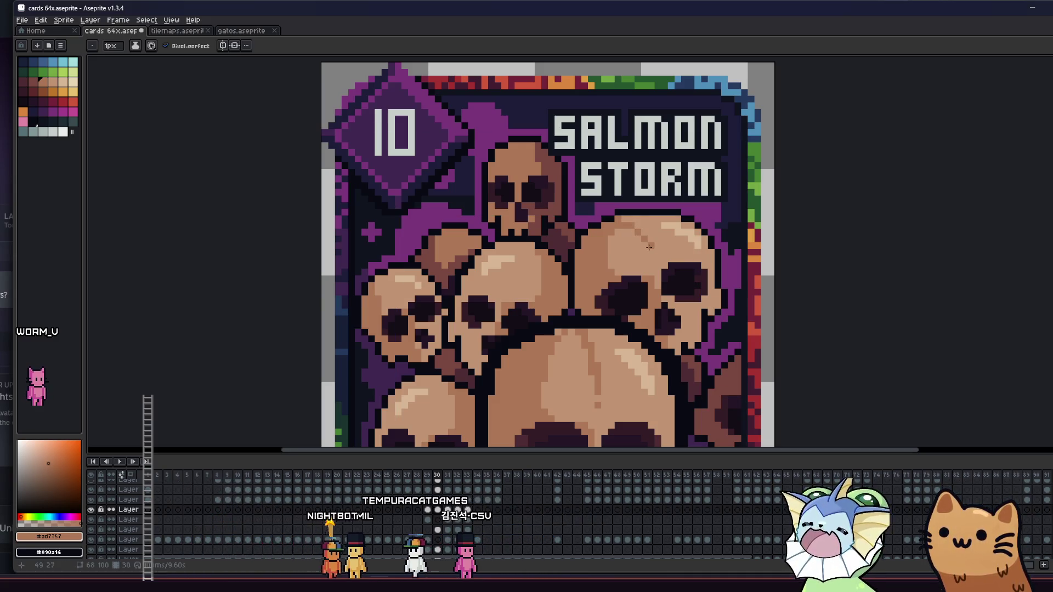
pyautogui.moveTo(578, 256); pyautogui.dragTo(601, 262)
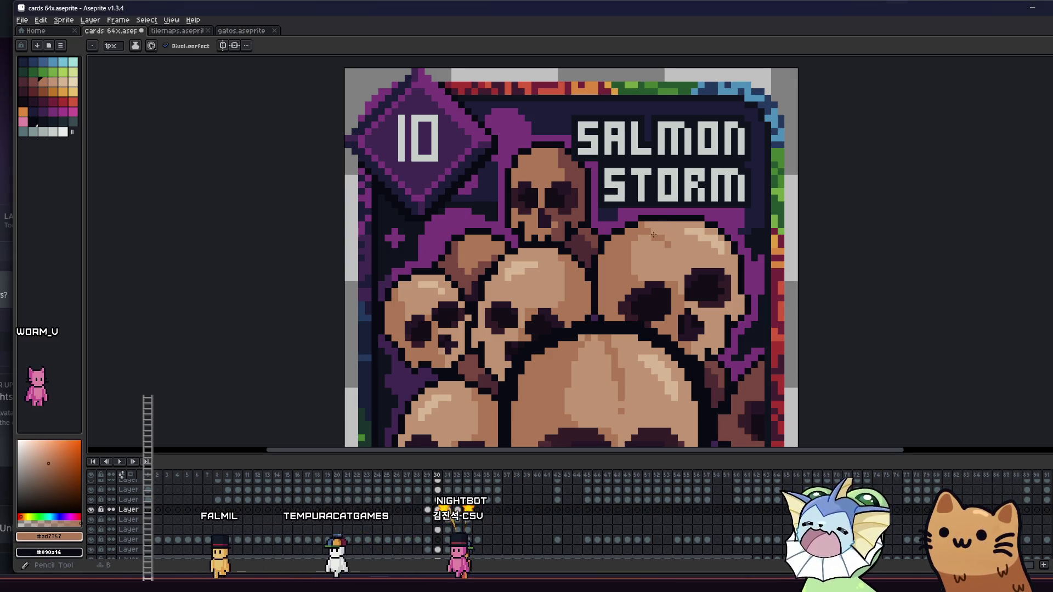
pyautogui.moveTo(675, 252); pyautogui.dragTo(738, 220)
pyautogui.scroll(-1, 738, 220)
pyautogui.scroll(2, 738, 221)
pyautogui.scroll(-3, 738, 221)
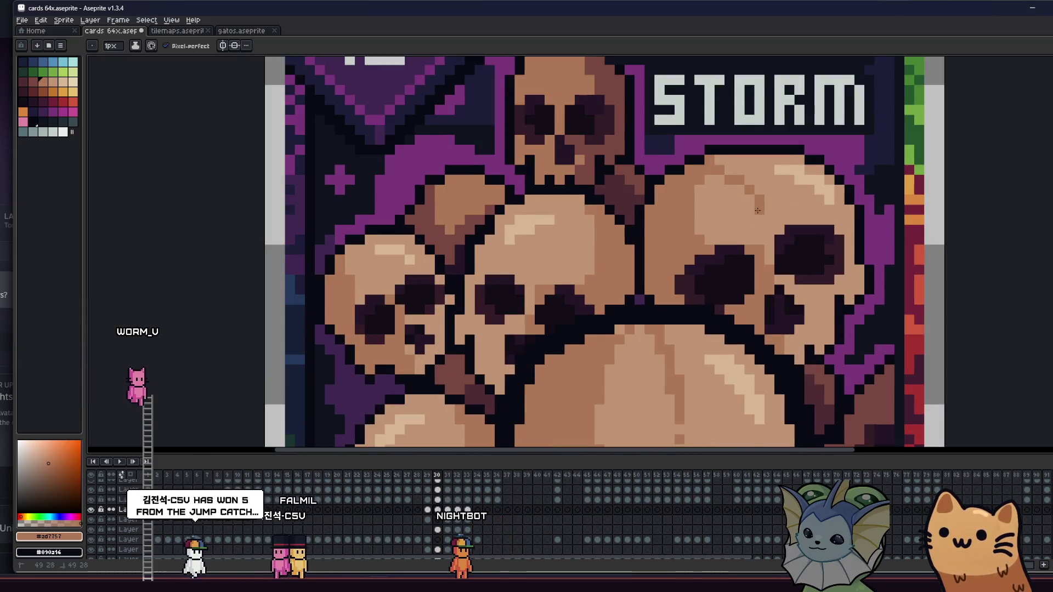
# Save cards 64x.aseprite, look over the whole skull pile, and save again.
pyautogui.scroll(-2, 614, 247)
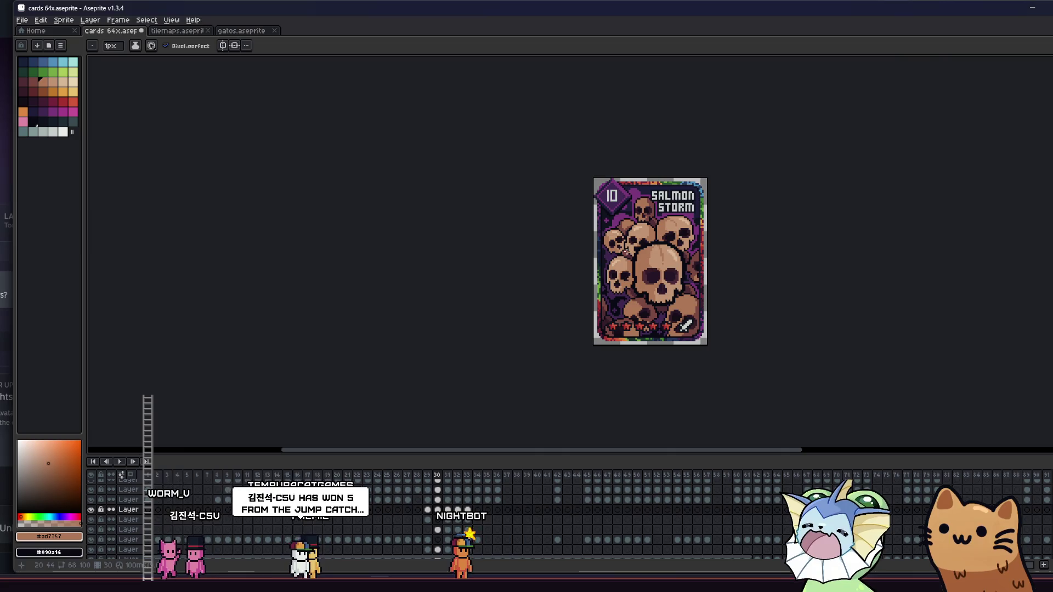
pyautogui.hotkey('ctrl', 's')
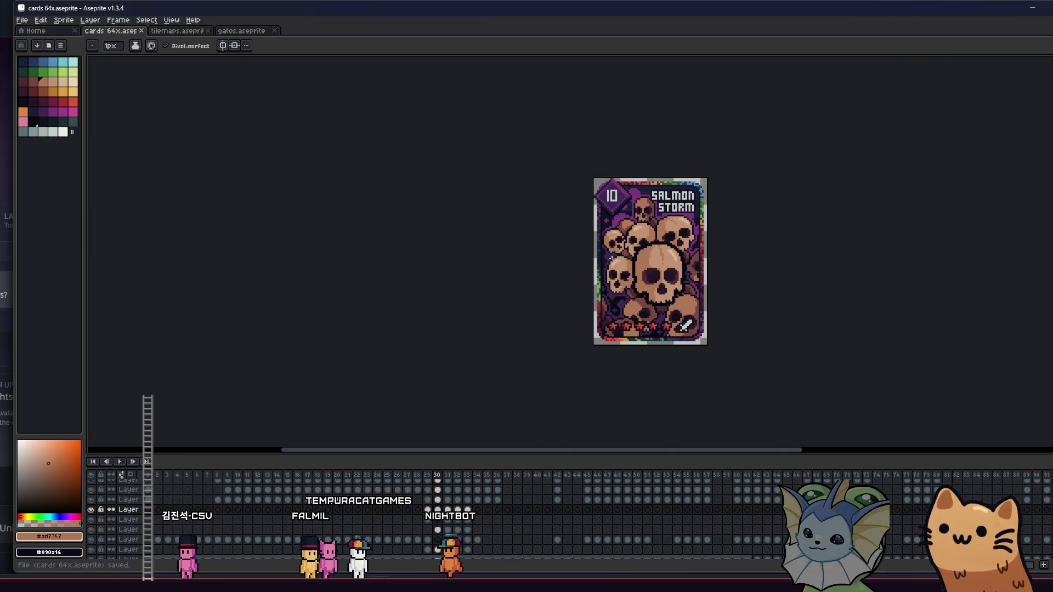
pyautogui.scroll(3, 610, 258)
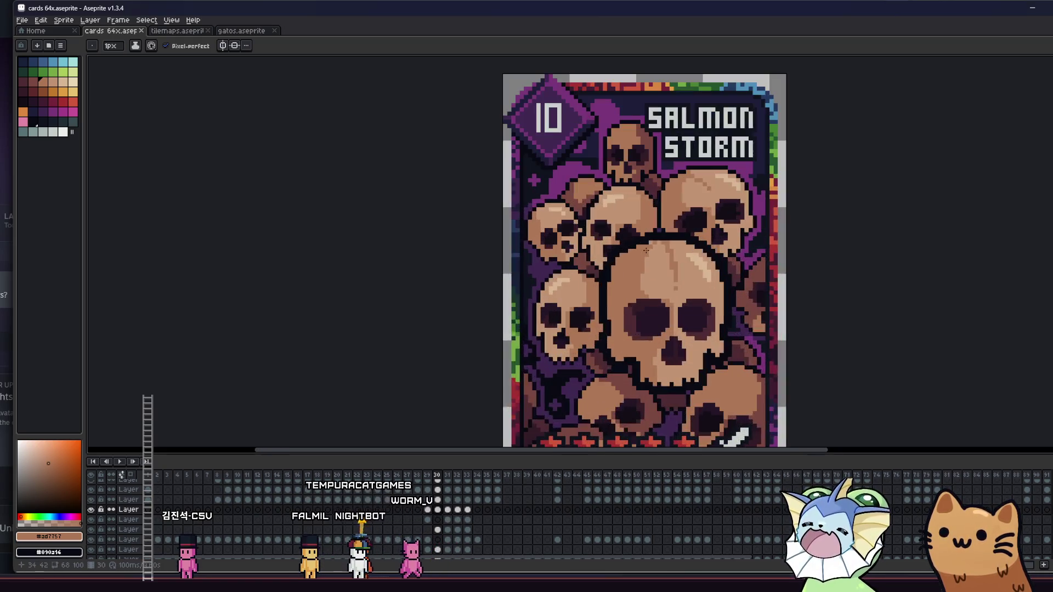
pyautogui.moveTo(621, 257); pyautogui.dragTo(504, 286)
pyautogui.scroll(-3, 500, 231)
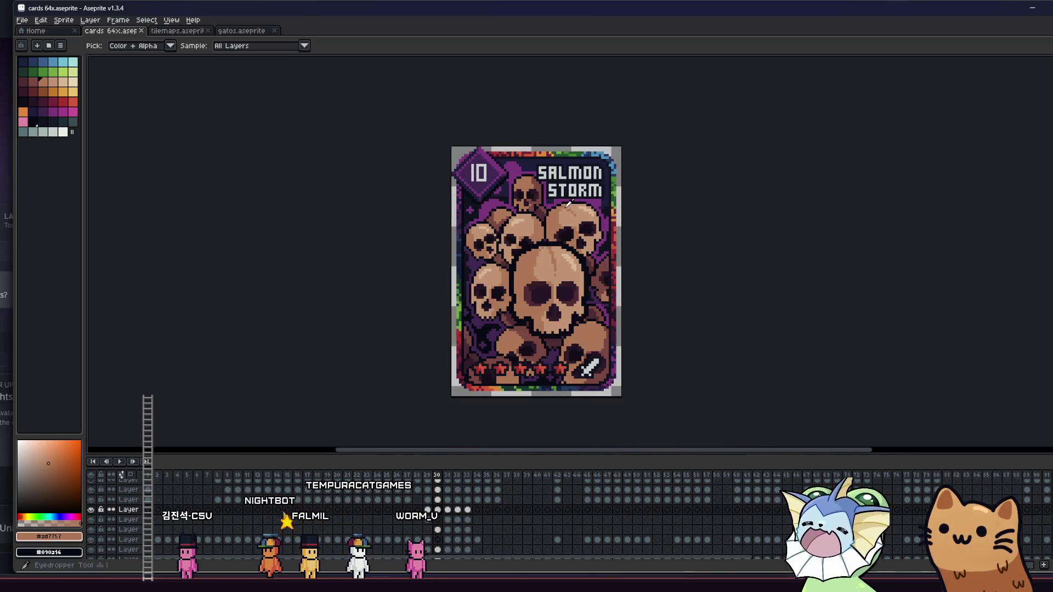
pyautogui.scroll(4, 494, 236)
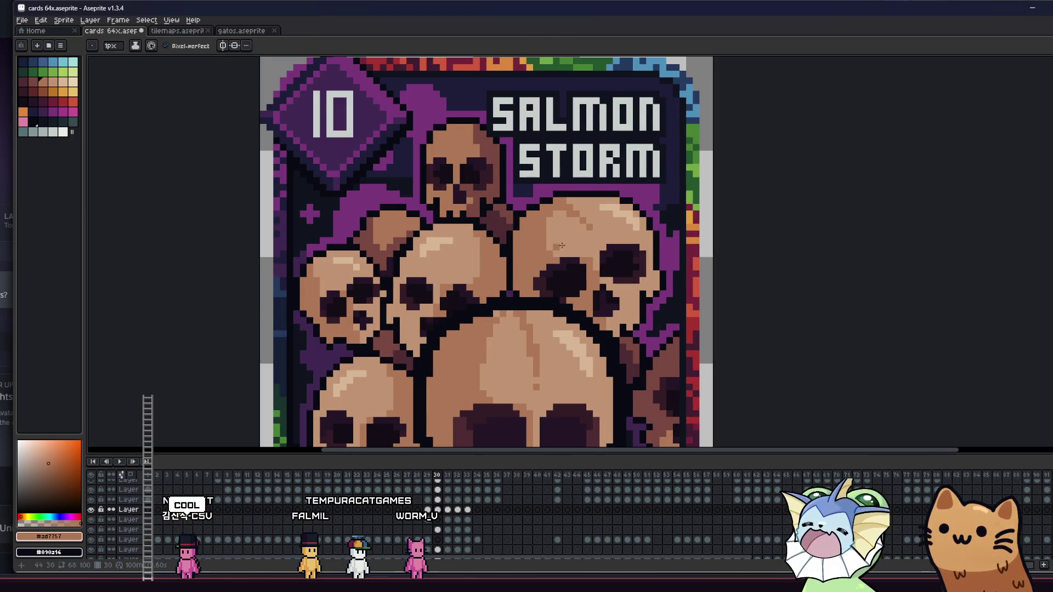
pyautogui.moveTo(571, 241); pyautogui.dragTo(606, 213)
pyautogui.scroll(-1, 548, 241)
pyautogui.scroll(1, 494, 285)
pyautogui.moveTo(491, 287); pyautogui.dragTo(526, 259)
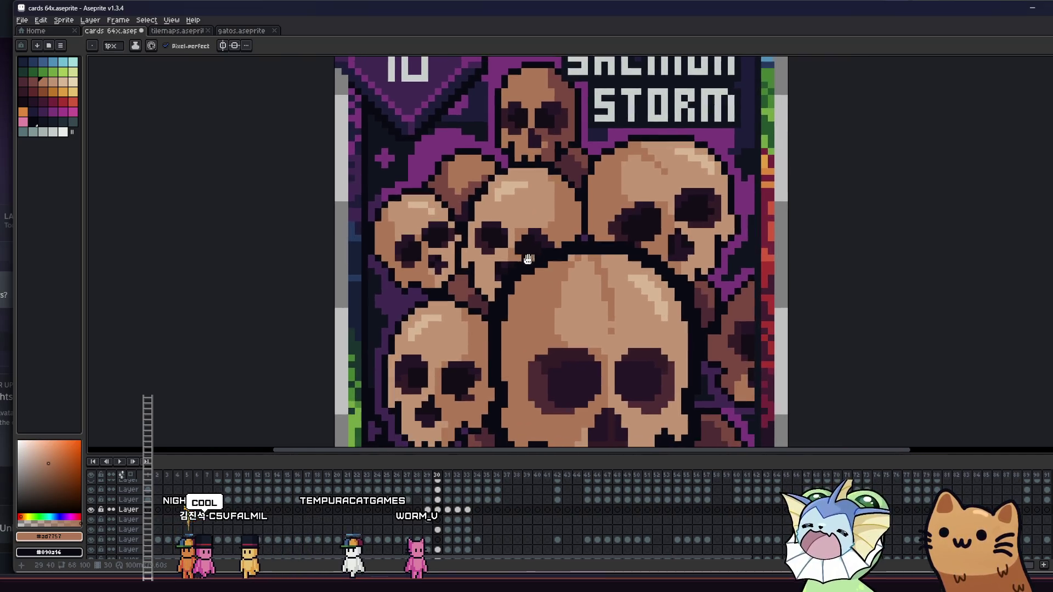
pyautogui.scroll(-2, 527, 259)
pyautogui.hotkey('ctrl', 's')
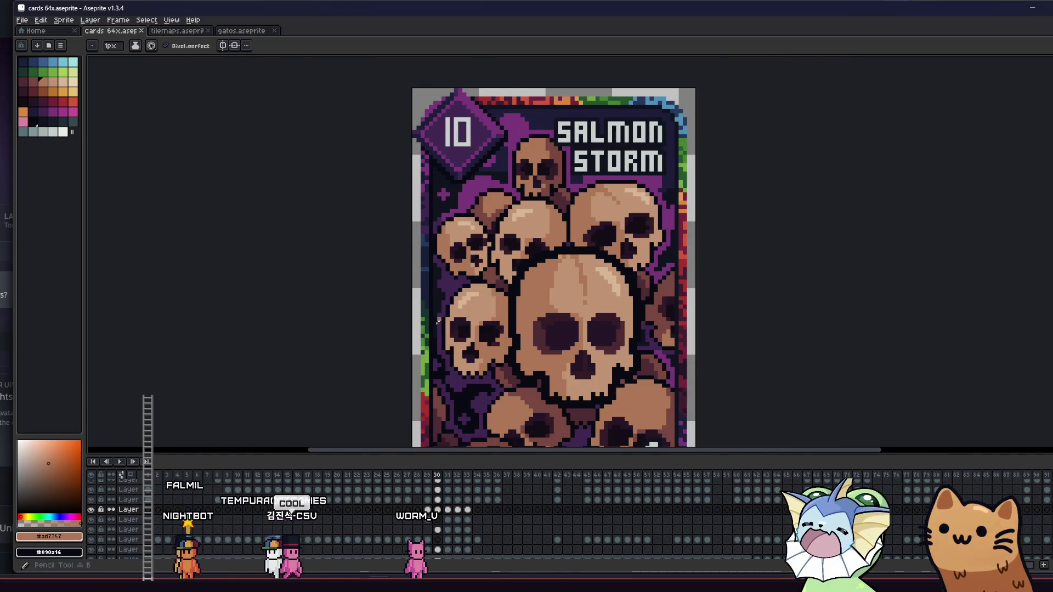
pyautogui.scroll(5, 511, 236)
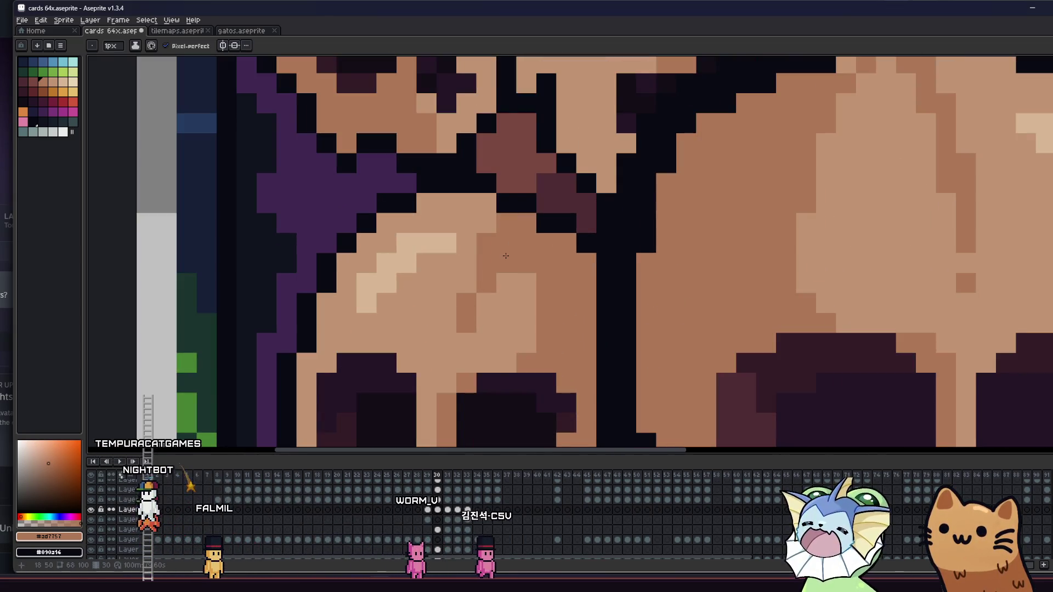
# Zoom and pan the view to bring the card's skulls in close.
pyautogui.scroll(-3, 513, 245)
pyautogui.scroll(5, 412, 278)
pyautogui.scroll(-3, 412, 279)
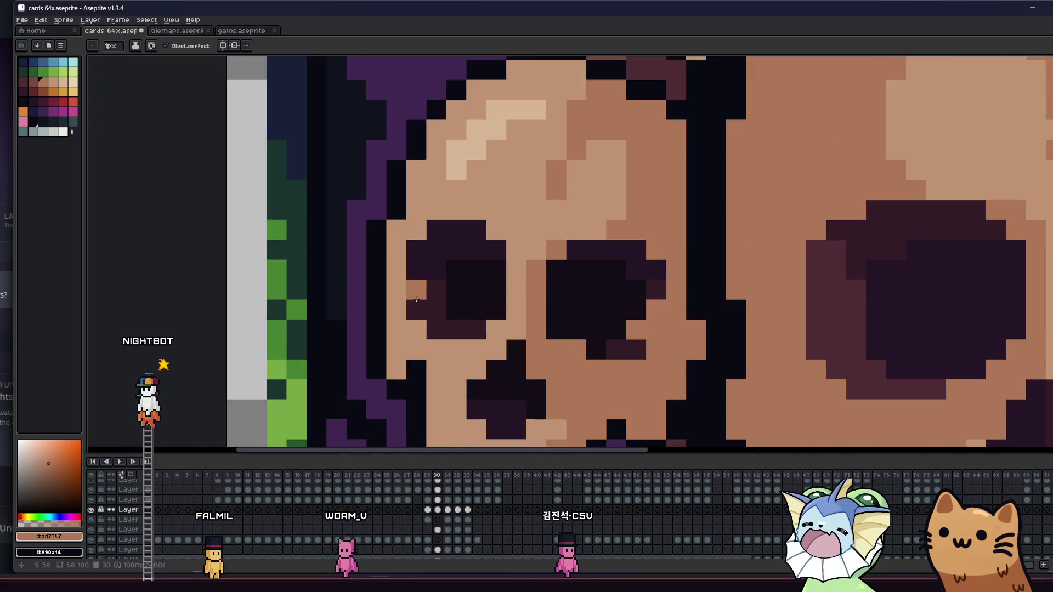
pyautogui.scroll(3, 428, 285)
pyautogui.scroll(-3, 430, 287)
pyautogui.scroll(2, 445, 294)
pyautogui.scroll(-4, 445, 294)
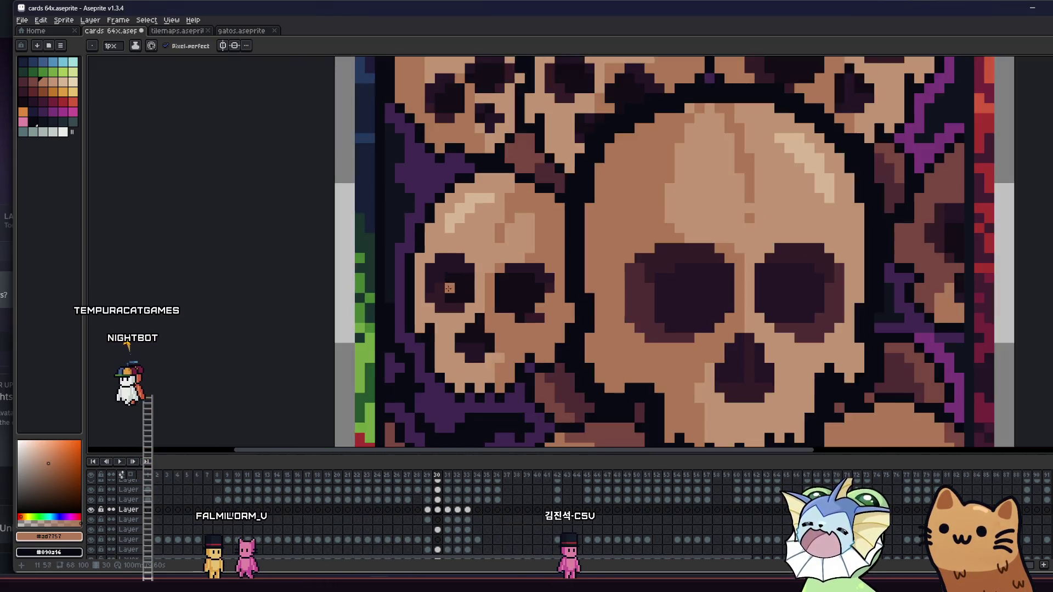
pyautogui.moveTo(422, 290); pyautogui.dragTo(300, 270)
pyautogui.moveTo(236, 302); pyautogui.dragTo(282, 299)
pyautogui.scroll(-1, 438, 317)
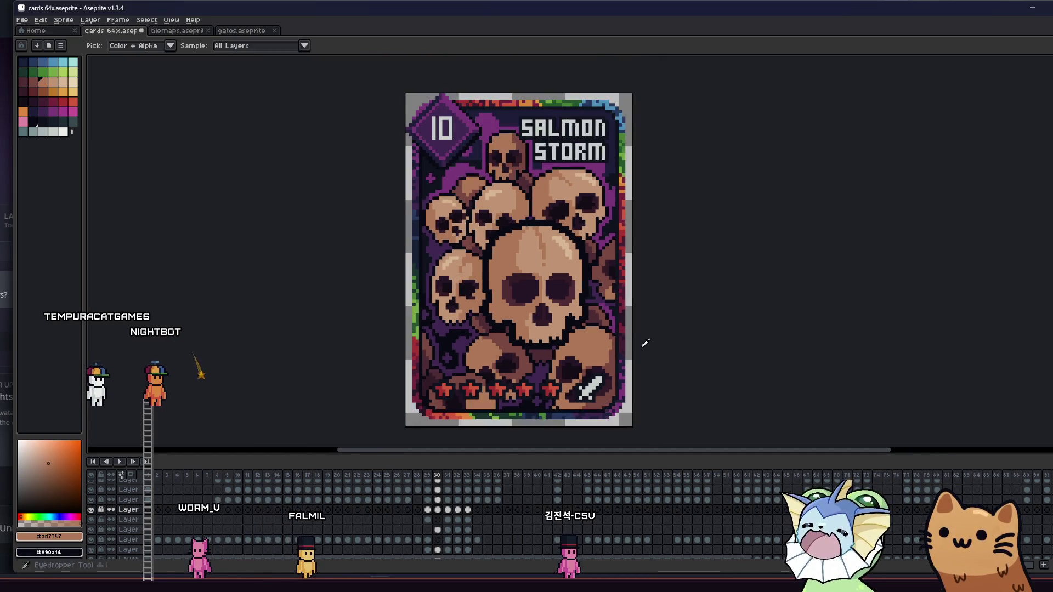
pyautogui.scroll(4, 542, 313)
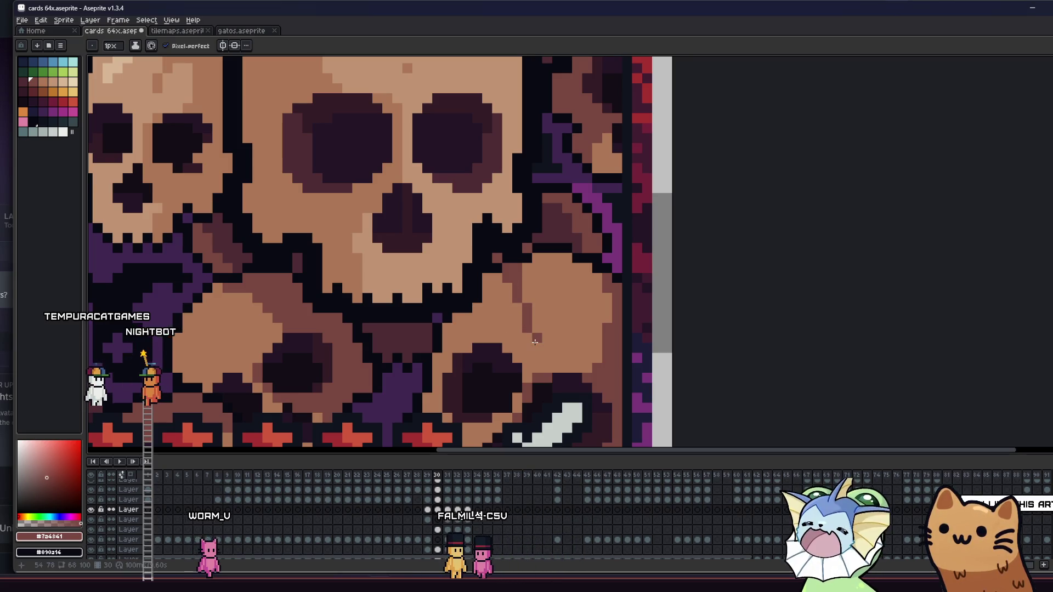
pyautogui.scroll(-5, 528, 336)
pyautogui.moveTo(413, 332)
pyautogui.mouseDown()
pyautogui.moveTo(540, 337)
pyautogui.moveTo(403, 325)
pyautogui.mouseUp()
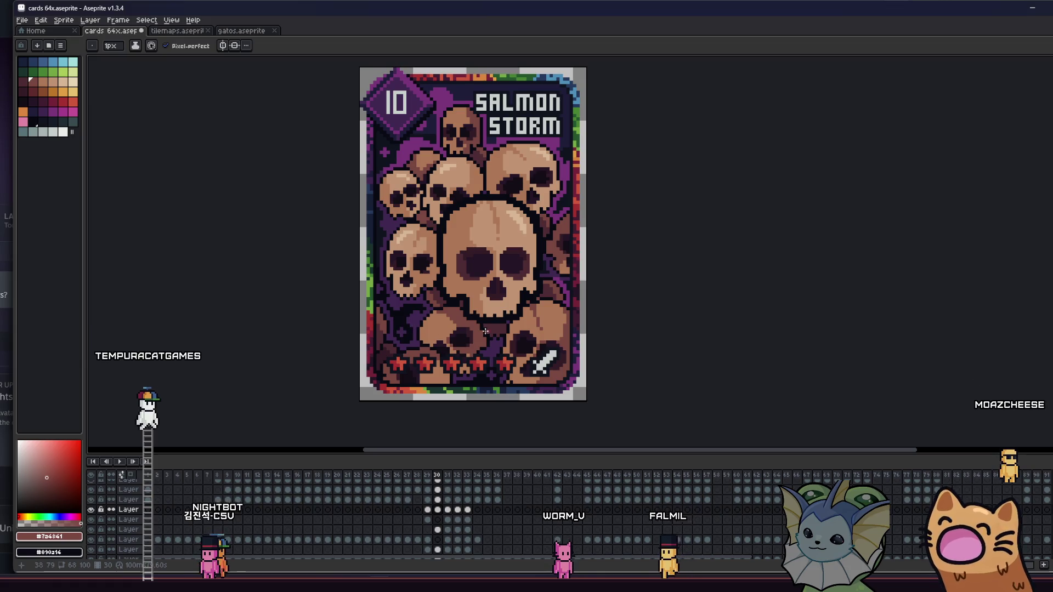
pyautogui.scroll(1, 539, 326)
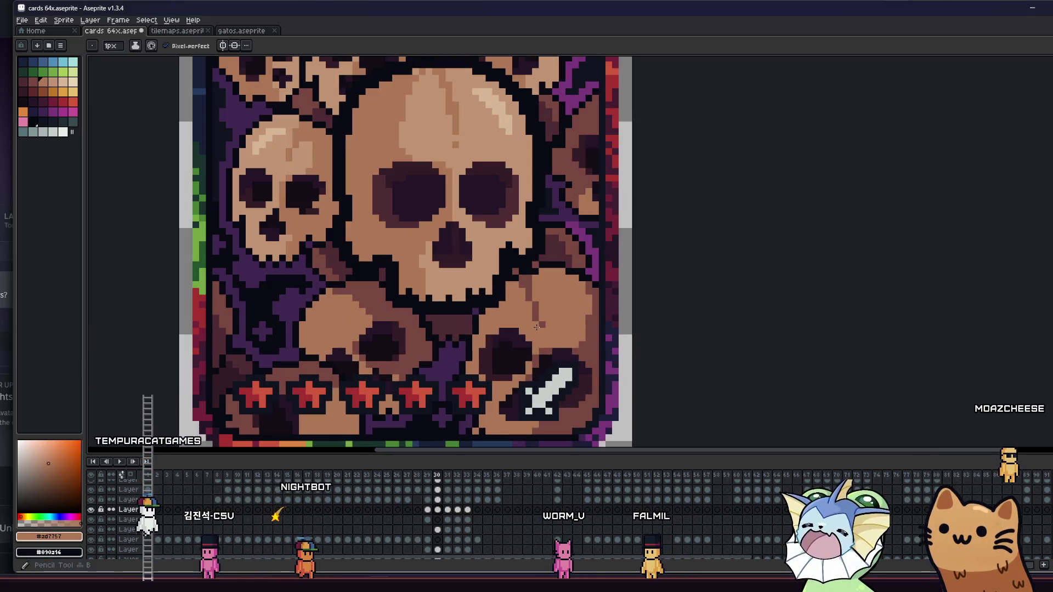
pyautogui.keyDown('alt'); pyautogui.click(535, 294); pyautogui.keyUp('alt')
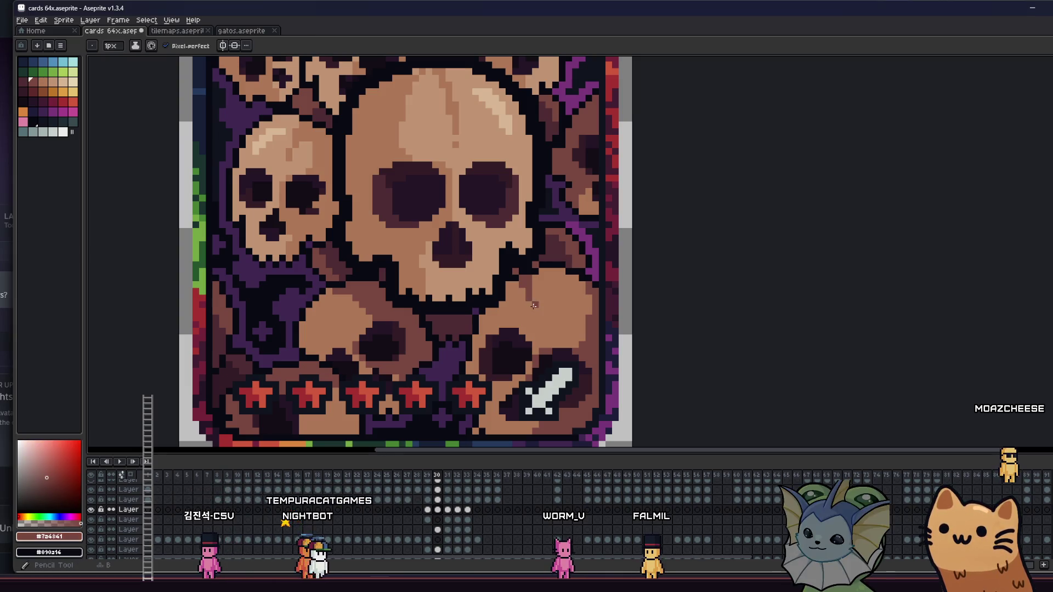
pyautogui.scroll(1, 515, 320)
pyautogui.hscroll(-1, 516, 321)
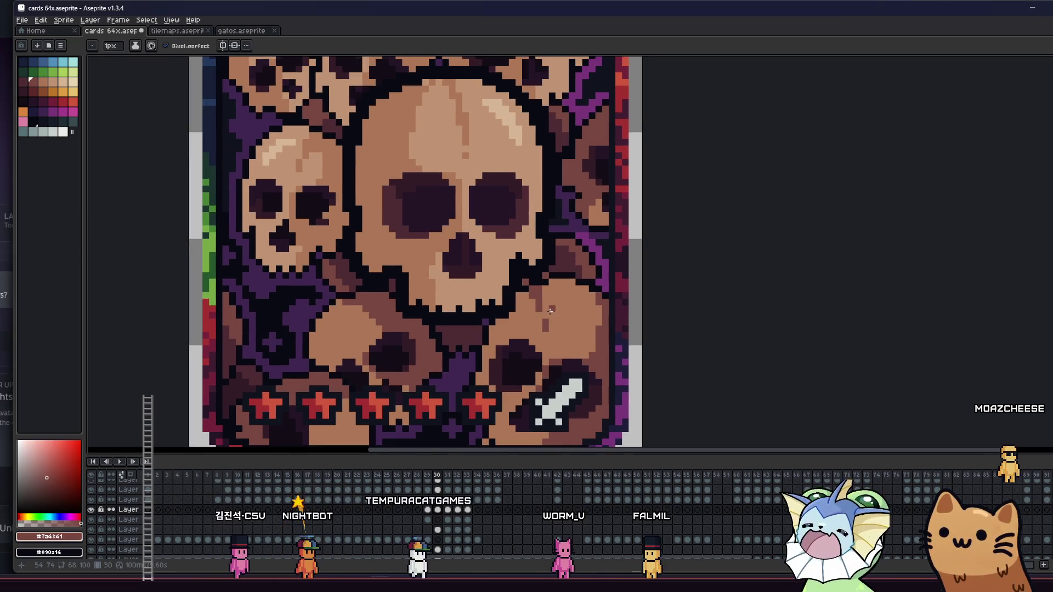
pyautogui.keyDown('alt'); pyautogui.click(559, 311); pyautogui.keyUp('alt')
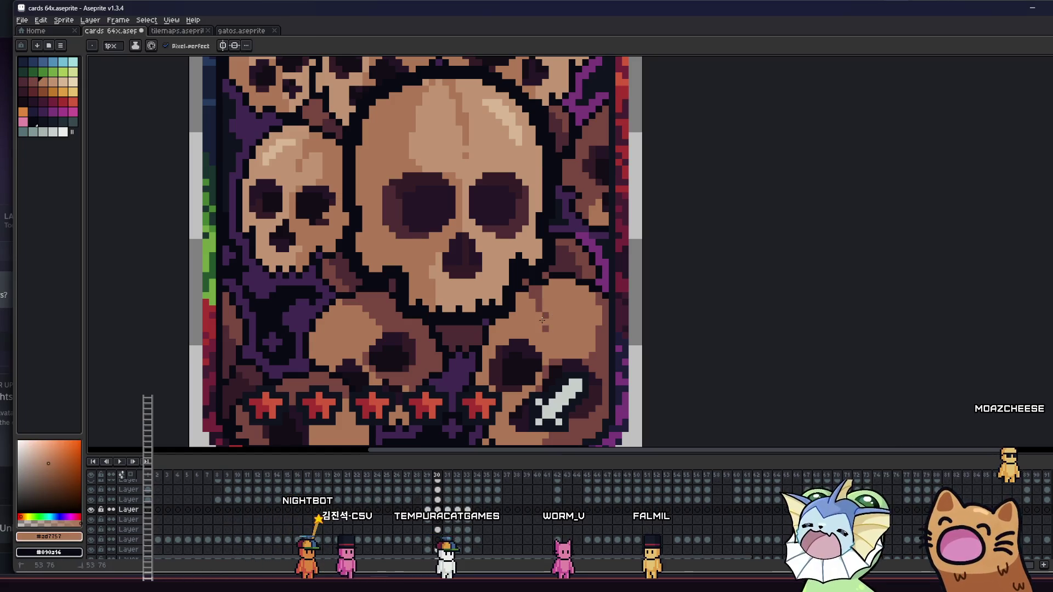
pyautogui.keyDown('alt'); pyautogui.click(546, 307); pyautogui.keyUp('alt')
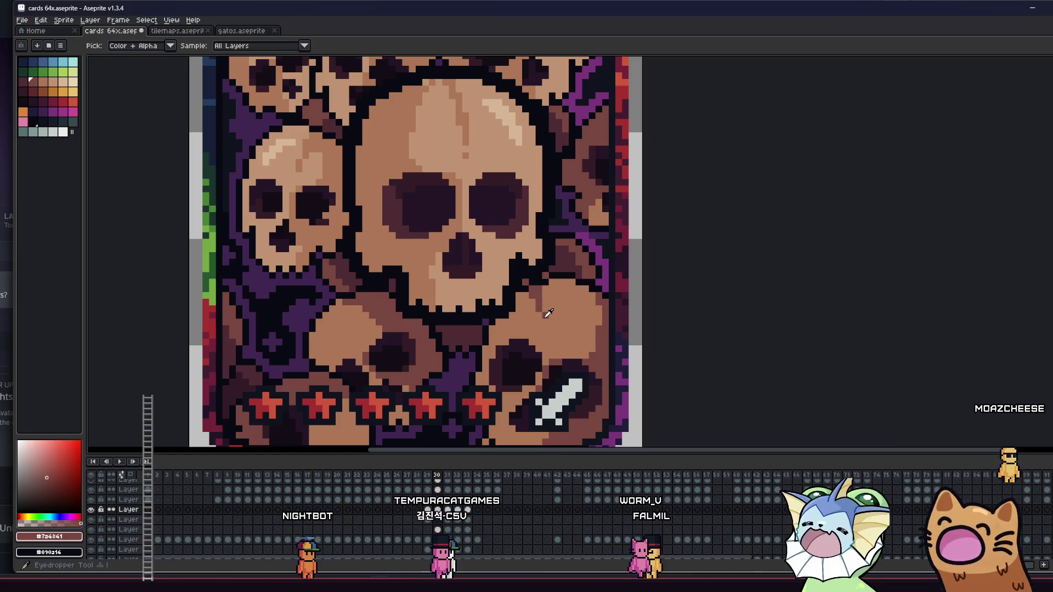
pyautogui.moveTo(502, 333); pyautogui.dragTo(504, 335)
pyautogui.scroll(-4, 504, 335)
pyautogui.scroll(3, 534, 312)
pyautogui.scroll(2, 535, 313)
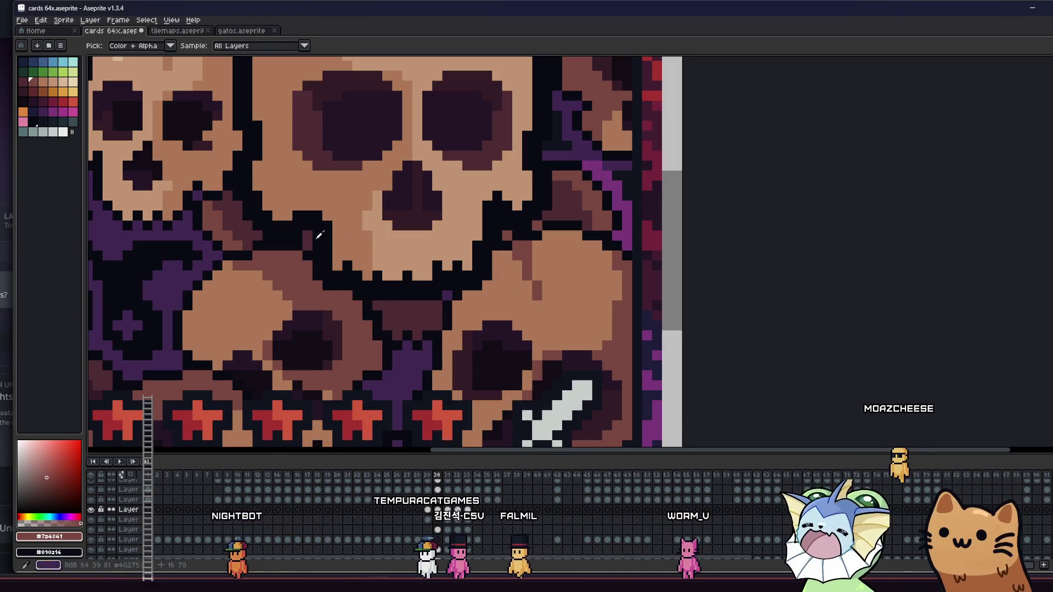
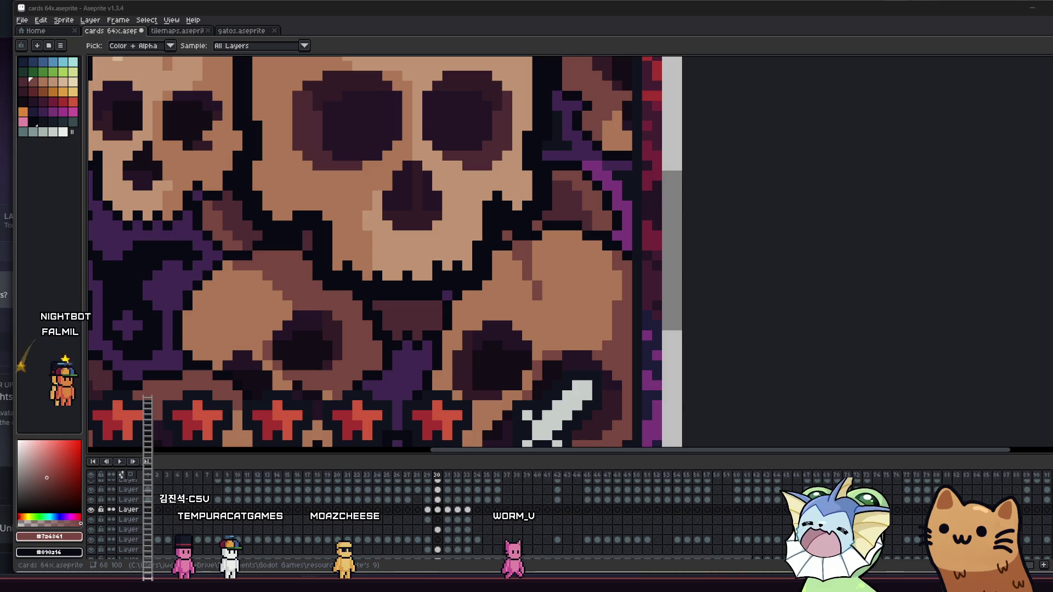
# Zoom around the card and sample the skull tan colour from the artwork.
pyautogui.scroll(-5, 584, 296)
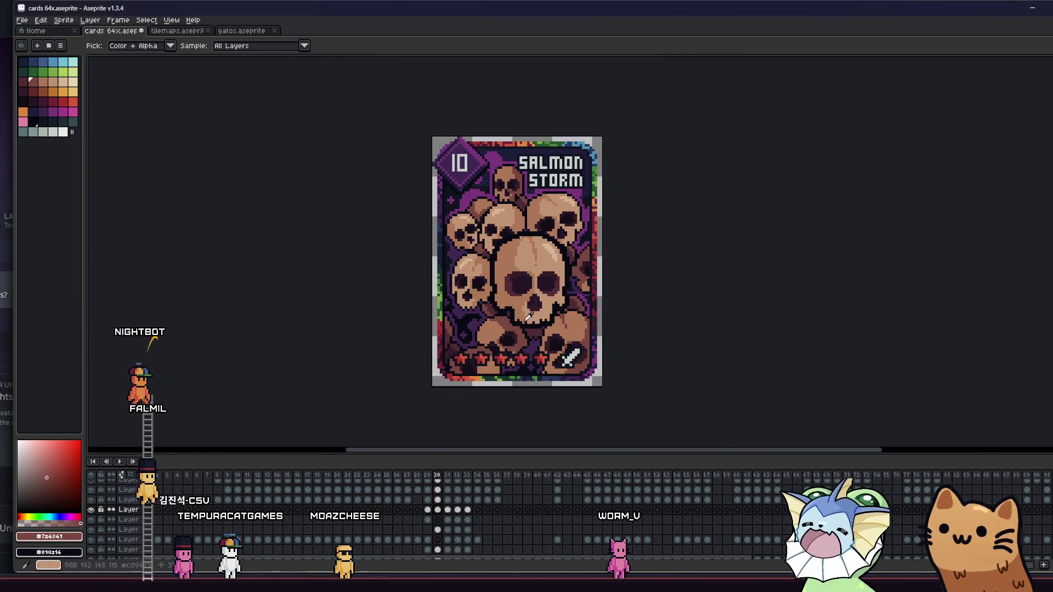
pyautogui.moveTo(607, 344); pyautogui.dragTo(615, 306)
pyautogui.scroll(5, 524, 285)
pyautogui.scroll(-3, 524, 286)
pyautogui.scroll(4, 487, 304)
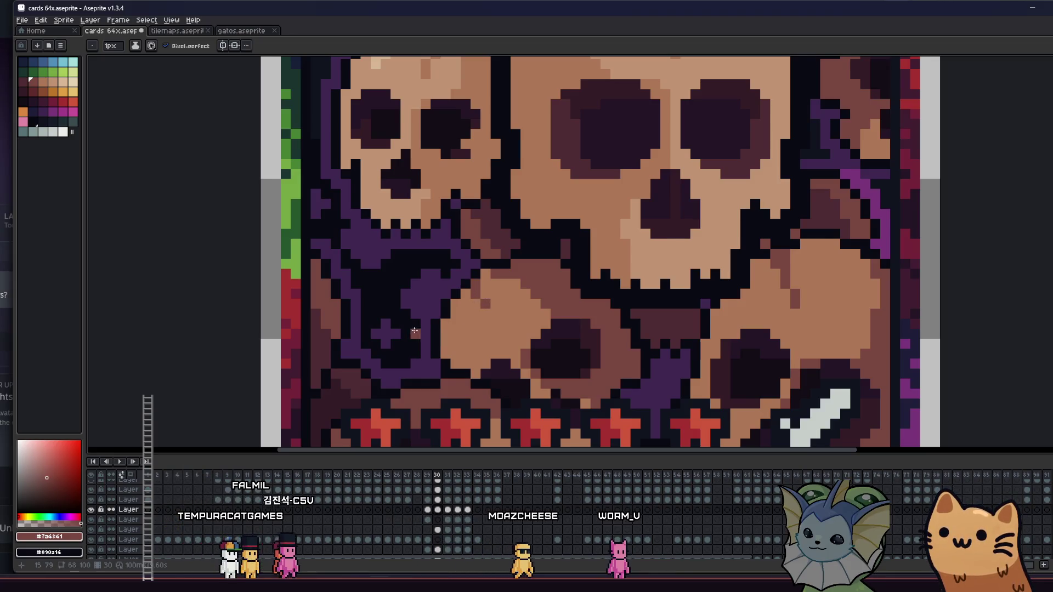
pyautogui.scroll(3, 418, 328)
pyautogui.scroll(-4, 447, 341)
pyautogui.scroll(2, 447, 341)
pyautogui.scroll(-1, 447, 342)
pyautogui.keyDown('alt'); pyautogui.click(523, 306); pyautogui.keyUp('alt')
# Save the Salmon Storm card file.
pyautogui.scroll(-2, 525, 291)
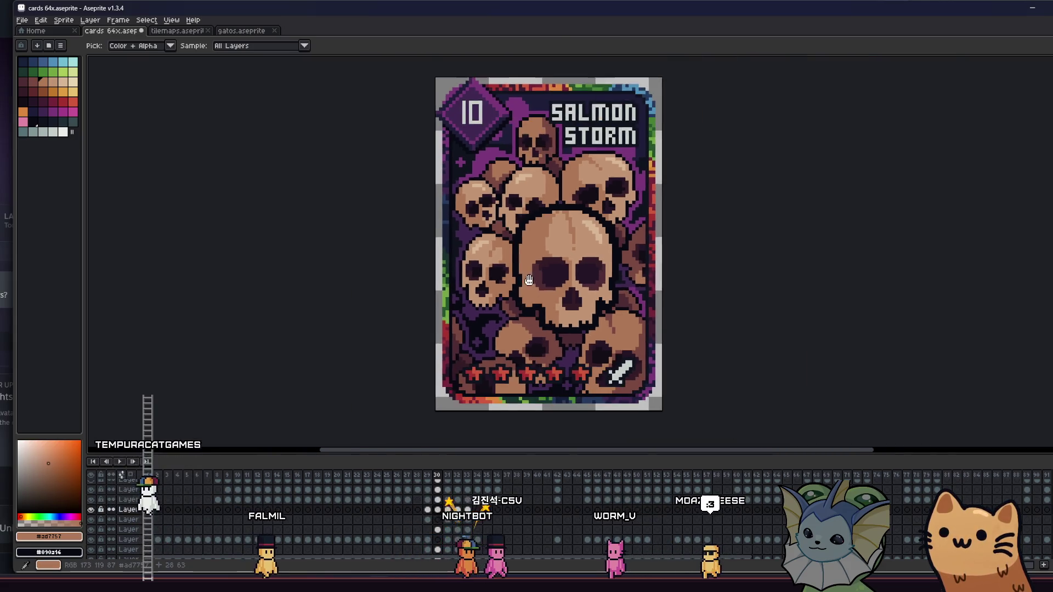
pyautogui.scroll(4, 559, 163)
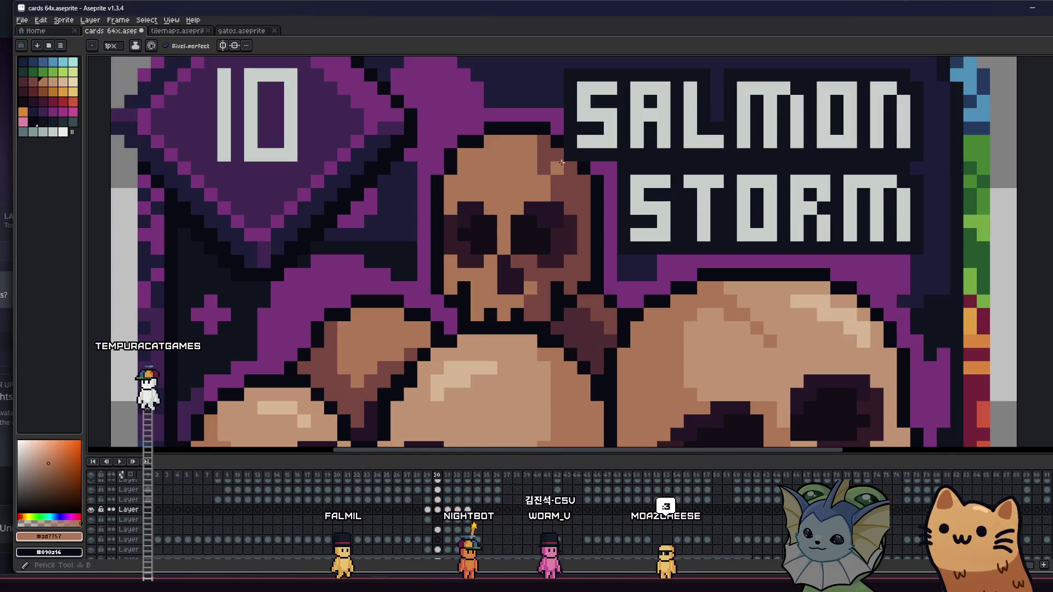
pyautogui.scroll(-2, 474, 279)
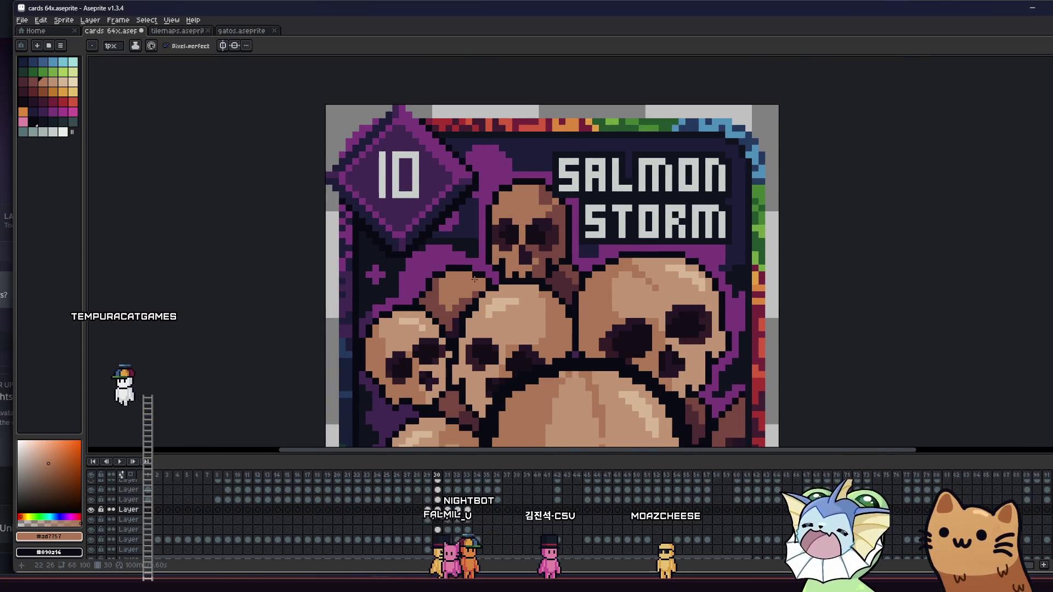
pyautogui.scroll(-3, 475, 279)
pyautogui.hotkey('ctrl', 's')
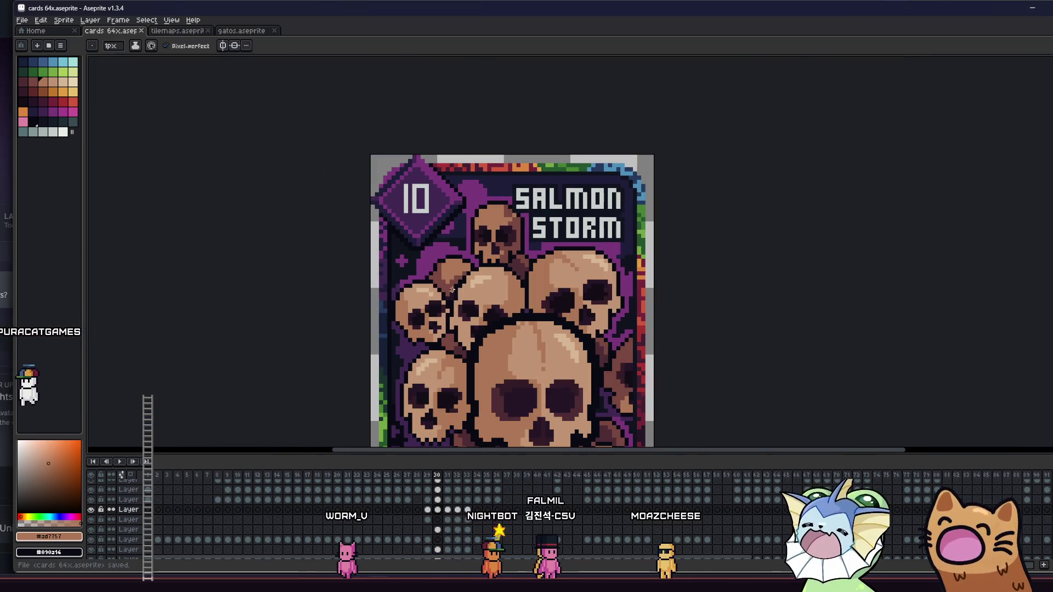
# Pick the lighter skull tan #c09473 from the canvas and return to the pencil.
pyautogui.scroll(-3, 452, 290)
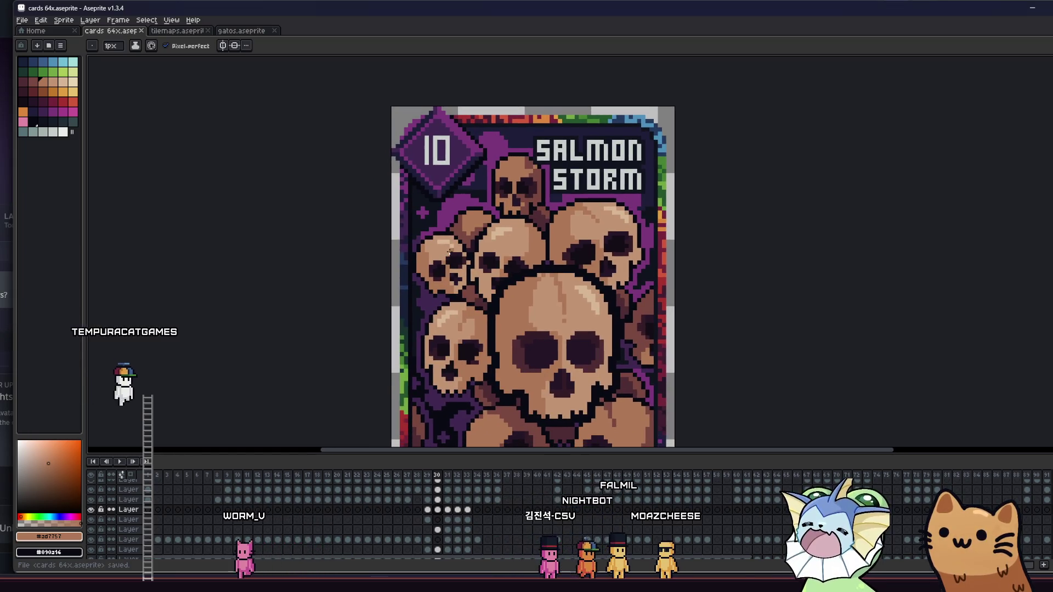
pyautogui.scroll(3, 447, 246)
pyautogui.press('i')
pyautogui.click(373, 272)
pyautogui.press('b')
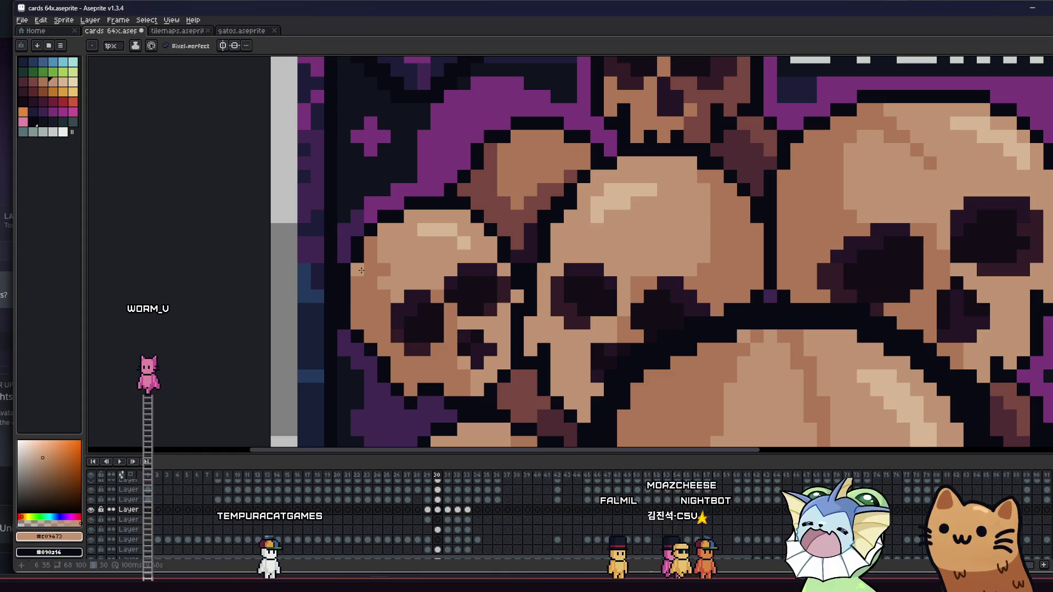
# Flood-fill a spot on the card with the light tan colour using Paint Bucket.
pyautogui.scroll(-3, 352, 273)
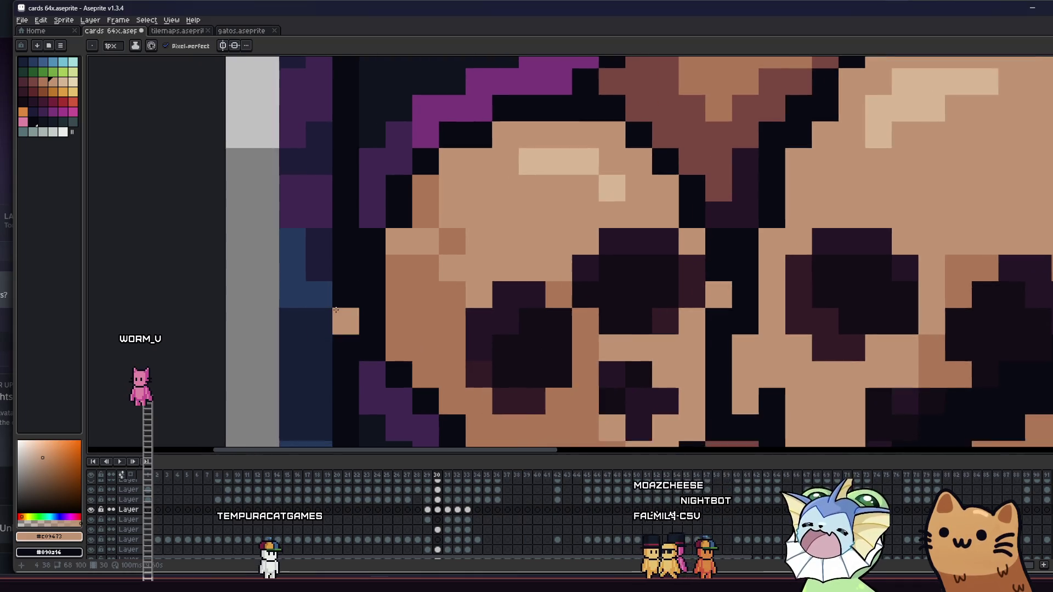
pyautogui.moveTo(159, 318)
pyautogui.mouseDown()
pyautogui.moveTo(193, 296)
pyautogui.moveTo(207, 236)
pyautogui.mouseUp()
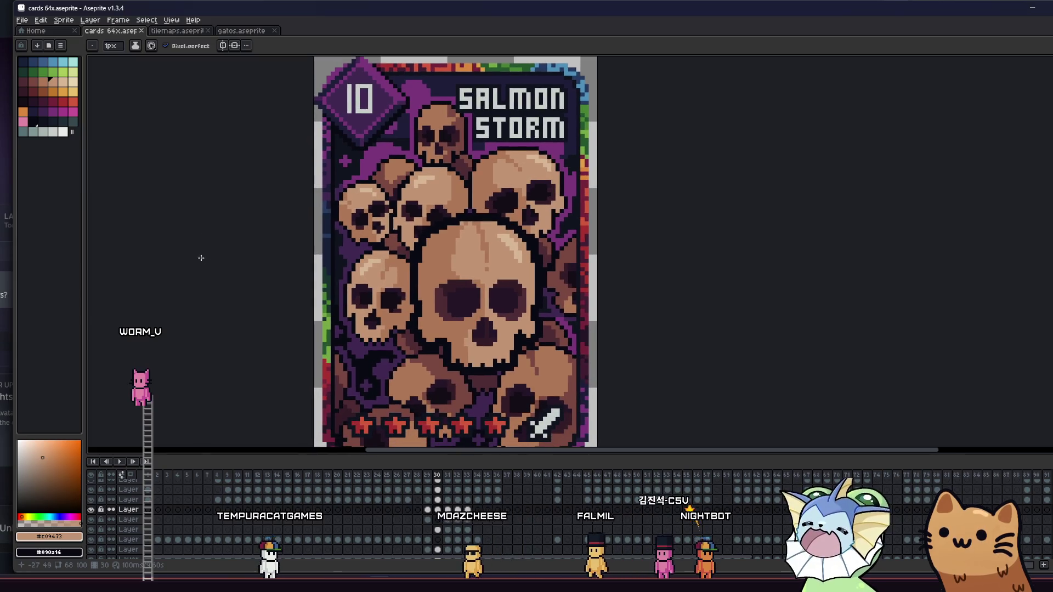
pyautogui.scroll(-2, 566, 280)
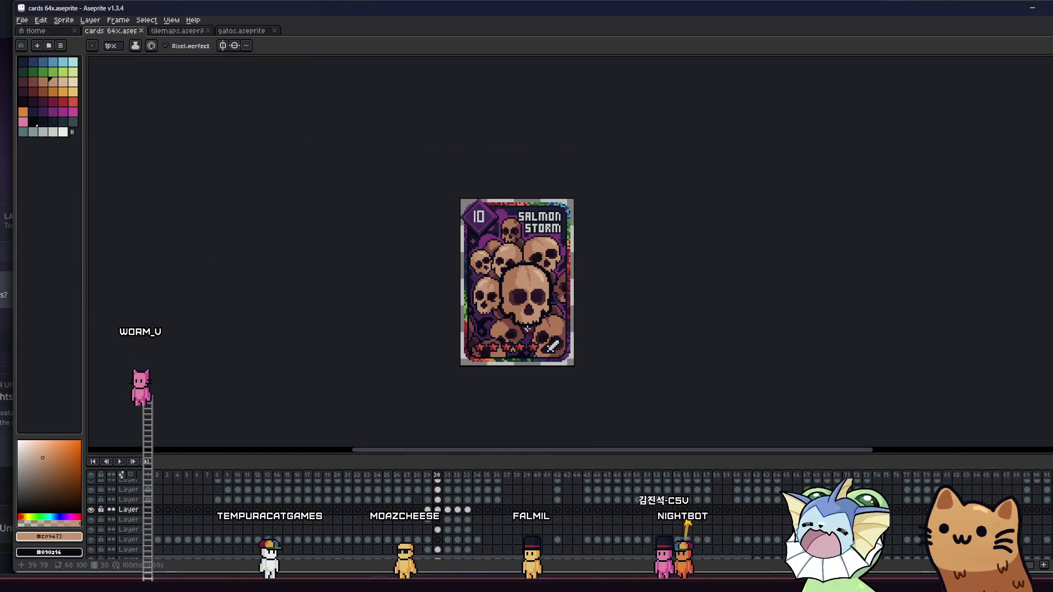
pyautogui.scroll(5, 563, 306)
pyautogui.press('i')
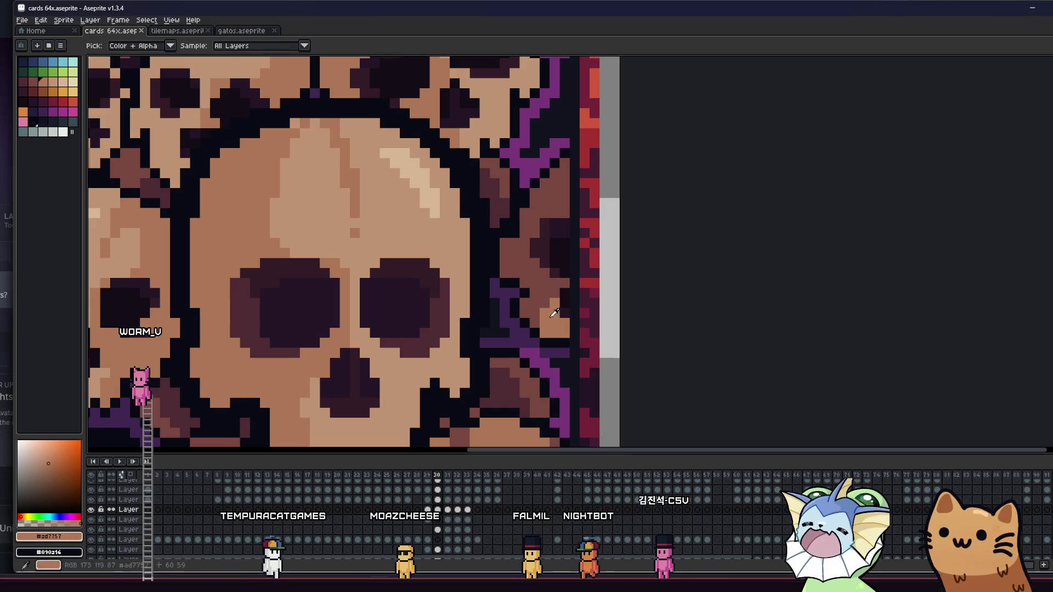
pyautogui.press('g')
pyautogui.click(541, 293)
pyautogui.scroll(-5, 541, 298)
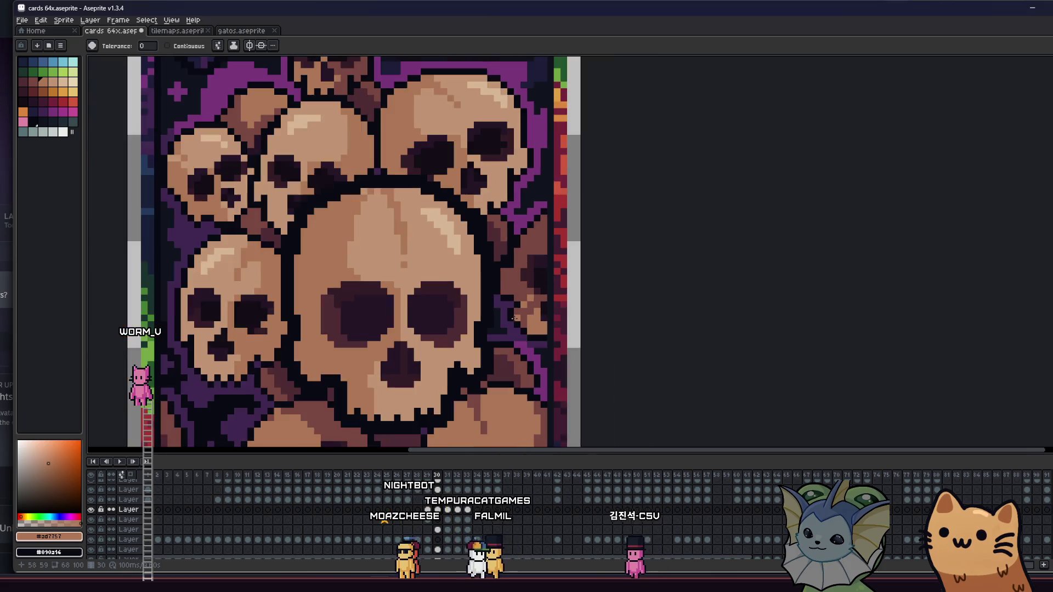
# Toggle Layer 9's central skull on and off repeatedly to compare, leaving it visible.
pyautogui.click(92, 519)
pyautogui.click(92, 519)
pyautogui.click(92, 519)
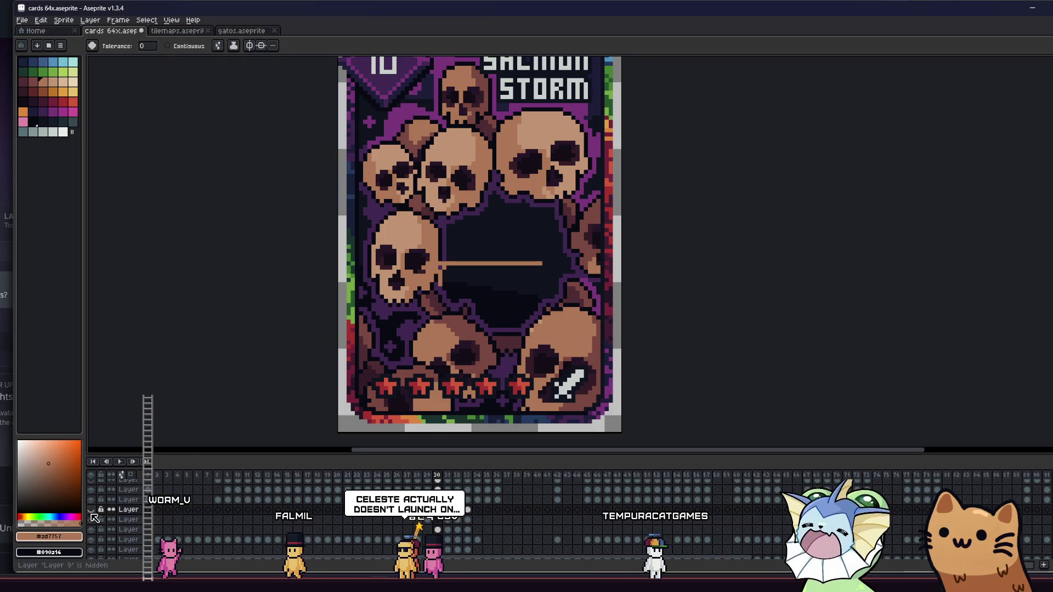
pyautogui.click(92, 514)
pyautogui.click(92, 515)
pyautogui.click(92, 514)
pyautogui.click(92, 514)
pyautogui.click(92, 515)
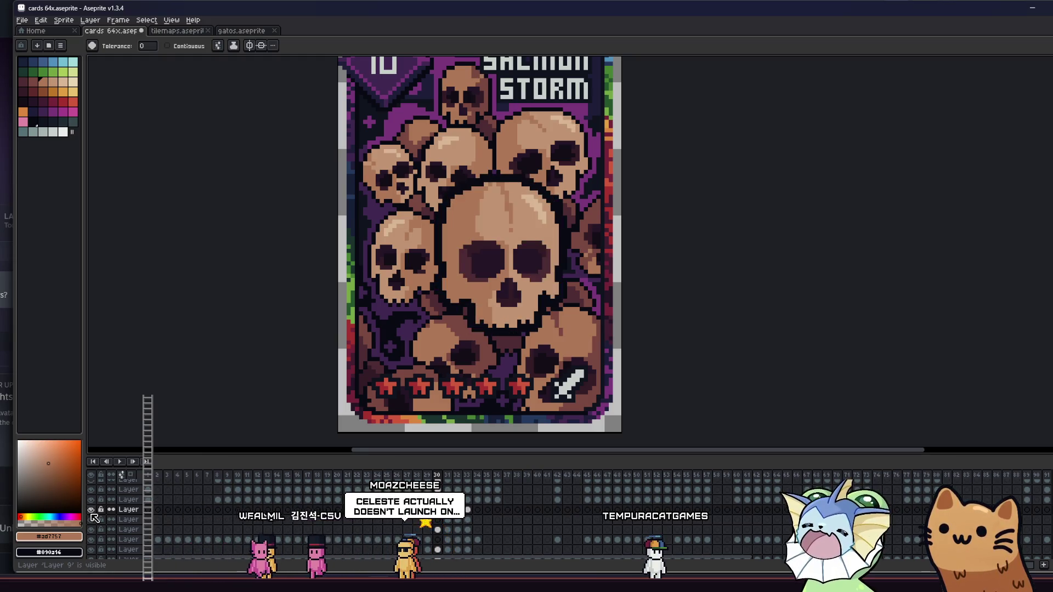
pyautogui.click(92, 515)
pyautogui.click(92, 515)
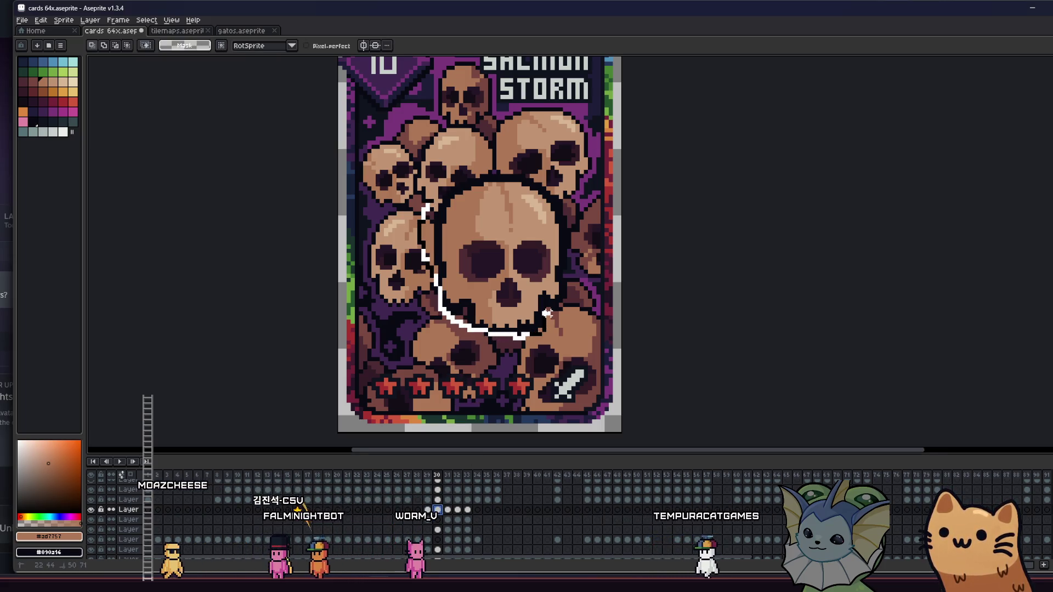
# Lasso the central skull, then clear the selection.
pyautogui.moveTo(554, 310); pyautogui.dragTo(555, 308)
pyautogui.scroll(1, 586, 305)
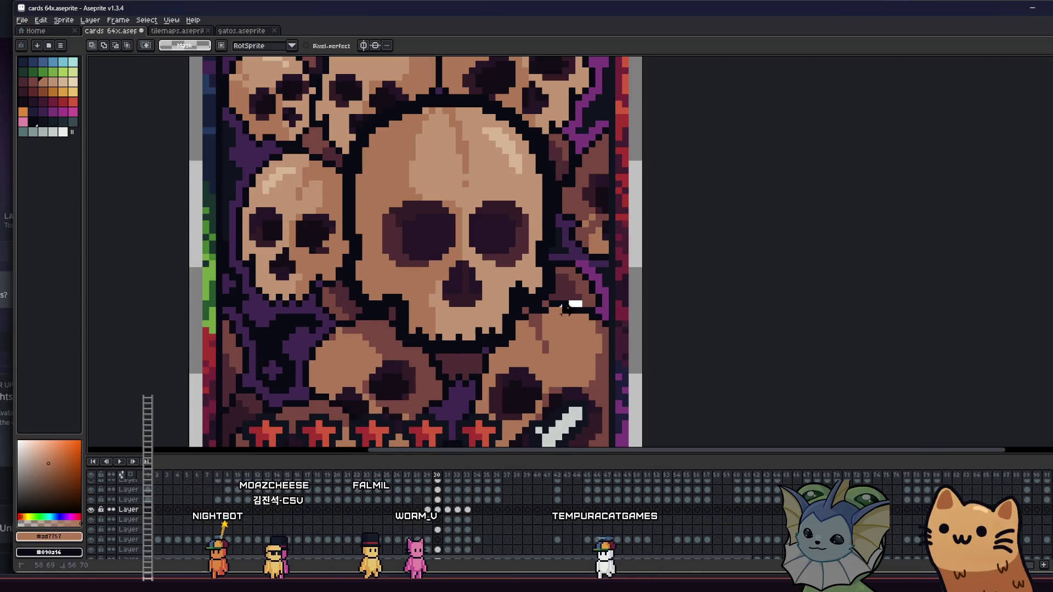
pyautogui.scroll(-1, 467, 367)
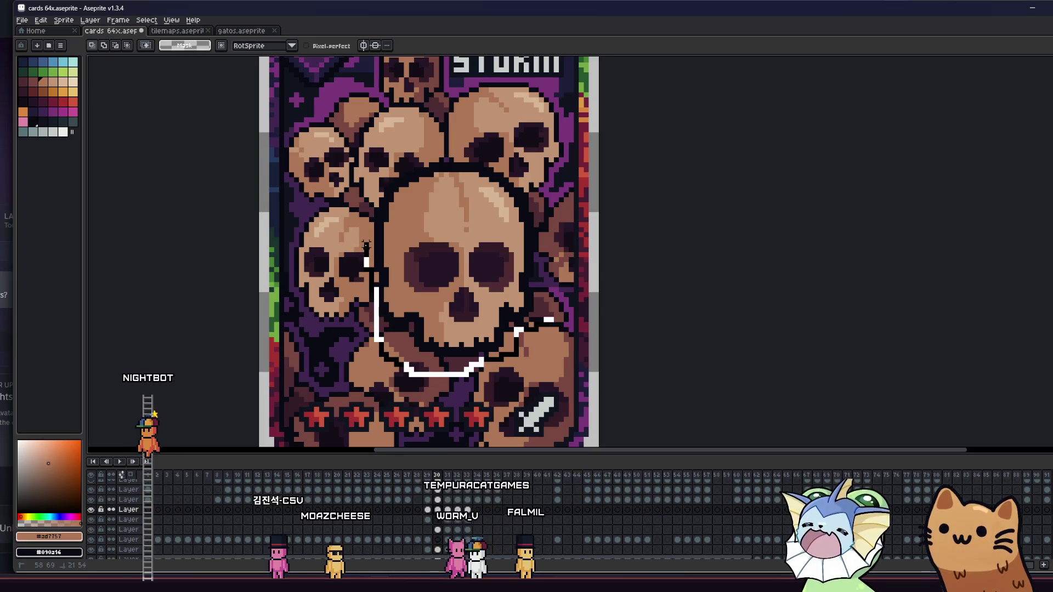
pyautogui.hotkey('ctrl', 'd')
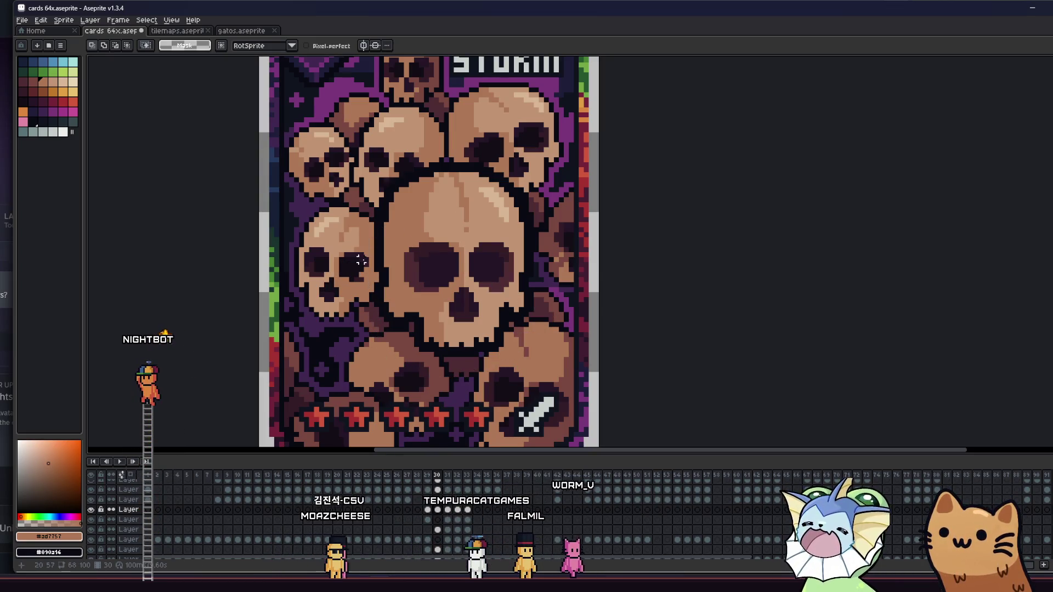
# Recentre the whole card and switch to the running playtest game.
pyautogui.scroll(-1, 351, 268)
pyautogui.moveTo(343, 281); pyautogui.dragTo(386, 294)
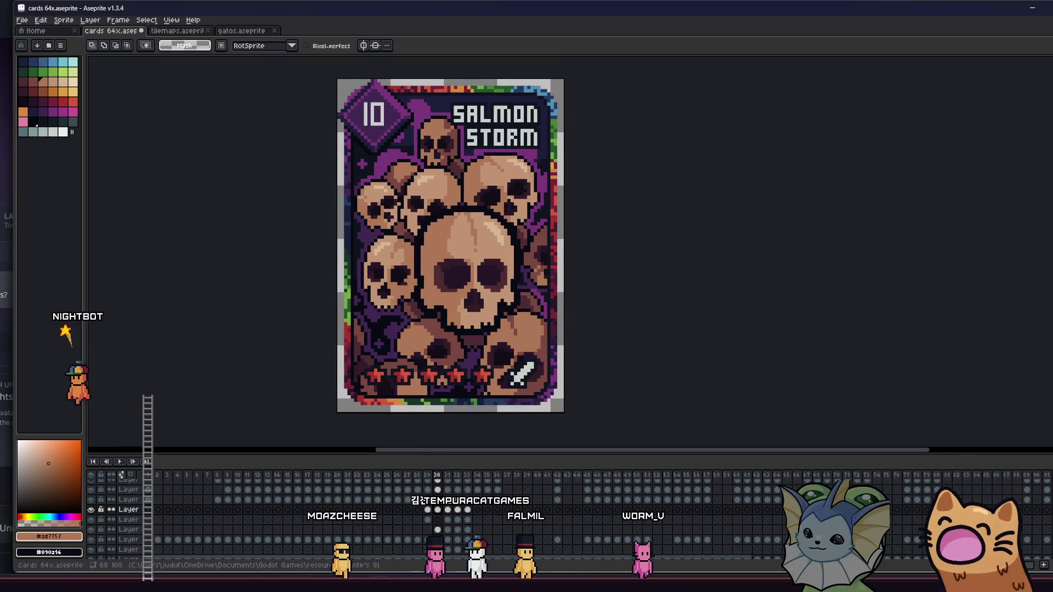
pyautogui.hotkey('alt', 'Tab')
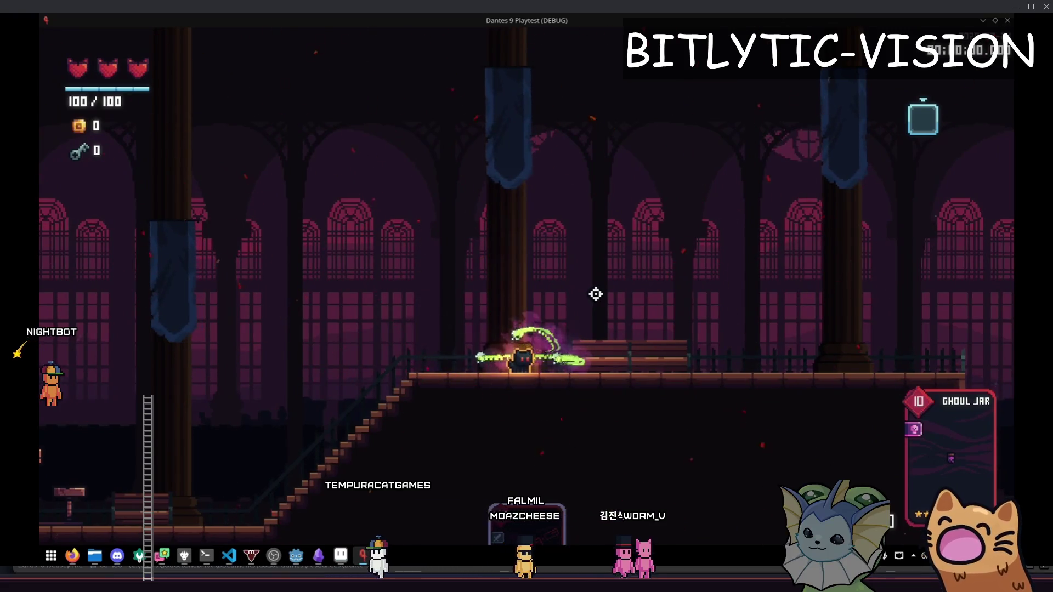
# Move the character right, left and right along the balcony, then return to Godot.
pyautogui.press('d')
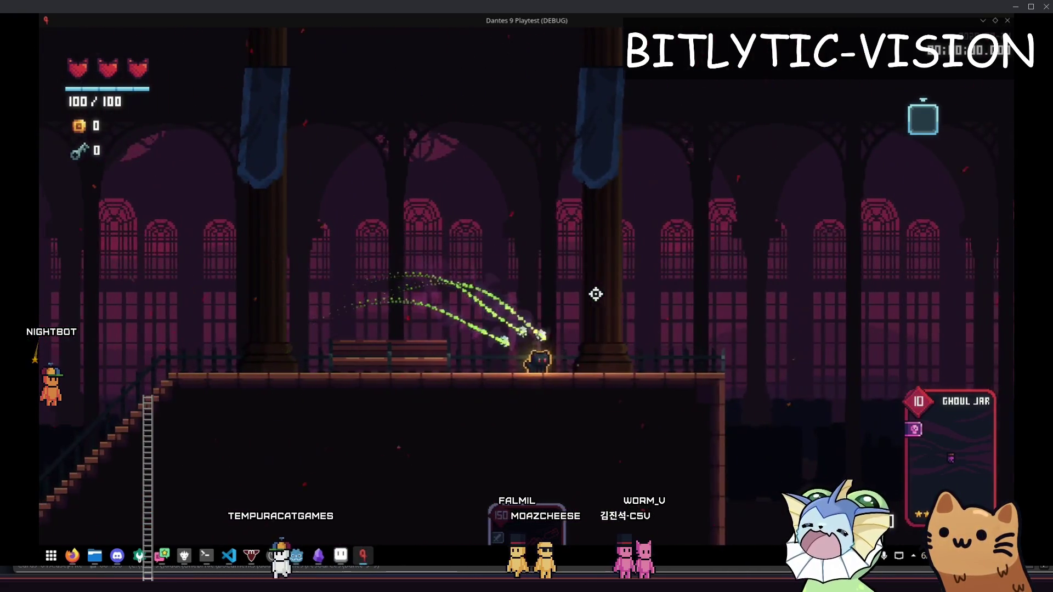
pyautogui.press('a')
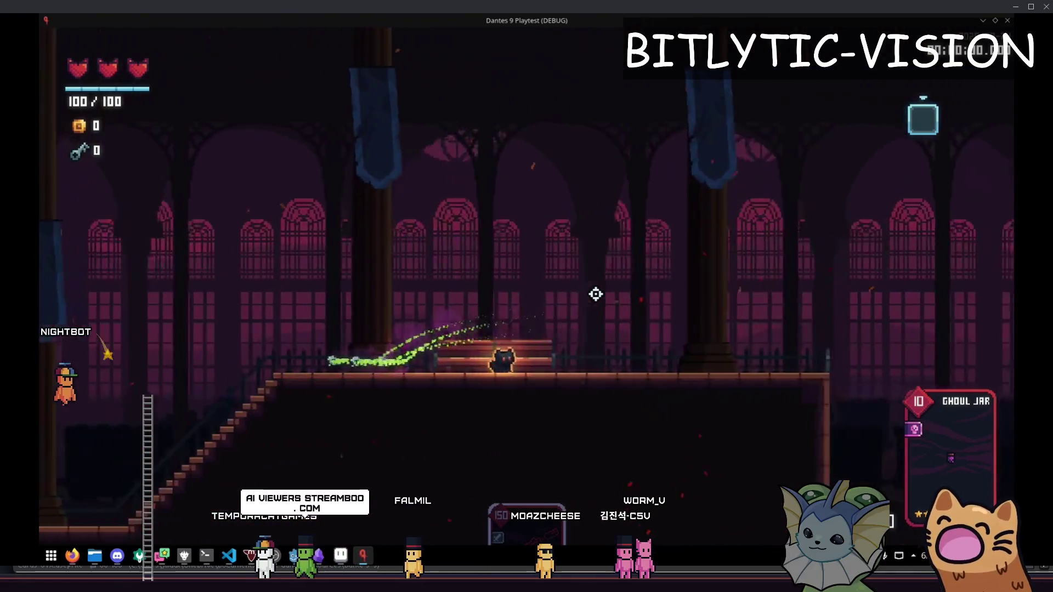
pyautogui.press('d')
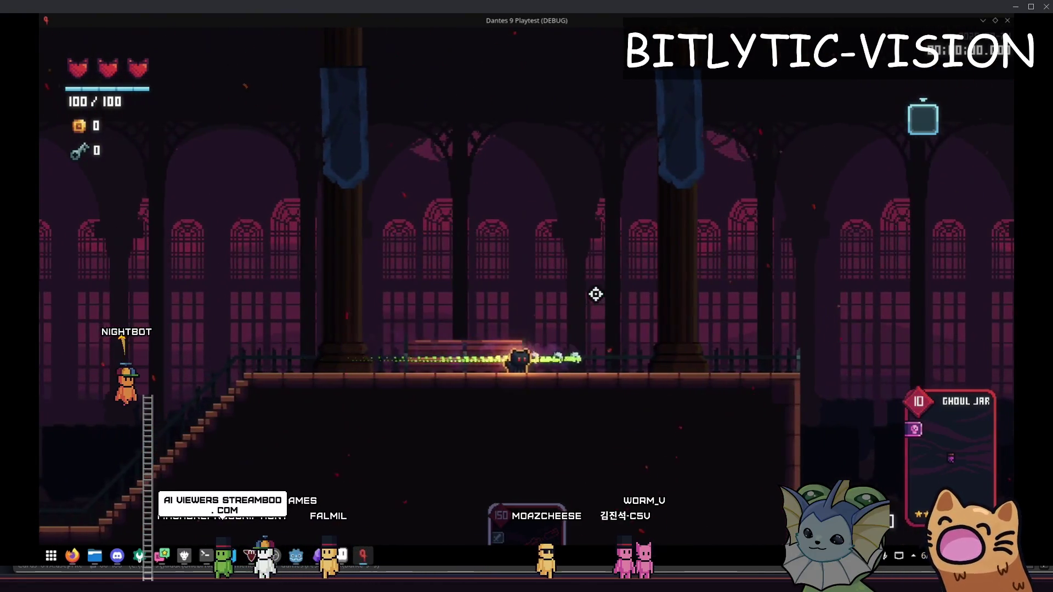
pyautogui.hotkey('alt', 'Tab')
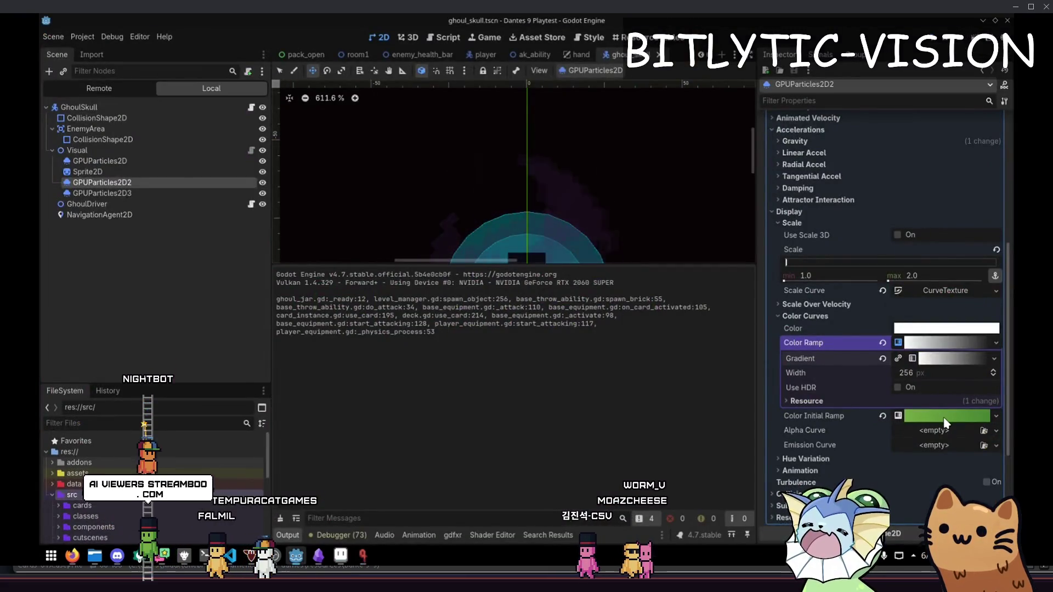
# Make a Color Initial Ramp gradient point transparent and save ghoul_skull.tscn.
pyautogui.click(941, 417)
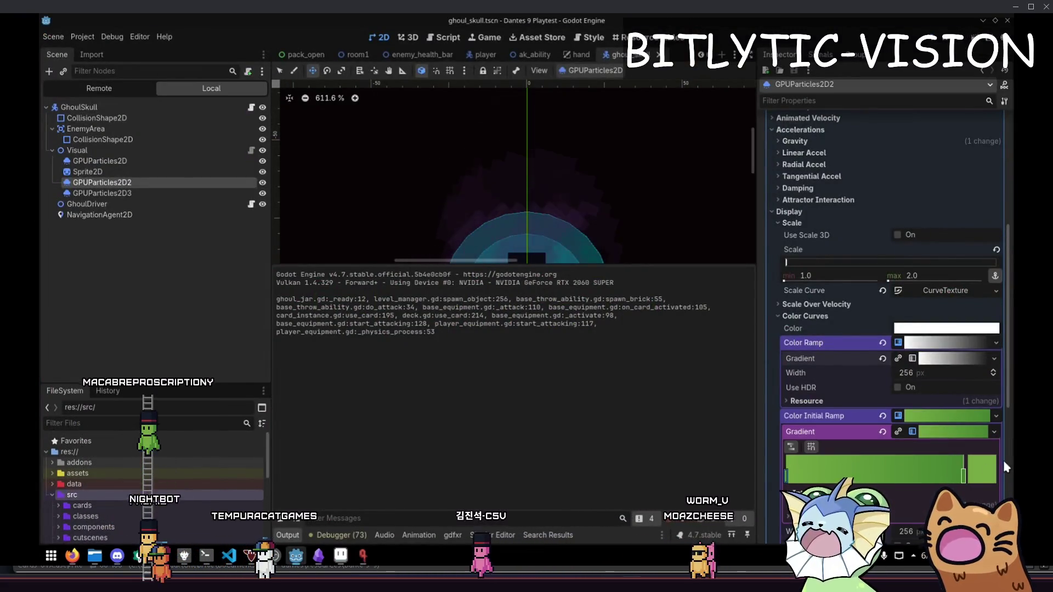
pyautogui.click(982, 469)
pyautogui.moveTo(890, 391); pyautogui.dragTo(789, 391)
pyautogui.click(966, 482)
pyautogui.doubleClick(966, 481)
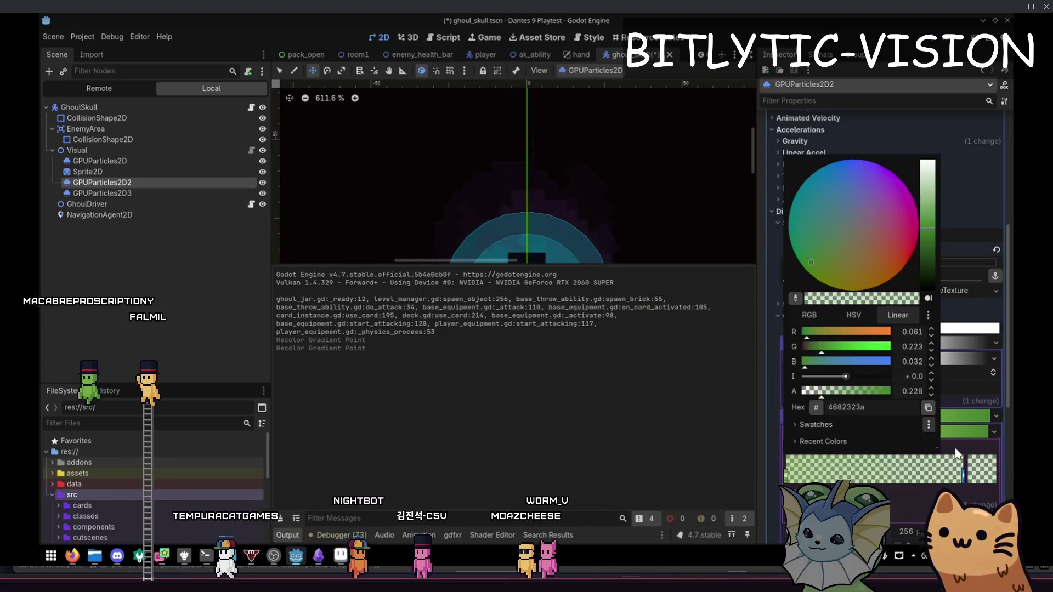
pyautogui.hotkey('ctrl', 's')
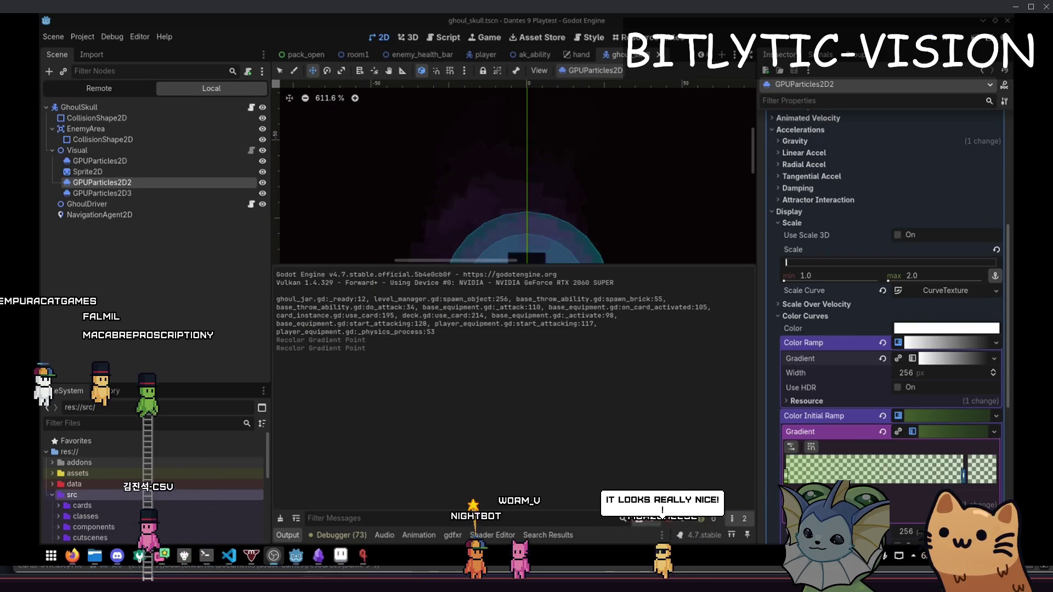
# Test the particles in the running game by running and jumping, then stop it.
pyautogui.click(362, 556)
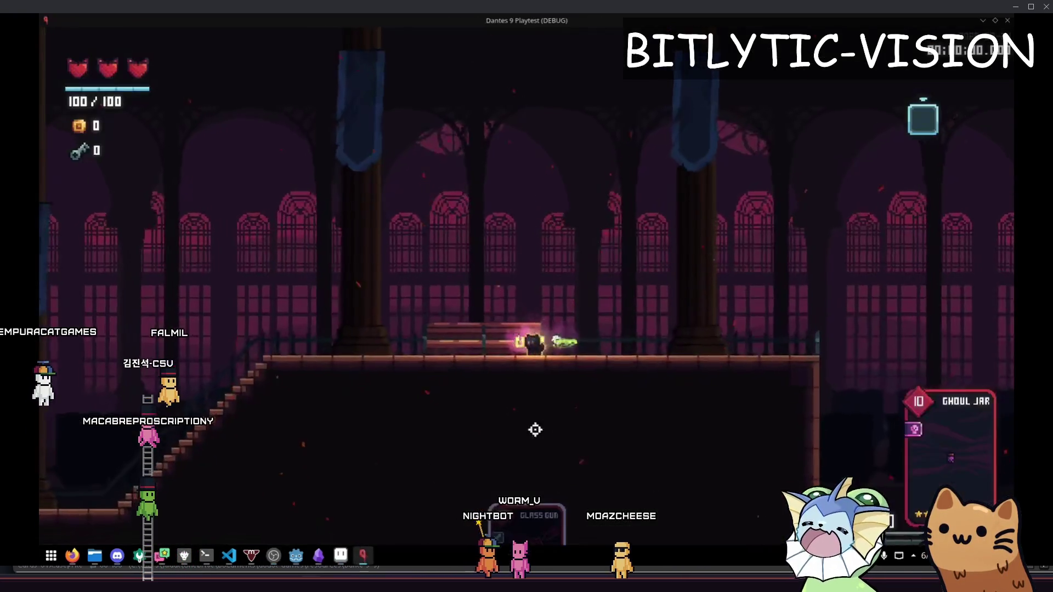
pyautogui.press('d')
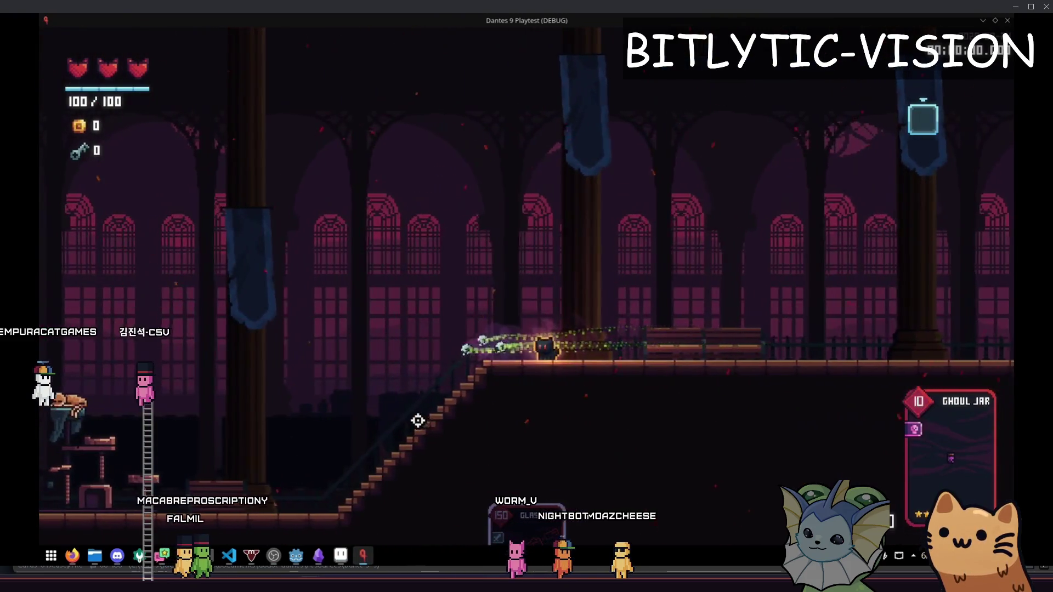
pyautogui.press('a')
pyautogui.press('space')
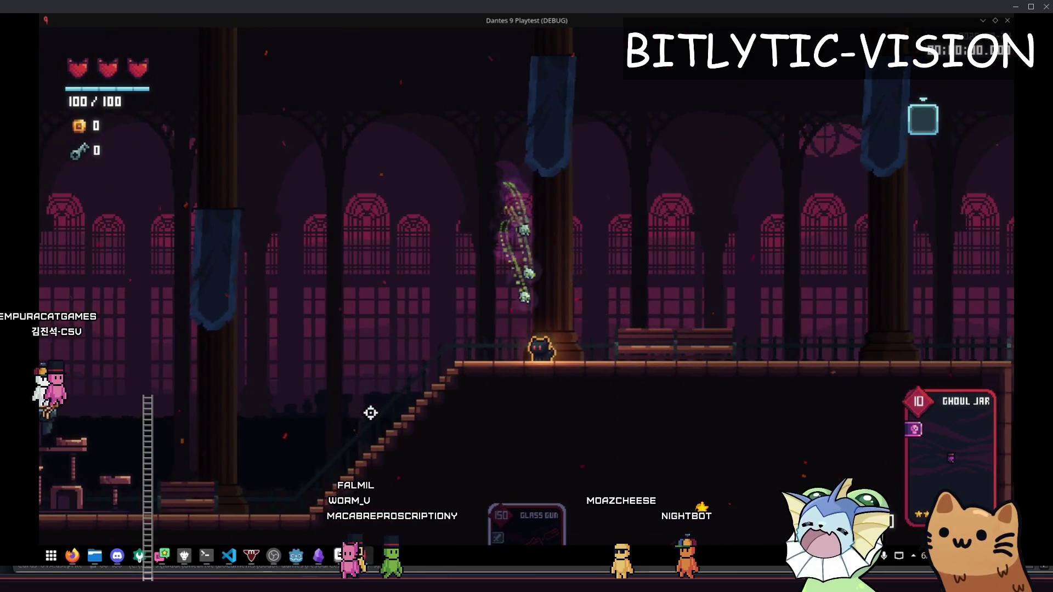
pyautogui.press('d')
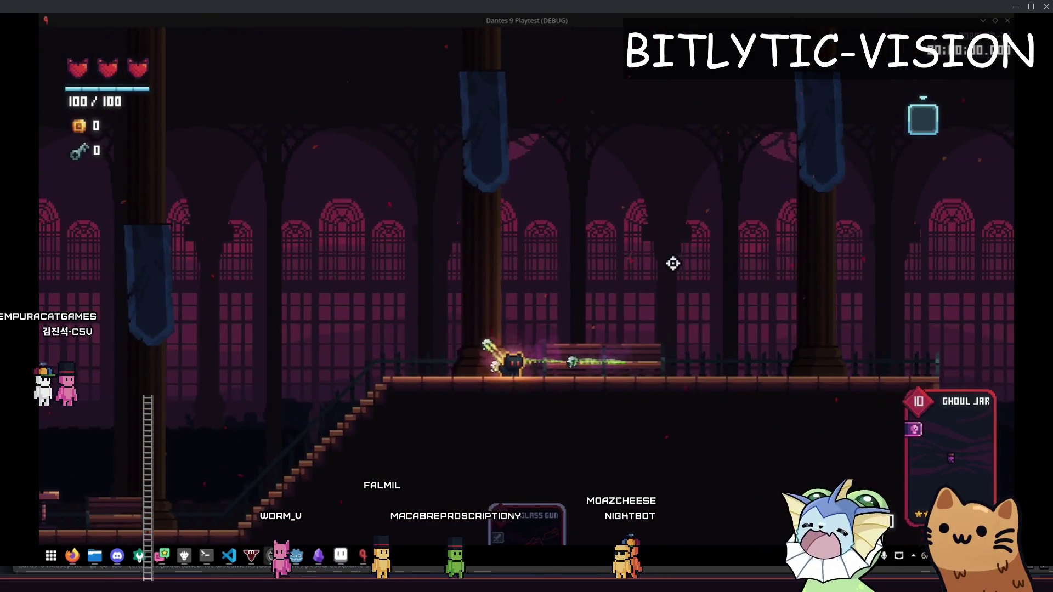
pyautogui.press('a')
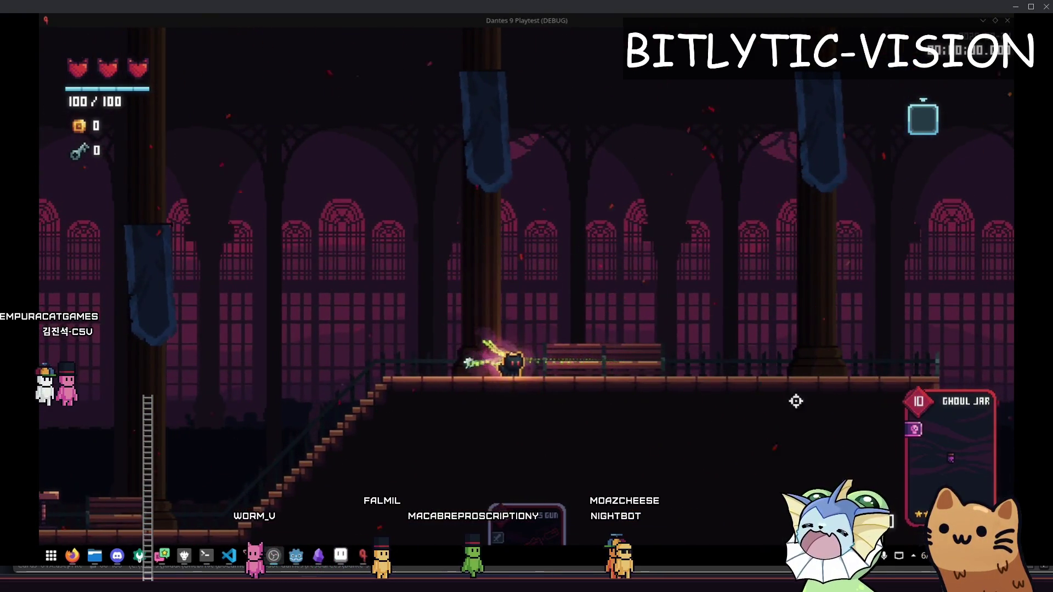
pyautogui.press('a')
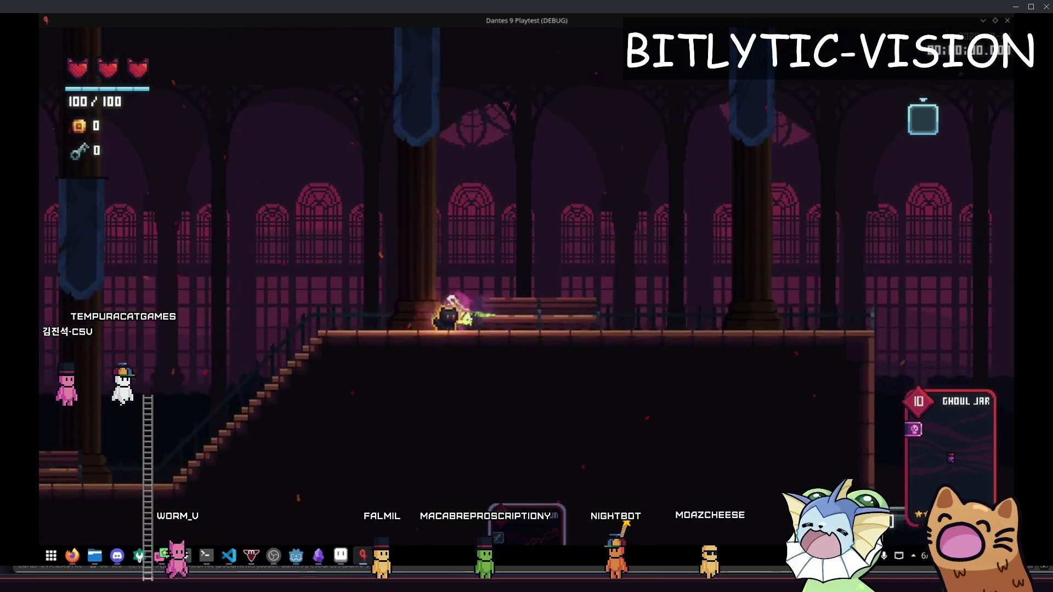
pyautogui.press('F8')
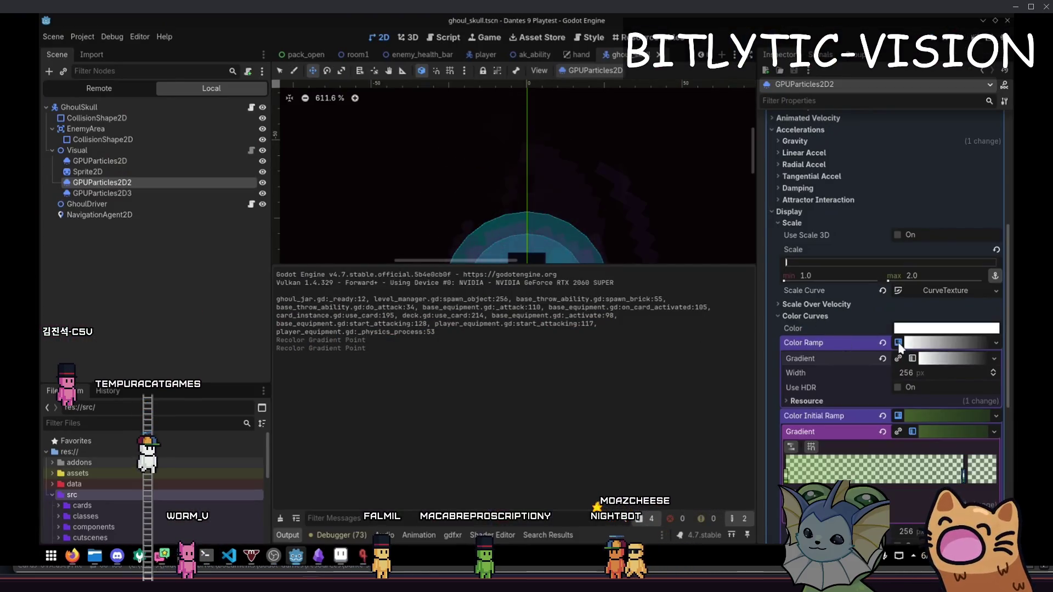
# Recolour the other particle gradient points and playtest the result again.
pyautogui.press('F5')
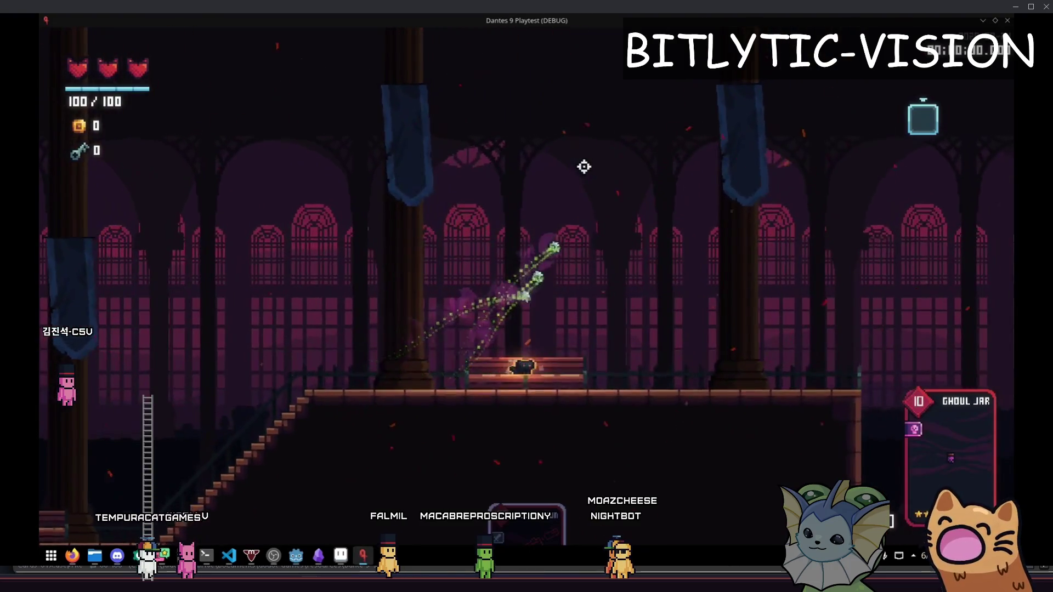
pyautogui.press('F8')
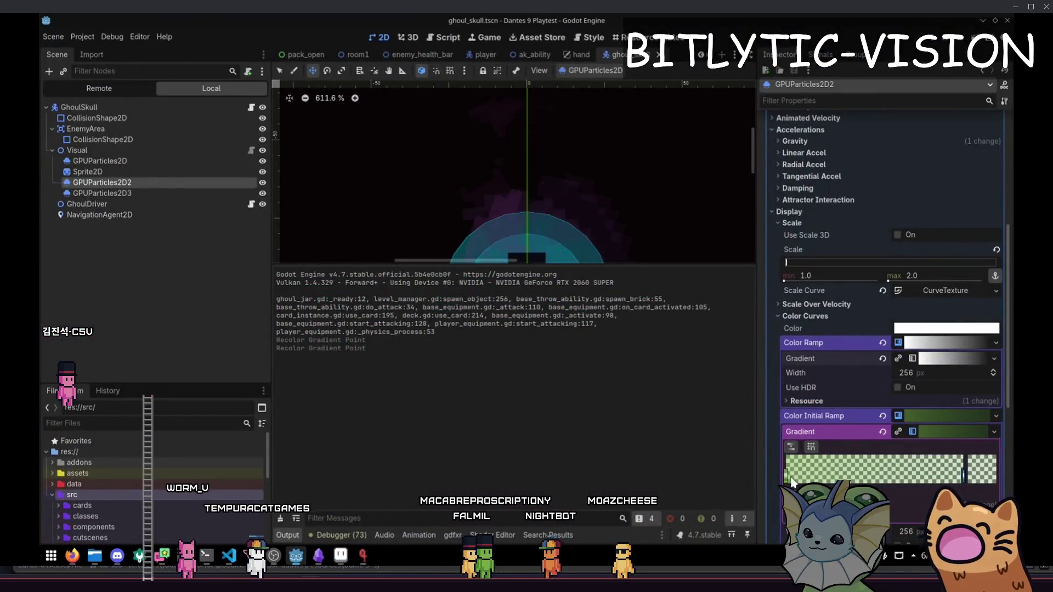
pyautogui.click(978, 469)
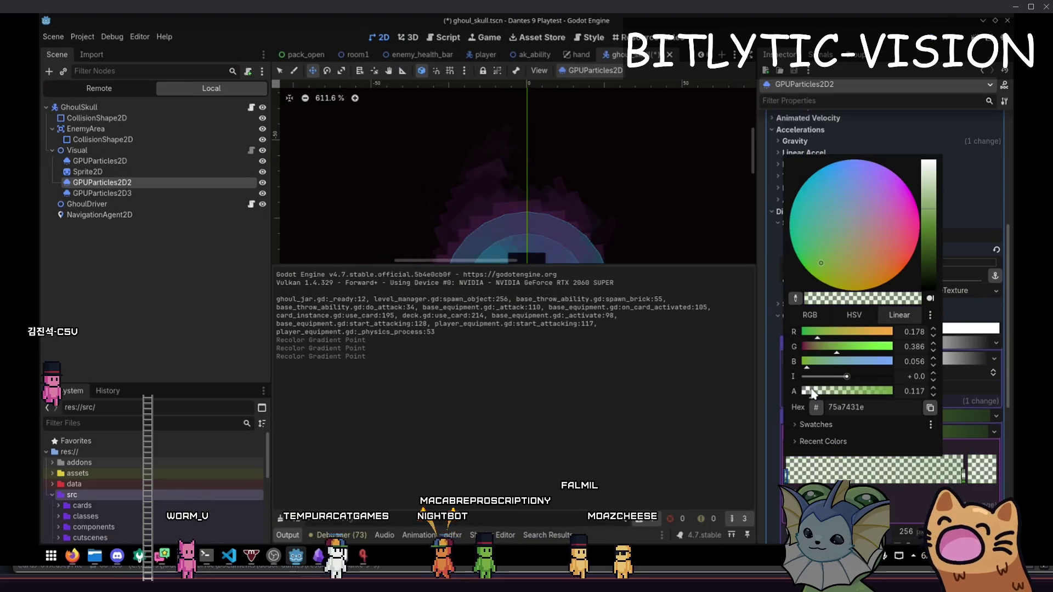
pyautogui.click(964, 477)
pyautogui.doubleClick(964, 477)
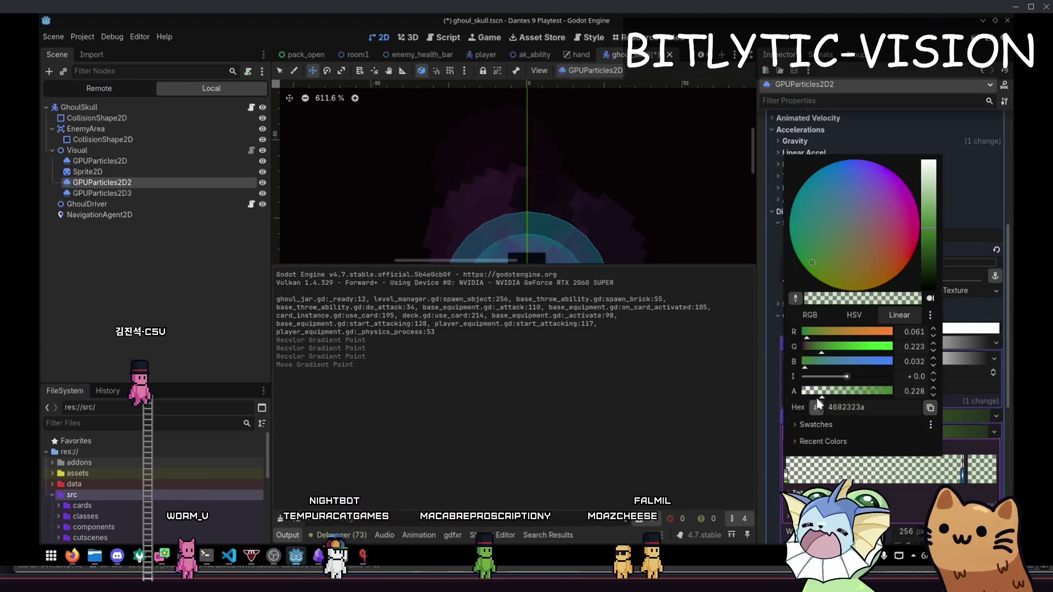
pyautogui.press('F5')
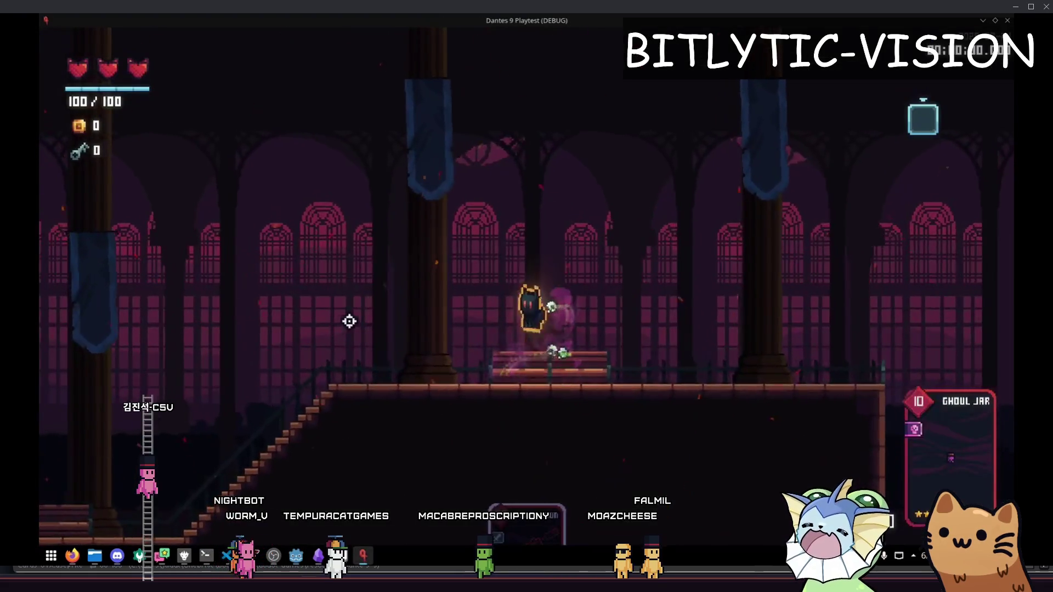
pyautogui.press('d')
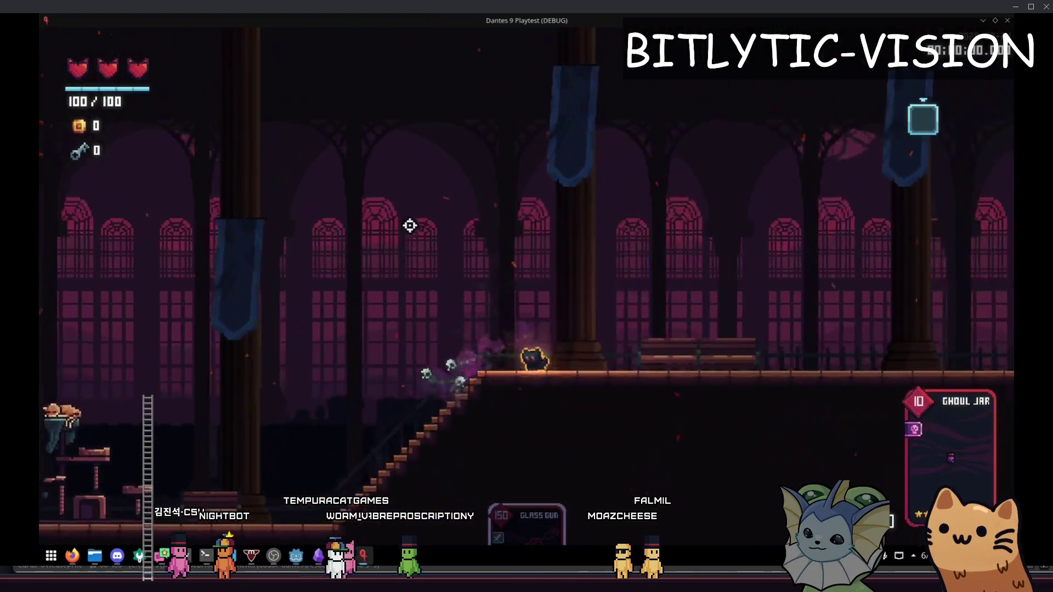
pyautogui.press('F8')
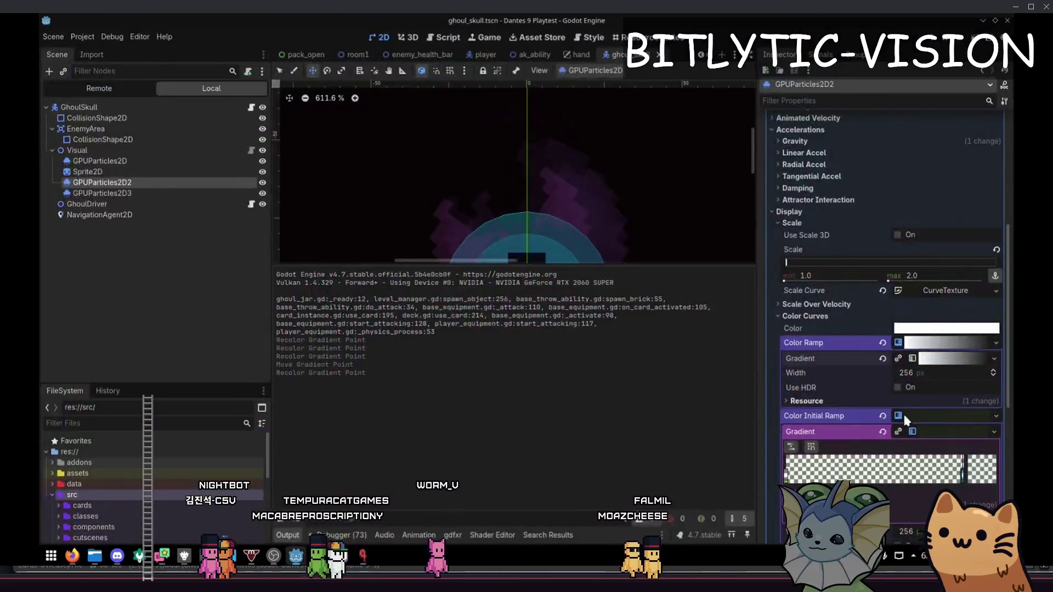
# Undo the gradient recolours and reposition the Color Ramp's white end point.
pyautogui.hotkey('ctrl', 'z')
pyautogui.hotkey('ctrl', 'z')
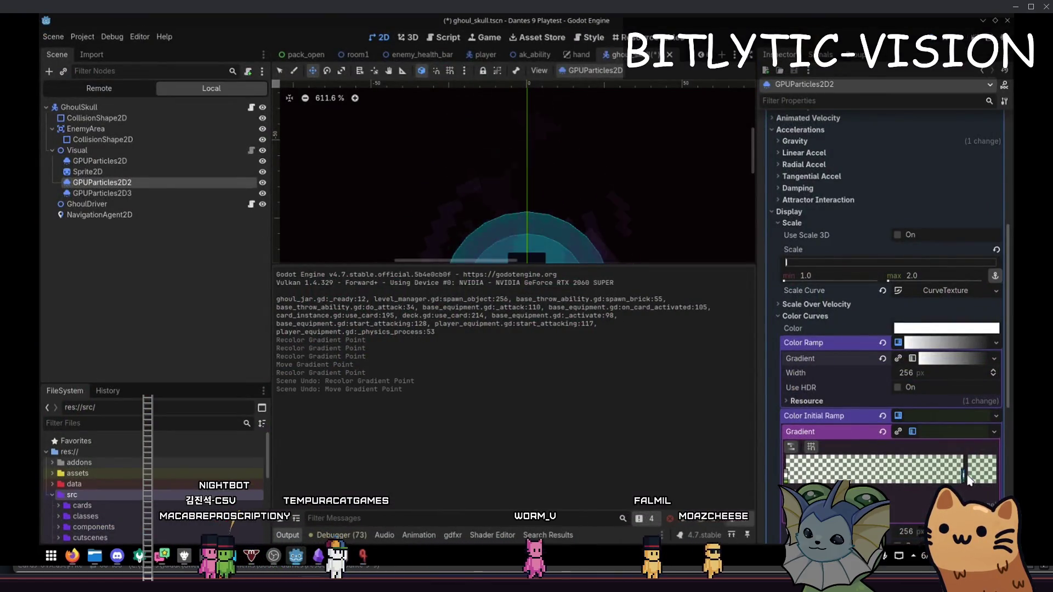
pyautogui.hotkey('ctrl', 'z')
pyautogui.hotkey('ctrl', 'z')
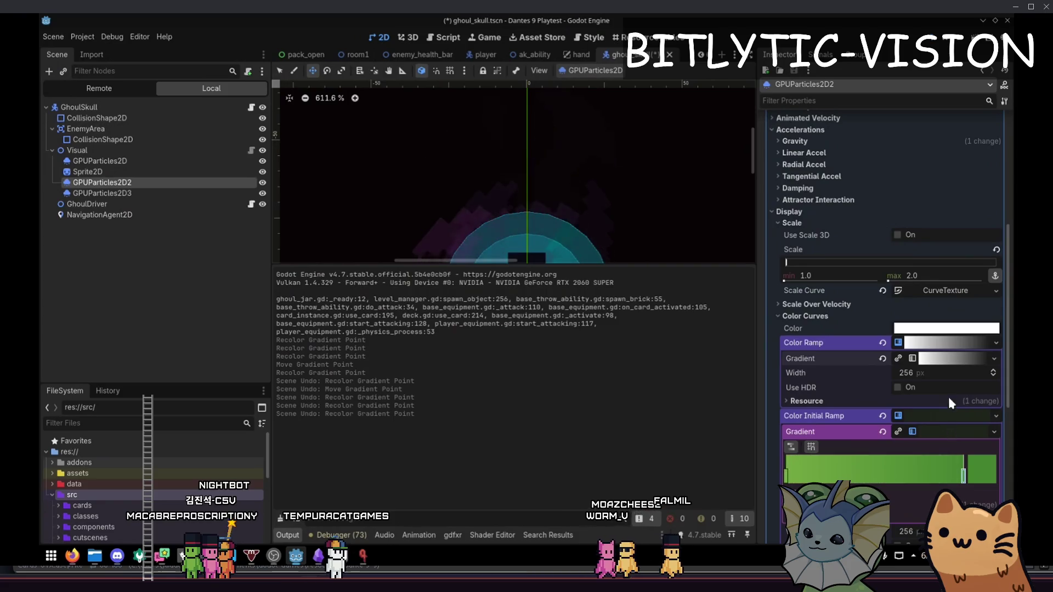
pyautogui.click(951, 357)
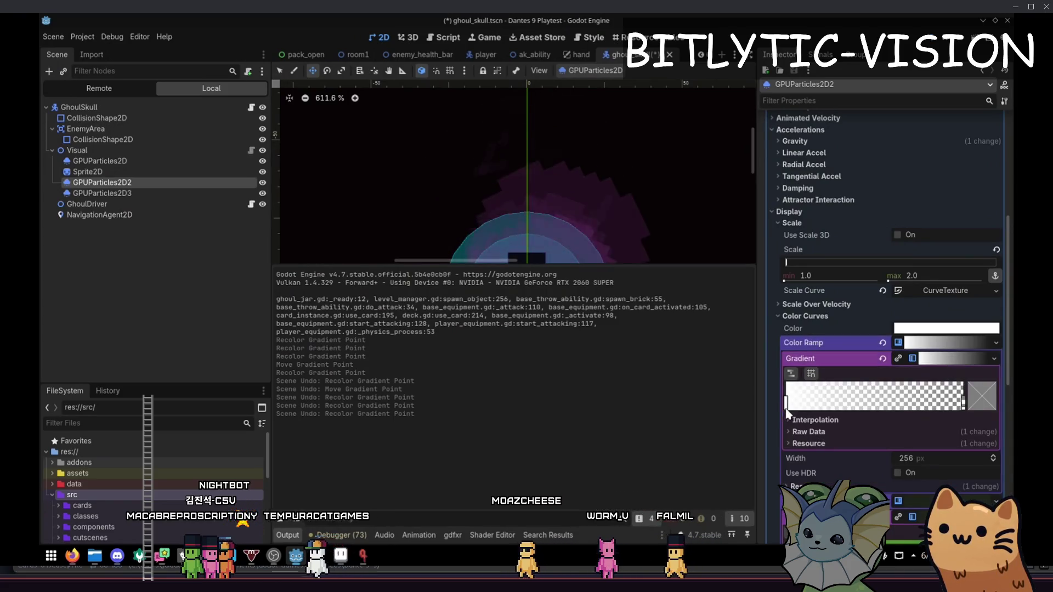
pyautogui.click(987, 396)
pyautogui.moveTo(859, 323); pyautogui.dragTo(902, 332)
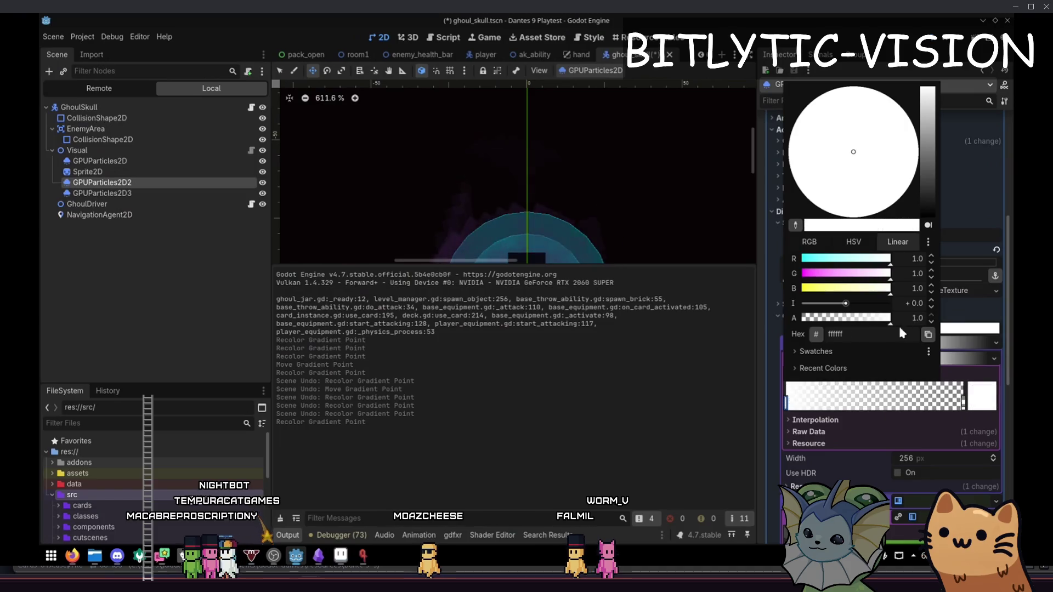
pyautogui.moveTo(963, 403); pyautogui.dragTo(964, 410)
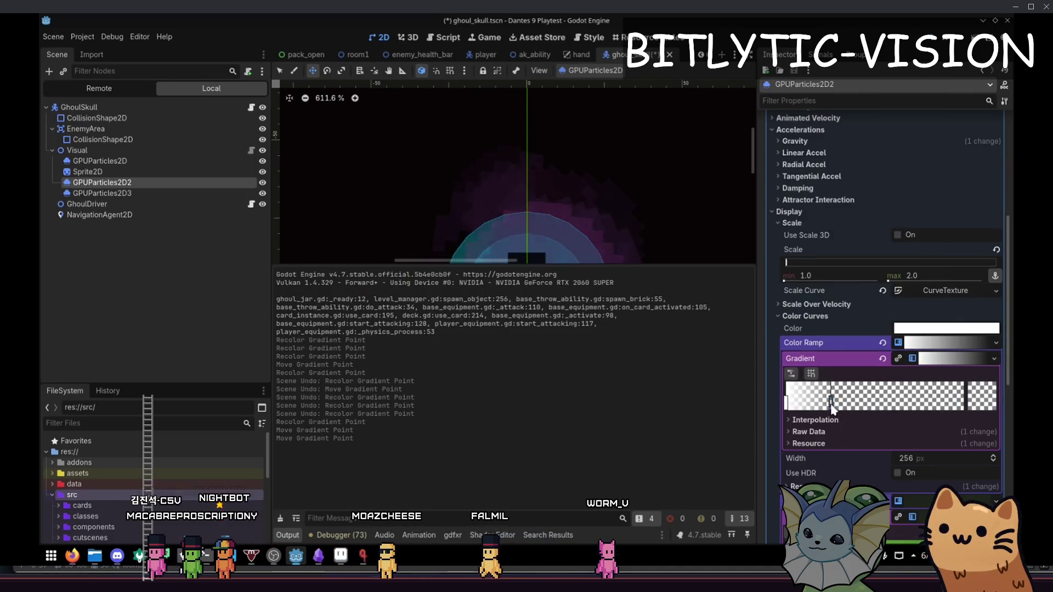
# Relaunch the playtest, walk the player right, then switch to Aseprite.
pyautogui.press('F5')
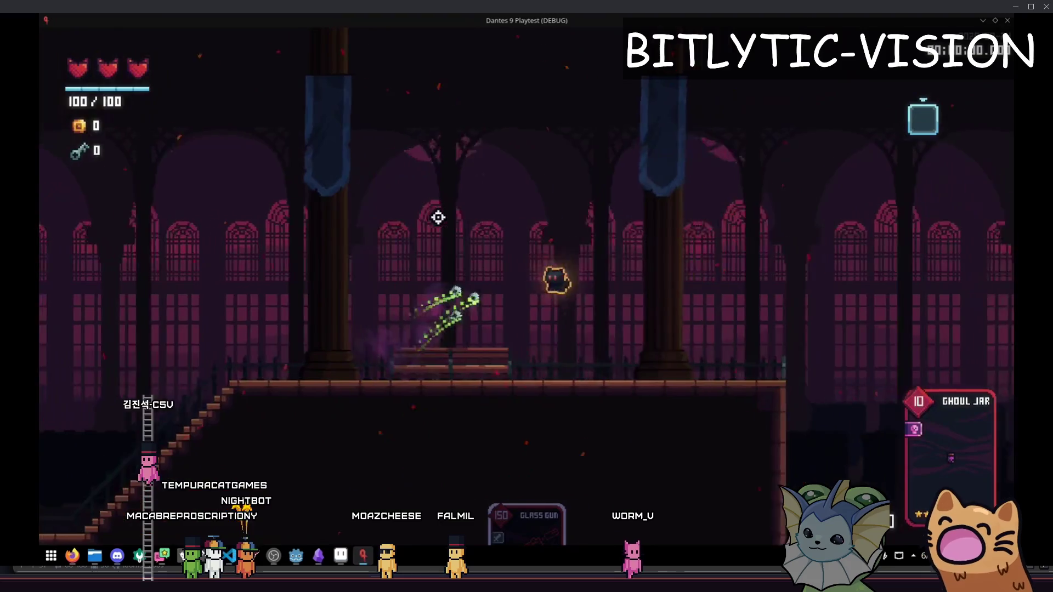
pyautogui.press('d')
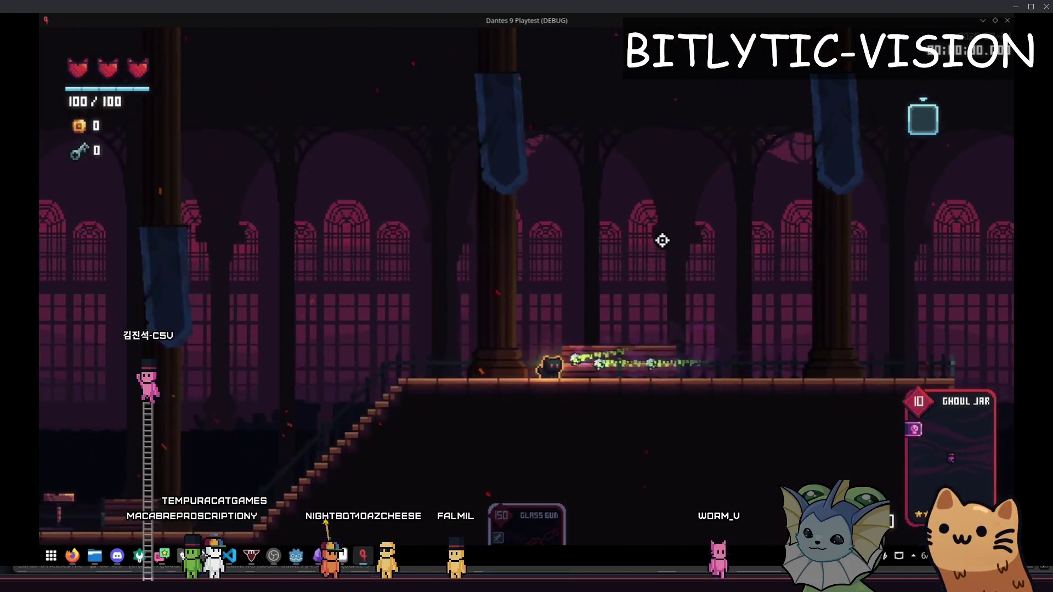
pyautogui.hotkey('alt', 'Tab')
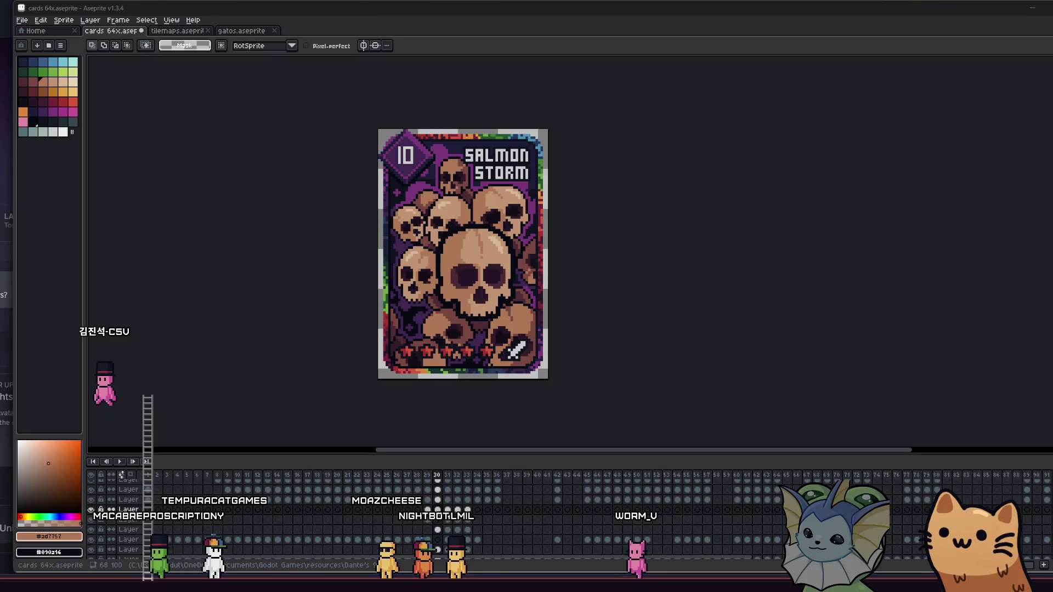
# Try filling the card background with purple, then undo the fill.
pyautogui.moveTo(289, 258); pyautogui.dragTo(298, 268)
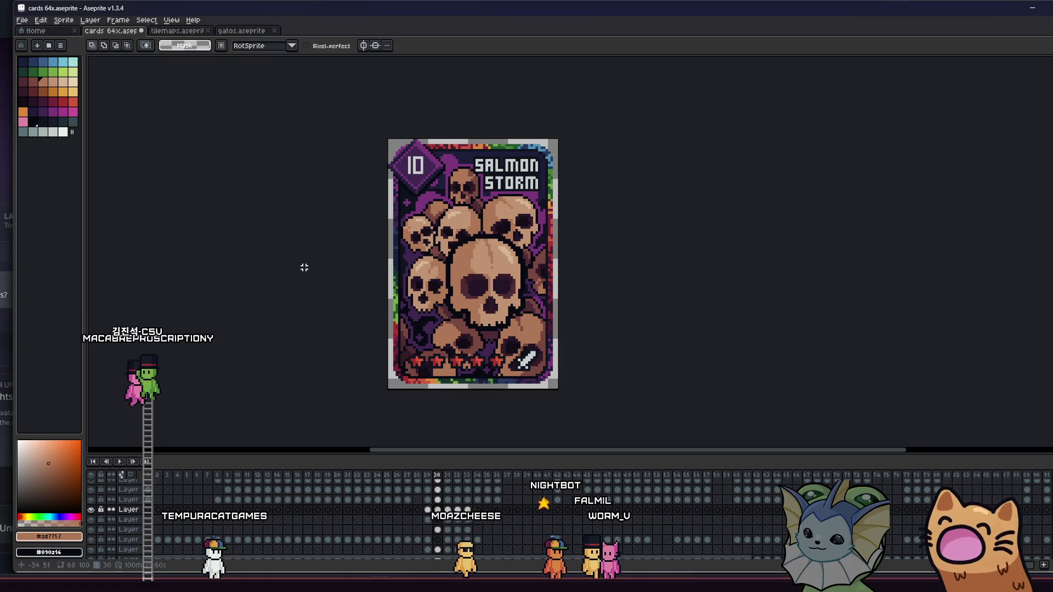
pyautogui.scroll(-3, 401, 321)
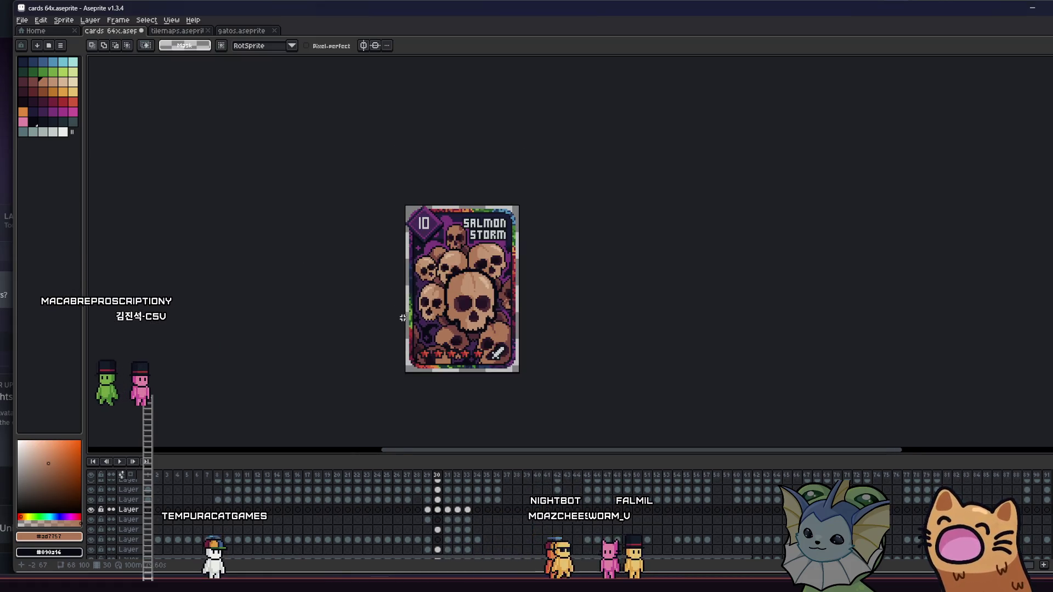
pyautogui.scroll(5, 413, 313)
pyautogui.press('i')
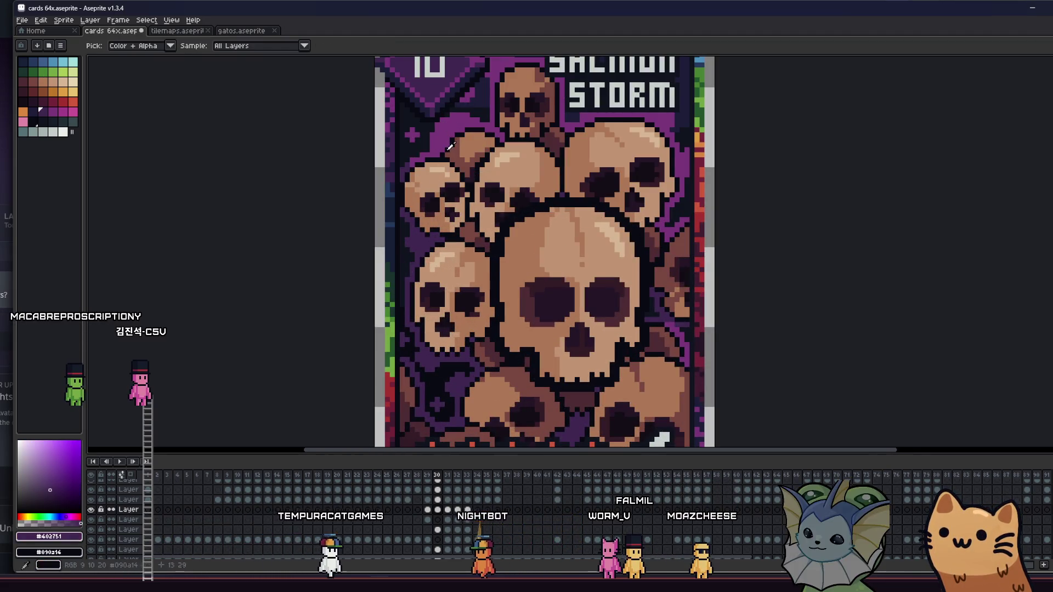
pyautogui.press('g')
pyautogui.scroll(2, 416, 273)
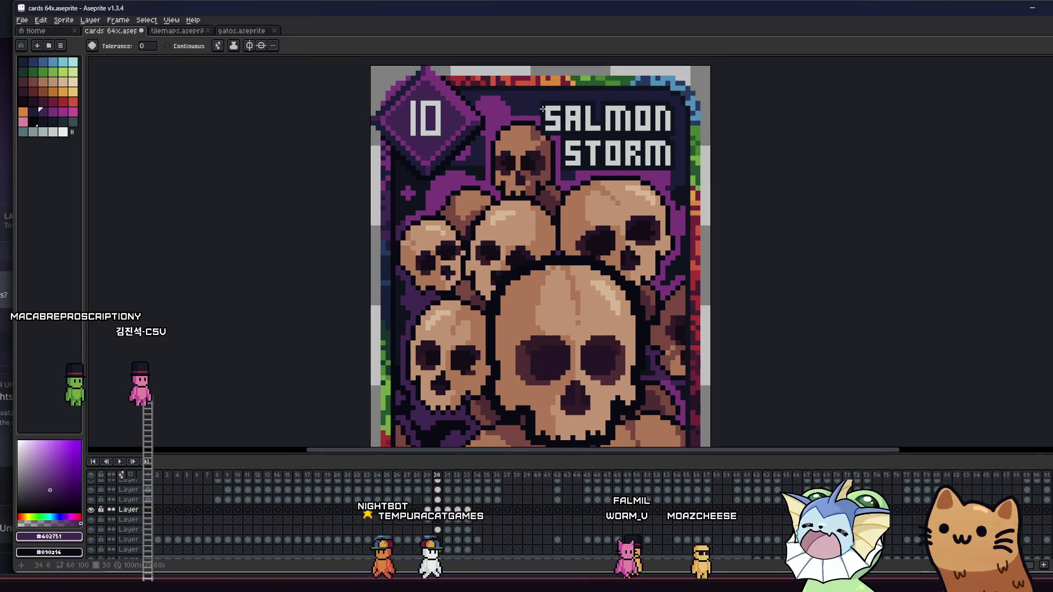
pyautogui.click(493, 437)
pyautogui.hotkey('ctrl', 'z')
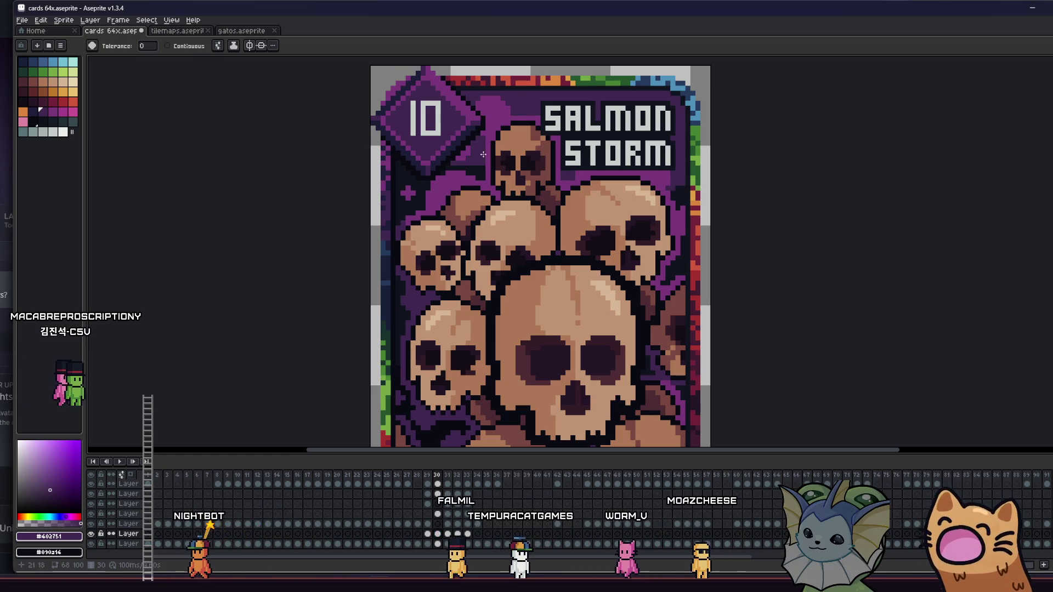
# Save cards 64x.aseprite with the Salmon Storm card unchanged.
pyautogui.scroll(2, 467, 170)
pyautogui.scroll(-1, 414, 231)
pyautogui.scroll(-1, 413, 231)
pyautogui.scroll(1, 384, 242)
pyautogui.scroll(-2, 365, 255)
pyautogui.hotkey('ctrl', 's')
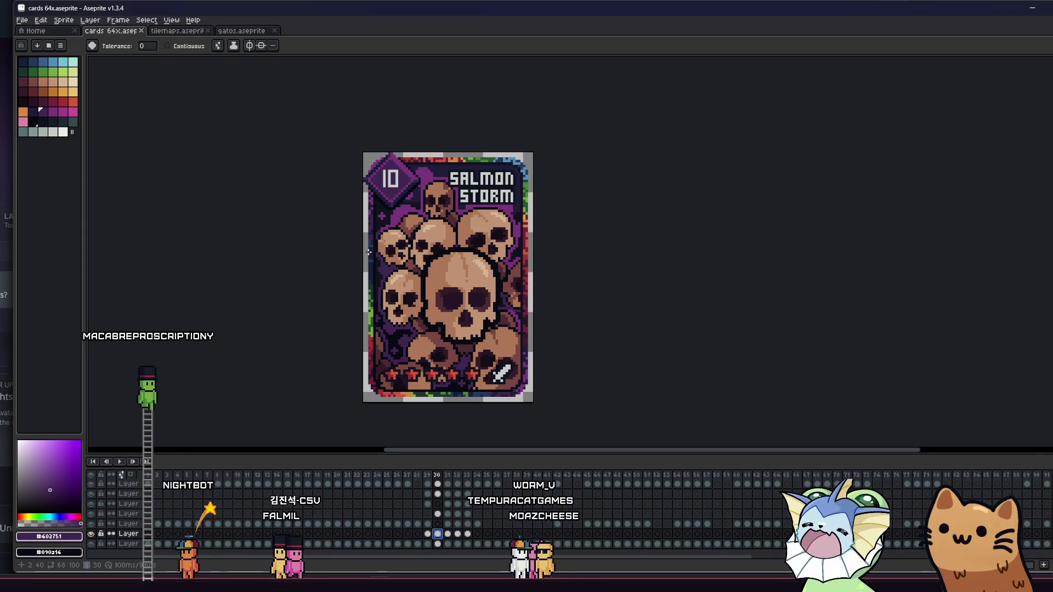
pyautogui.moveTo(386, 201); pyautogui.dragTo(328, 280)
# Make Layer 4 and then a neighbouring layer active in the timeline.
pyautogui.scroll(-1, 366, 253)
pyautogui.press('i')
pyautogui.scroll(6, 365, 253)
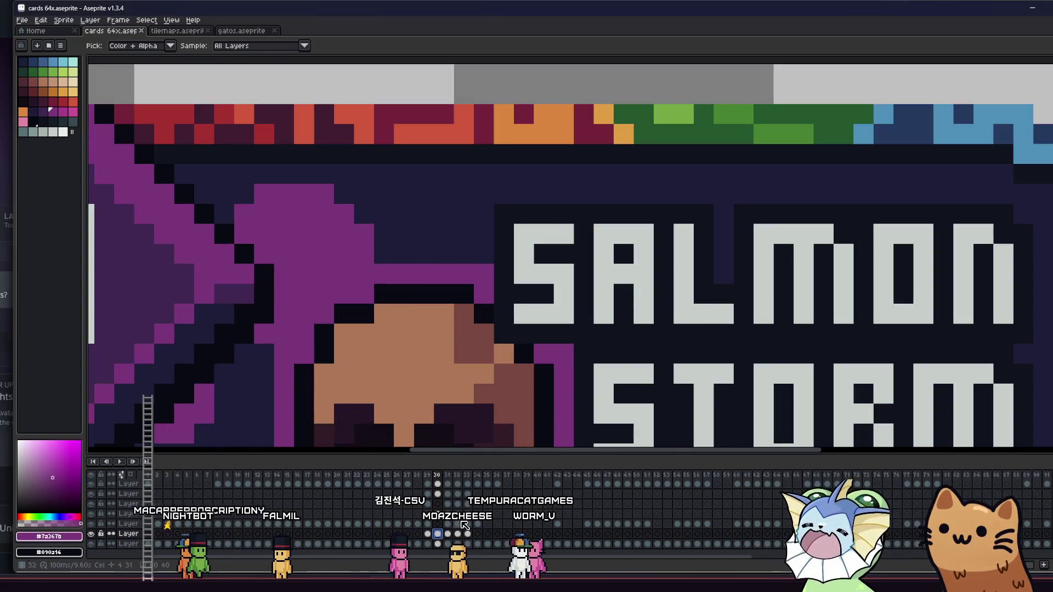
pyautogui.press('Down')
pyautogui.press('Down')
pyautogui.click(440, 501)
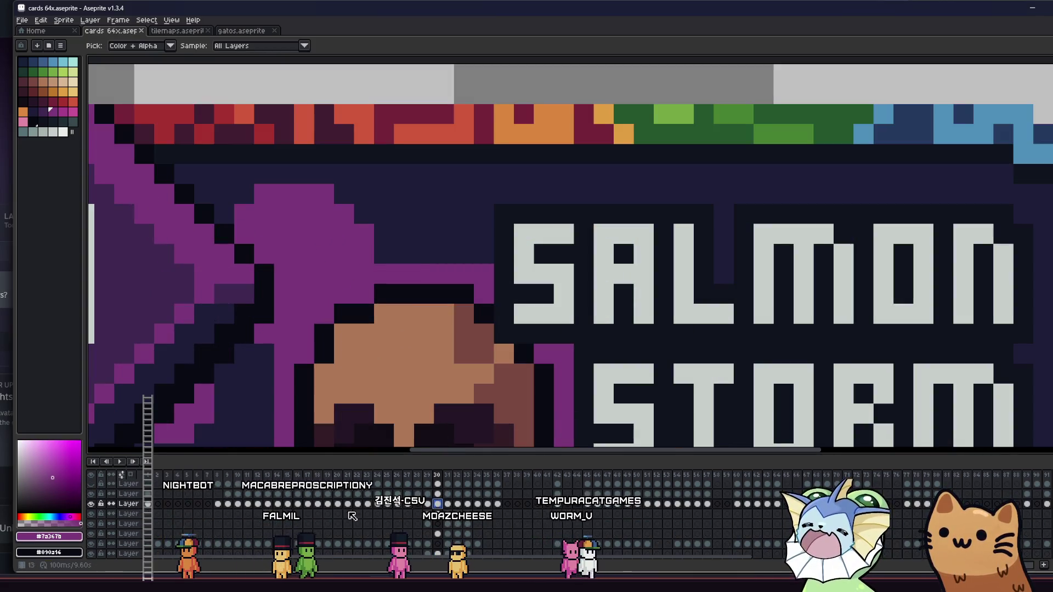
pyautogui.click(94, 504)
pyautogui.click(94, 504)
pyautogui.click(91, 514)
pyautogui.click(91, 514)
# Switch back to the pencil, recentre the card and save cards 64x.aseprite.
pyautogui.press('b')
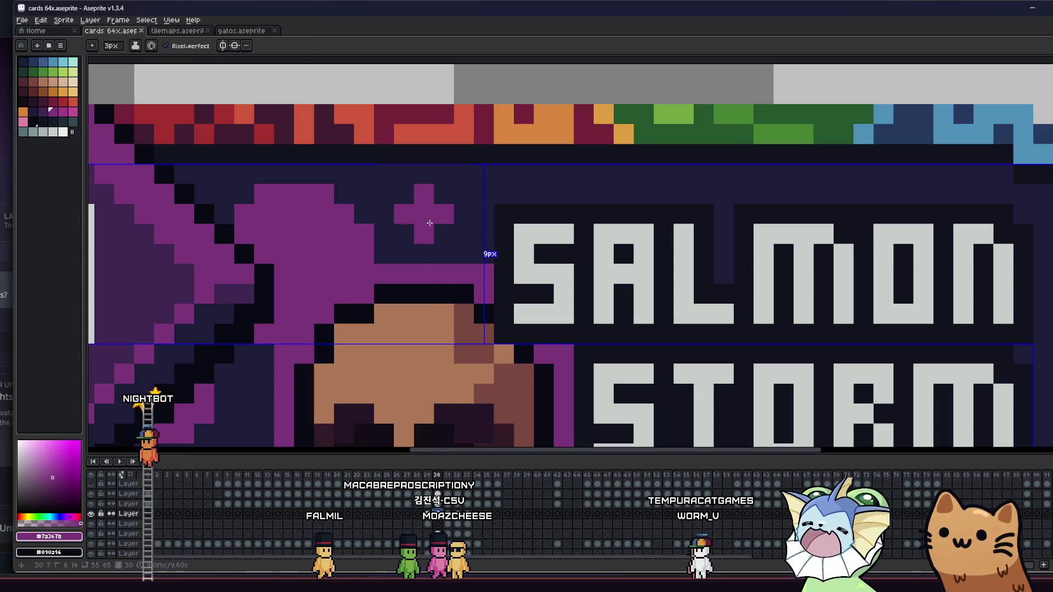
pyautogui.scroll(-4, 405, 249)
pyautogui.moveTo(402, 255); pyautogui.dragTo(472, 241)
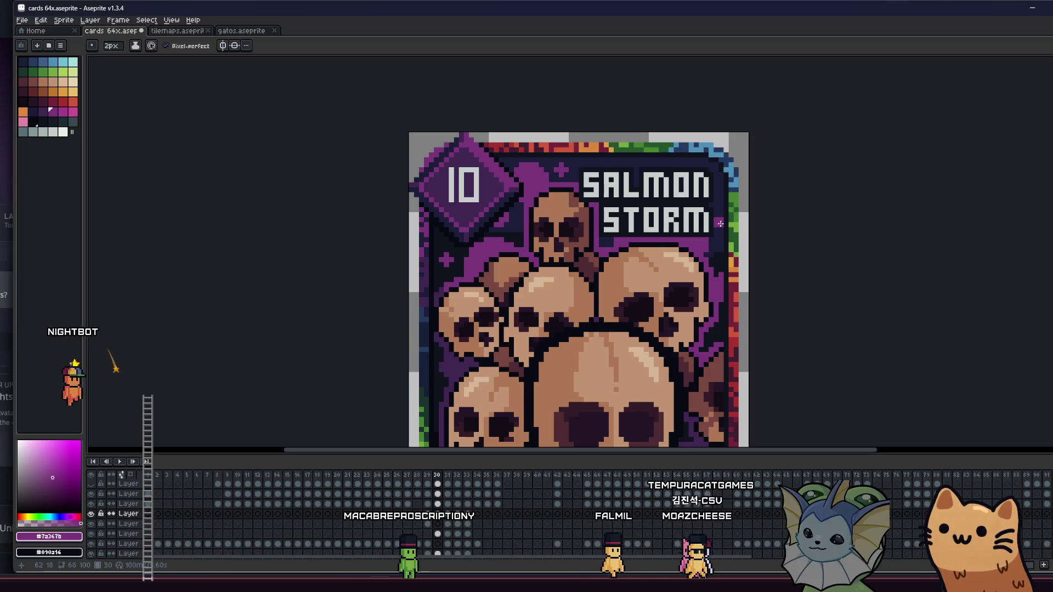
pyautogui.press('ctrl')
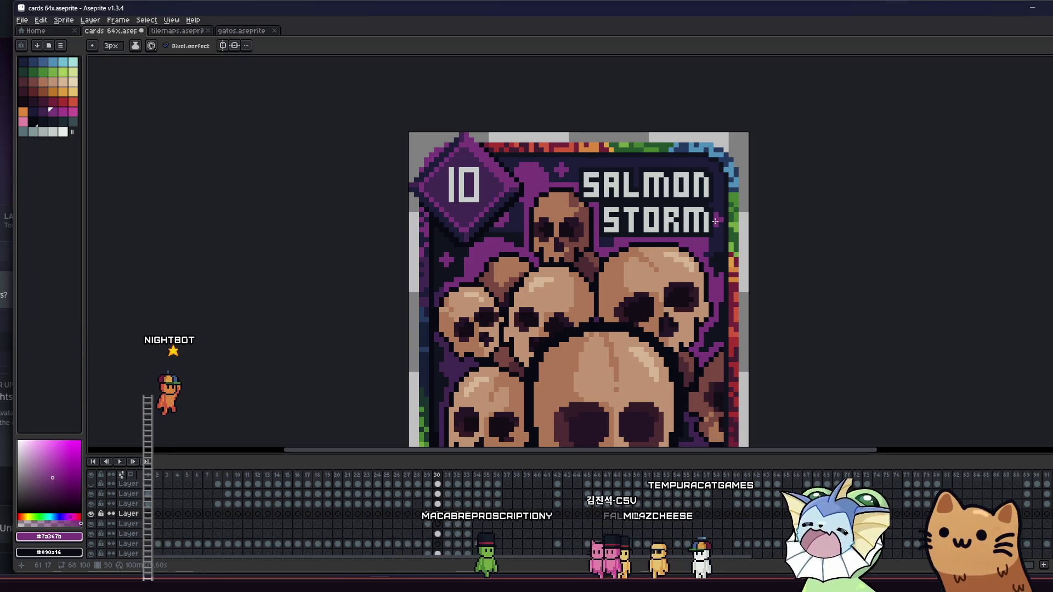
pyautogui.hotkey('ctrl', 's')
pyautogui.scroll(-3, 675, 257)
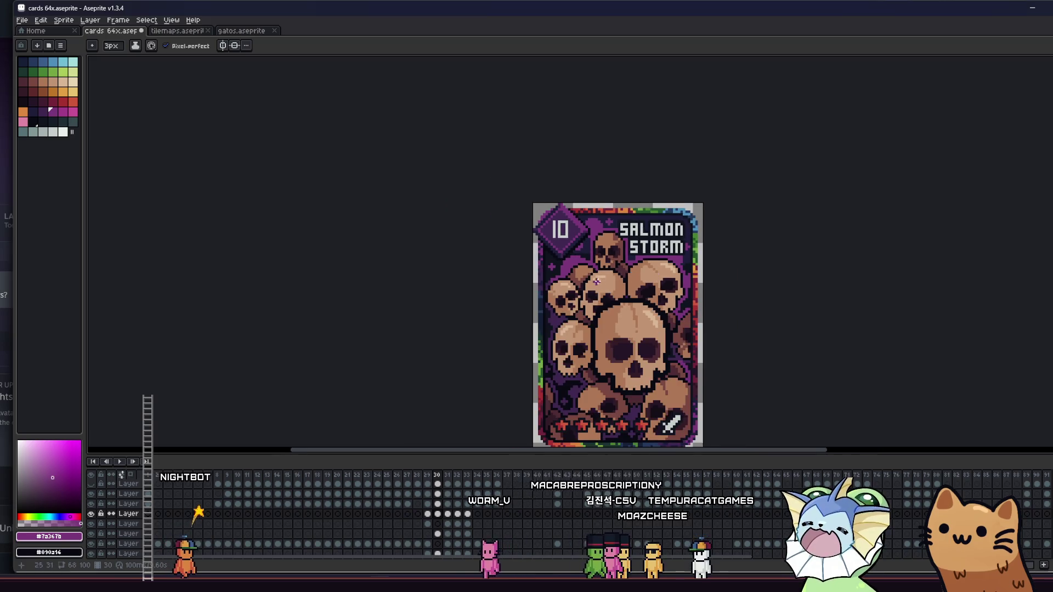
# Pick dark purple #402751 from the card background as the pencil colour.
pyautogui.moveTo(458, 277)
pyautogui.mouseDown()
pyautogui.moveTo(446, 283)
pyautogui.moveTo(441, 262)
pyautogui.moveTo(283, 247)
pyautogui.mouseUp()
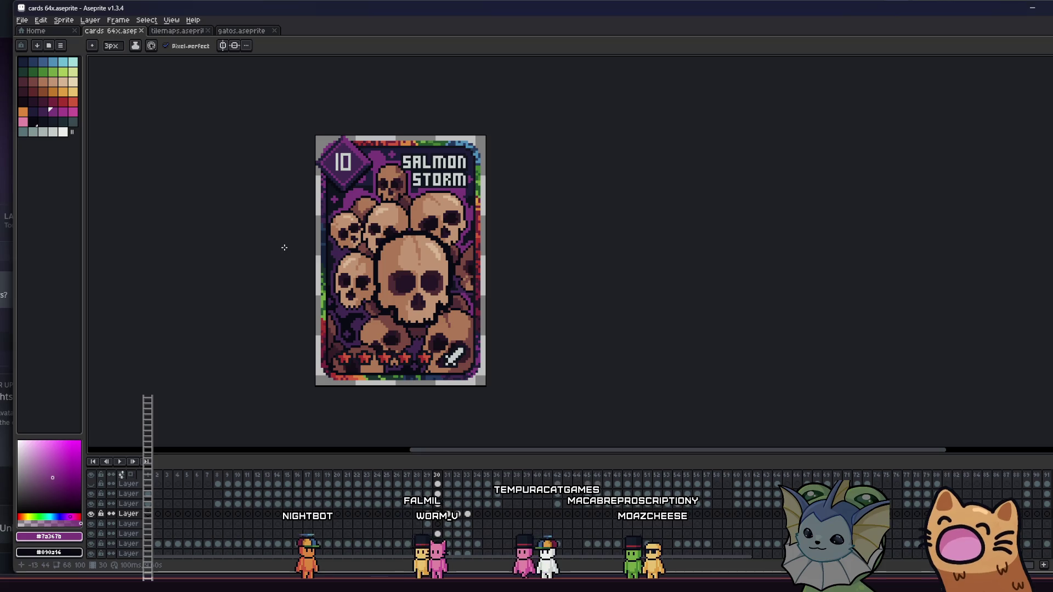
pyautogui.moveTo(270, 252)
pyautogui.mouseDown()
pyautogui.moveTo(387, 246)
pyautogui.moveTo(328, 264)
pyautogui.mouseUp()
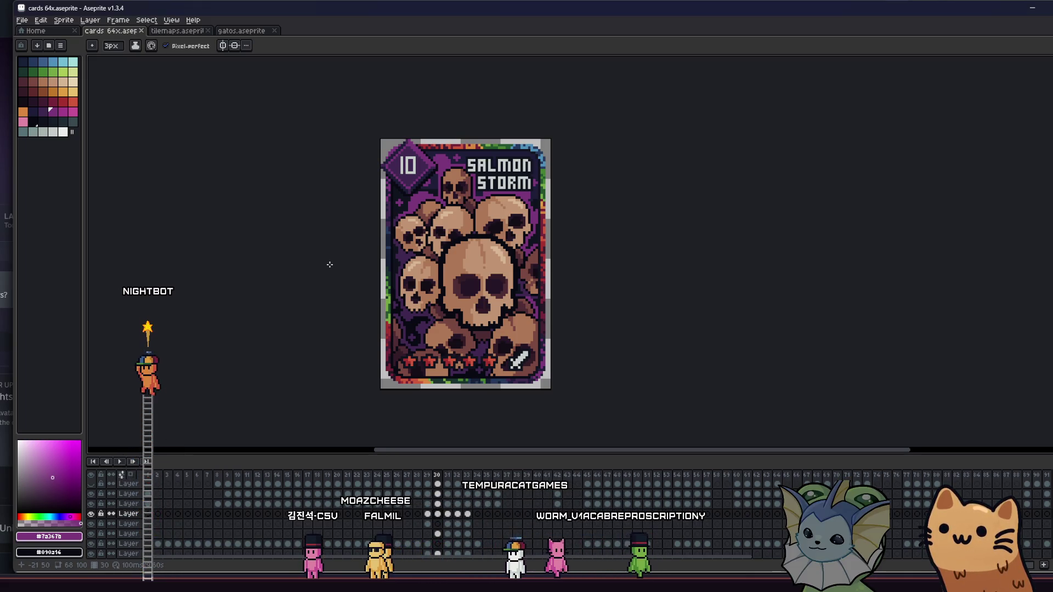
pyautogui.scroll(-3, 413, 284)
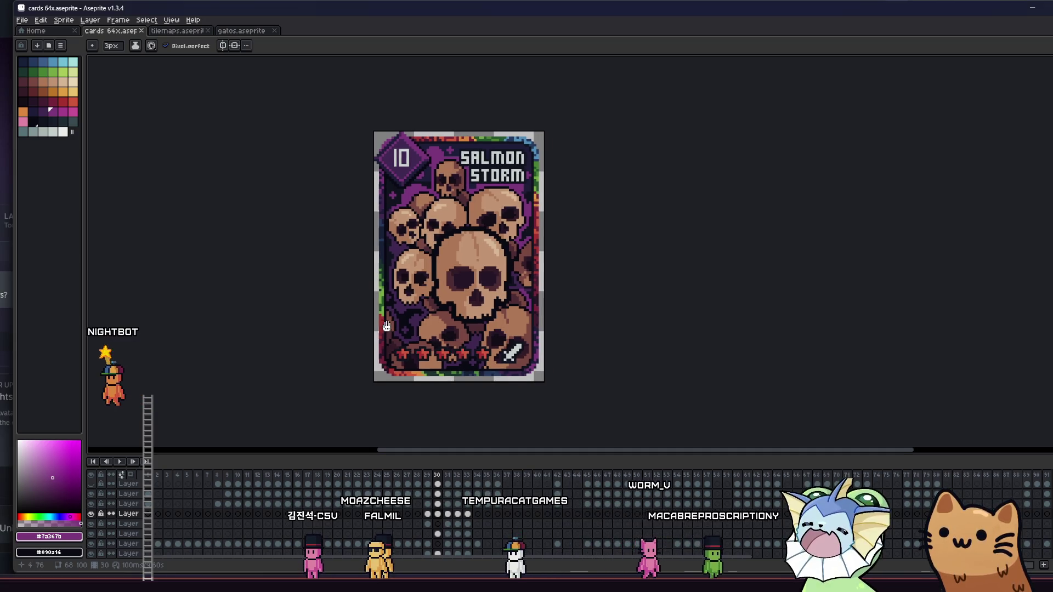
pyautogui.press('i')
pyautogui.scroll(3, 416, 297)
pyautogui.click(421, 293)
pyautogui.press('b')
pyautogui.scroll(5, 428, 286)
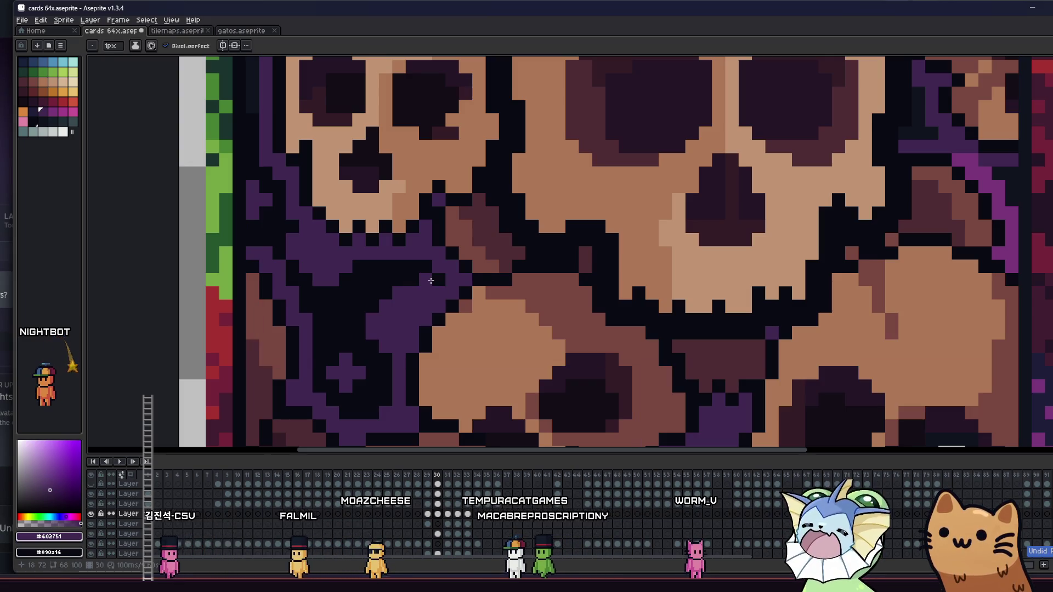
pyautogui.scroll(-1, 427, 280)
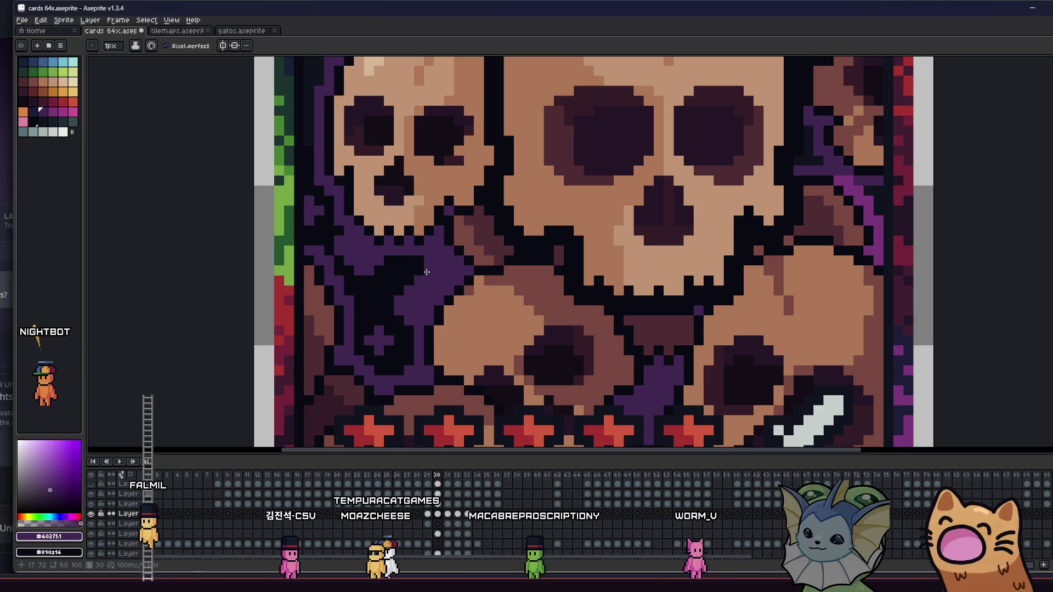
pyautogui.scroll(-3, 409, 261)
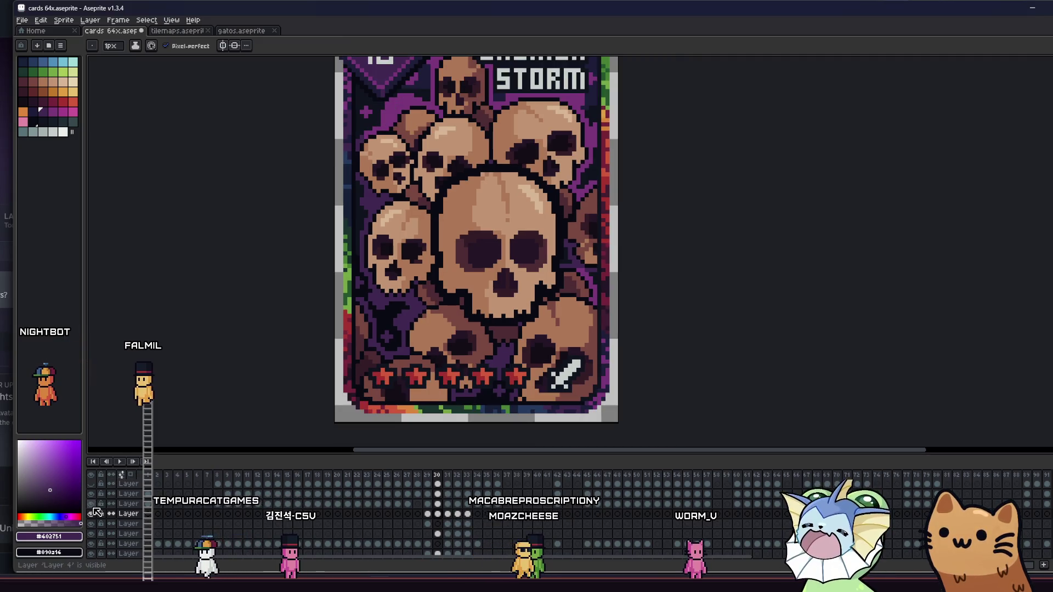
# Toggle the centre skull layer to compare, leave it visible, and save the card.
pyautogui.click(94, 509)
pyautogui.click(94, 509)
pyautogui.click(93, 509)
pyautogui.click(94, 509)
pyautogui.moveTo(350, 328); pyautogui.dragTo(356, 350)
pyautogui.scroll(1, 357, 350)
pyautogui.scroll(-2, 358, 340)
pyautogui.hotkey('ctrl', 's')
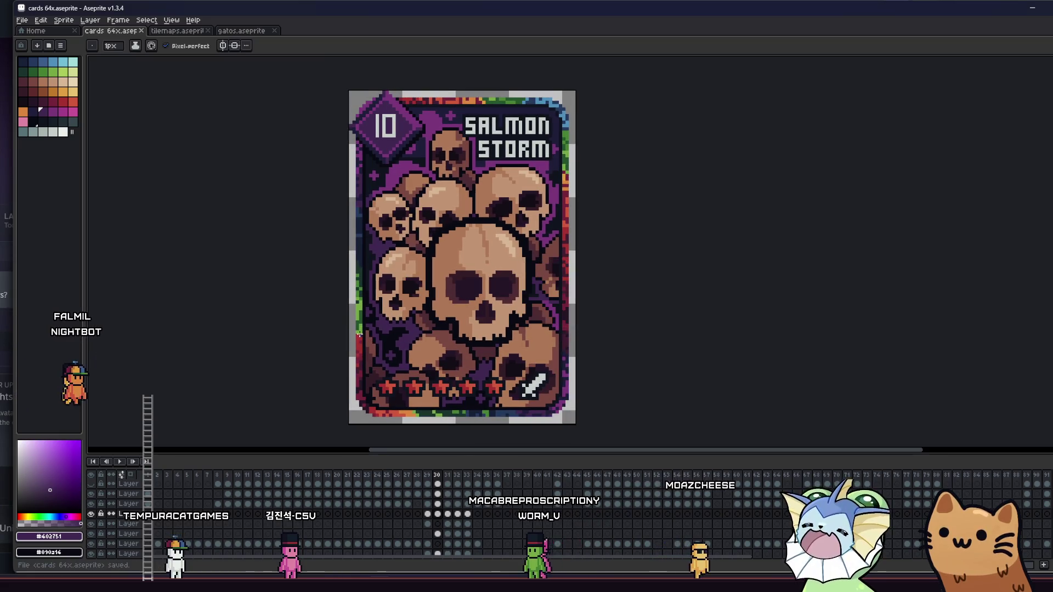
pyautogui.scroll(2, 301, 328)
pyautogui.moveTo(269, 330)
pyautogui.mouseDown()
pyautogui.moveTo(295, 327)
pyautogui.moveTo(272, 359)
pyautogui.moveTo(254, 342)
pyautogui.mouseUp()
pyautogui.scroll(-2, 297, 327)
pyautogui.moveTo(323, 367); pyautogui.dragTo(327, 353)
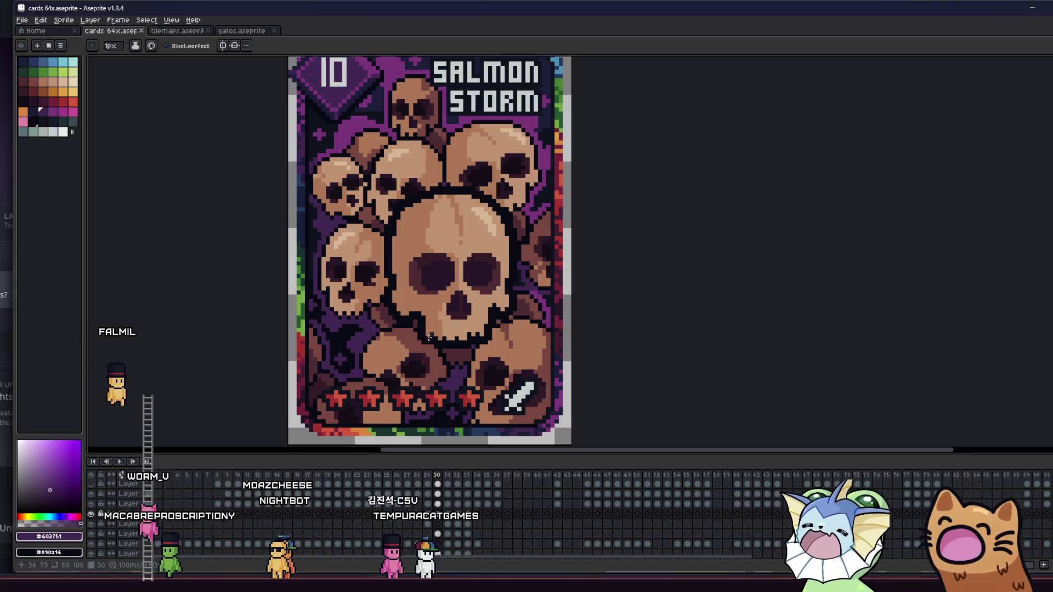
pyautogui.moveTo(315, 360); pyautogui.dragTo(331, 394)
pyautogui.scroll(-1, 455, 296)
pyautogui.moveTo(455, 296); pyautogui.dragTo(365, 299)
pyautogui.scroll(1, 275, 312)
pyautogui.scroll(-2, 307, 318)
pyautogui.moveTo(283, 325); pyautogui.dragTo(283, 340)
pyautogui.scroll(-1, 283, 340)
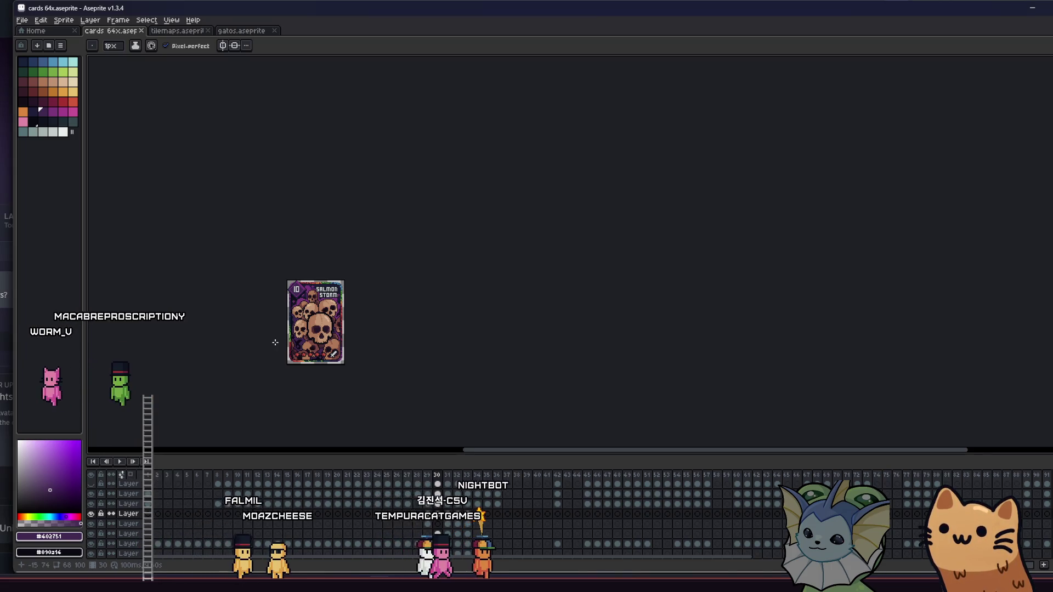
pyautogui.scroll(1, 261, 355)
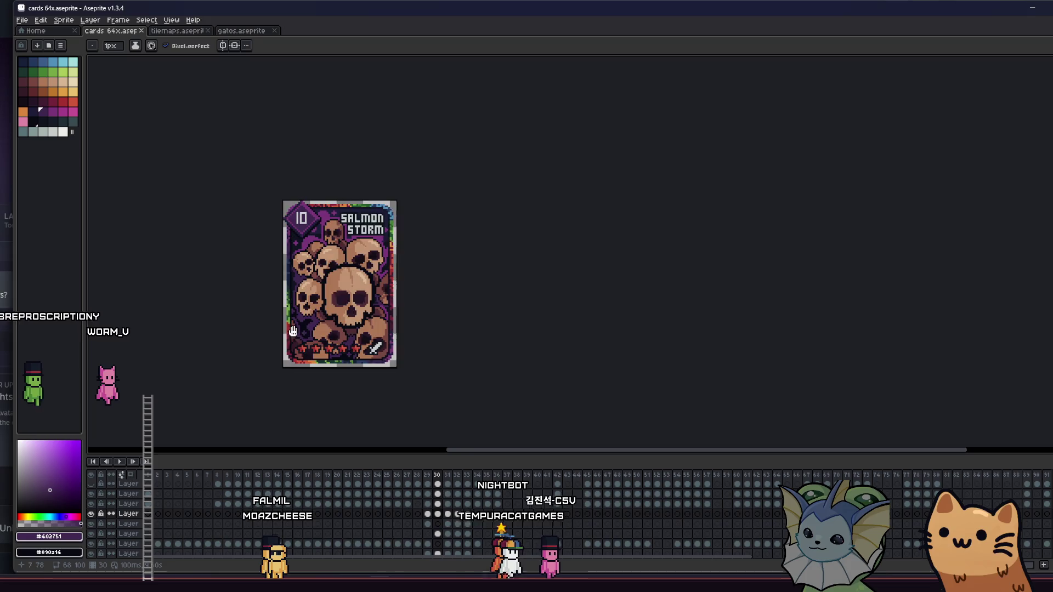
pyautogui.scroll(1, 260, 340)
pyautogui.moveTo(258, 324)
pyautogui.mouseDown()
pyautogui.moveTo(423, 365)
pyautogui.moveTo(384, 355)
pyautogui.mouseUp()
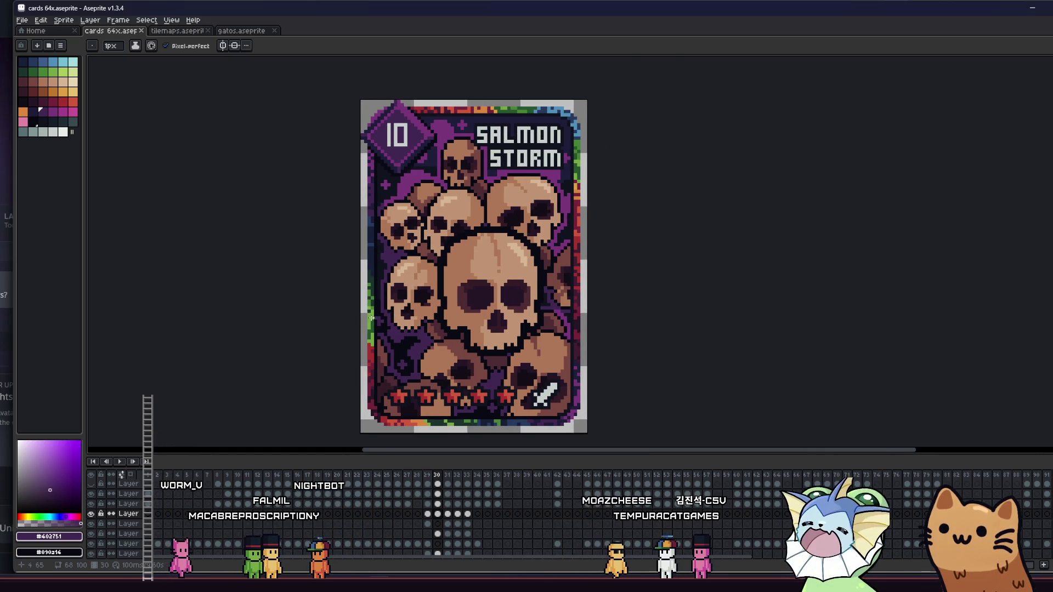
pyautogui.scroll(2, 451, 311)
pyautogui.scroll(1, 450, 300)
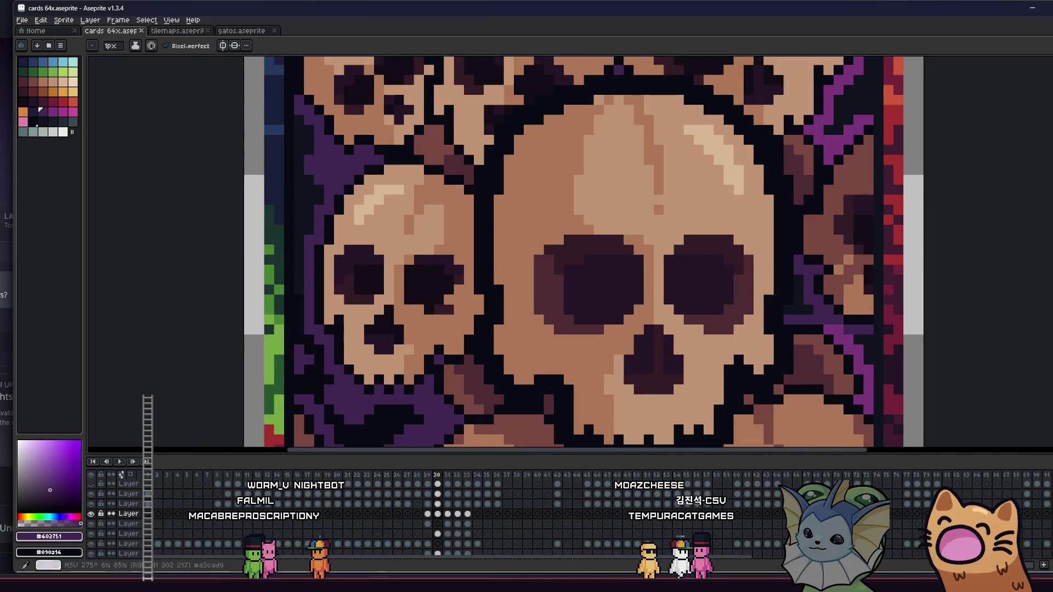
# Turn off Layer 9's visibility and nudge the skull close-up view.
pyautogui.click(92, 524)
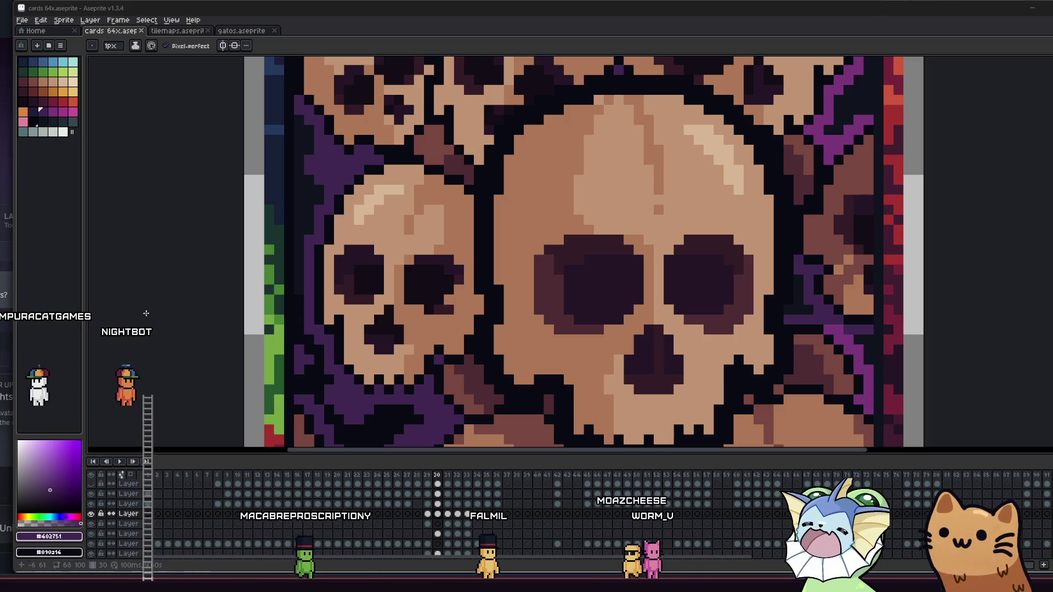
pyautogui.moveTo(508, 323); pyautogui.dragTo(496, 329)
pyautogui.scroll(-1, 384, 329)
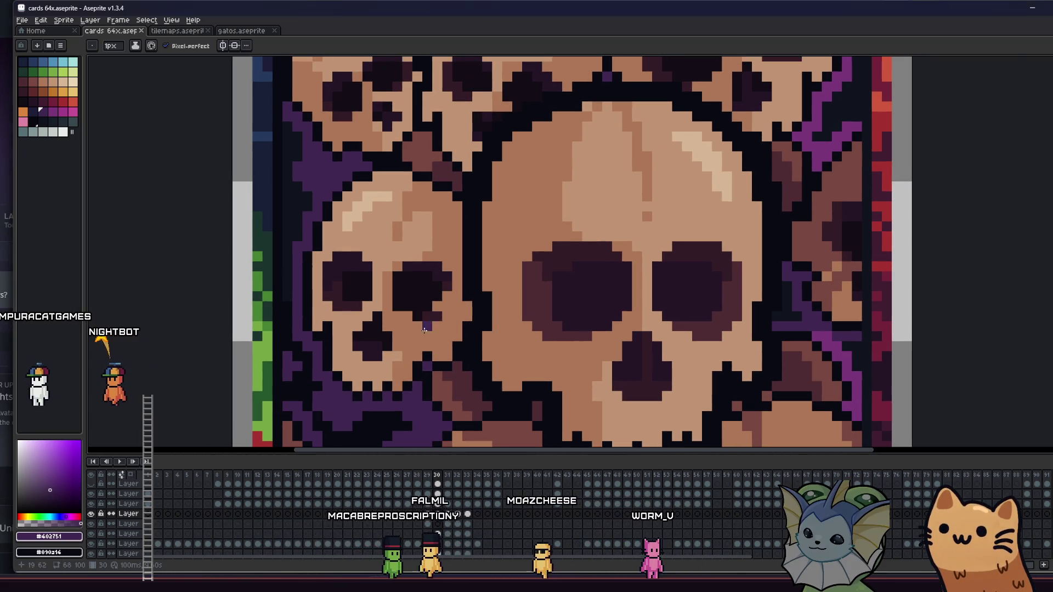
# Eyedrop the tan skull colour #ad7757 and the dark outline colour #130d15 from the card.
pyautogui.scroll(3, 447, 318)
pyautogui.press('i')
pyautogui.click(447, 317)
pyautogui.keyDown('alt'); pyautogui.click(434, 282); pyautogui.keyUp('alt')
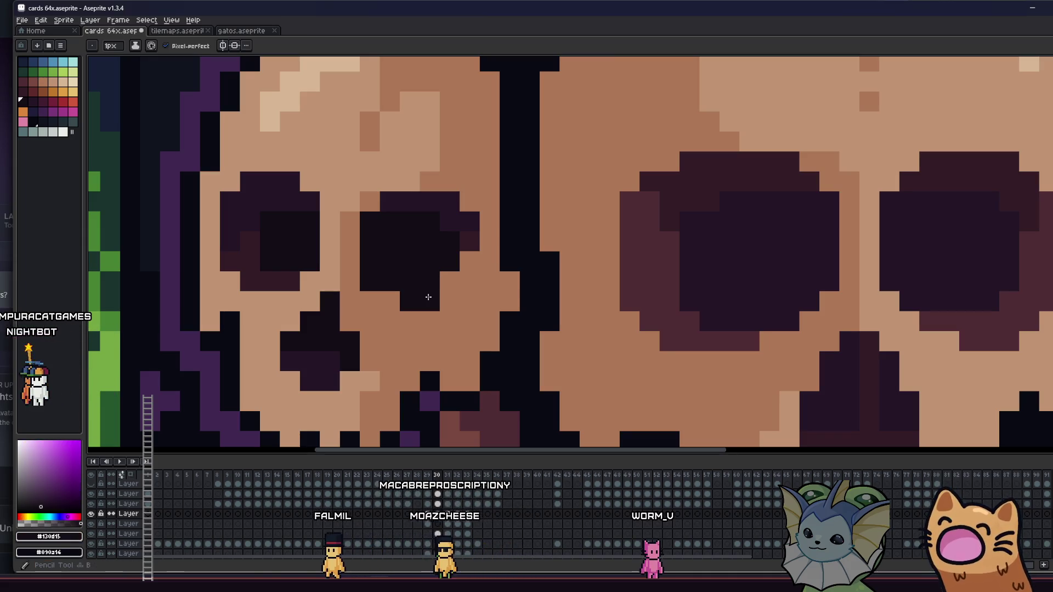
pyautogui.scroll(-5, 459, 278)
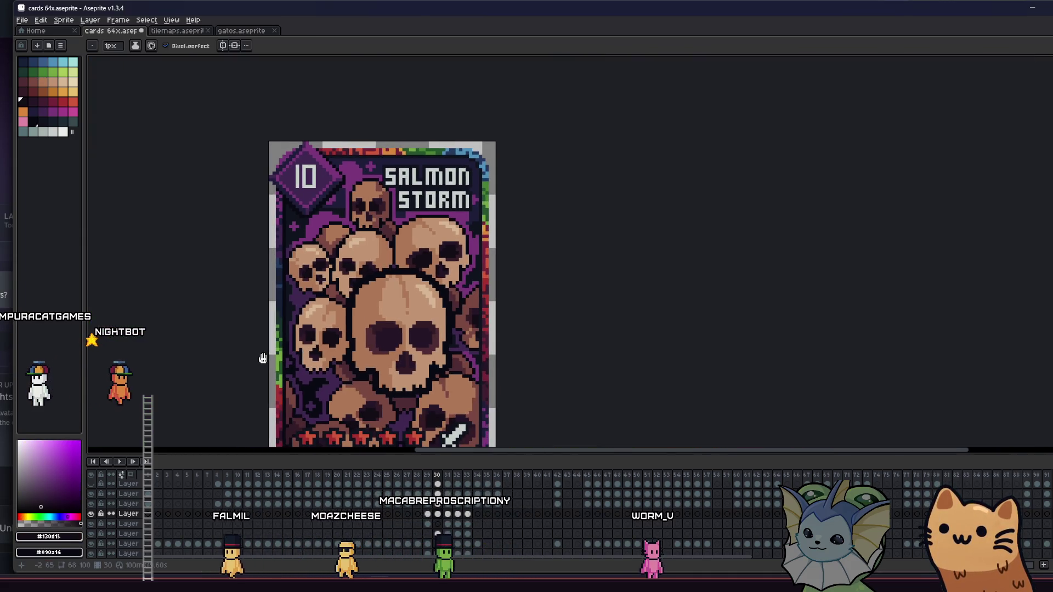
pyautogui.scroll(4, 335, 342)
# Undo the stray rectangle, sample dark brown #341c27 from the skull, and return to the pencil.
pyautogui.press('u')
pyautogui.hotkey('ctrl', 'z')
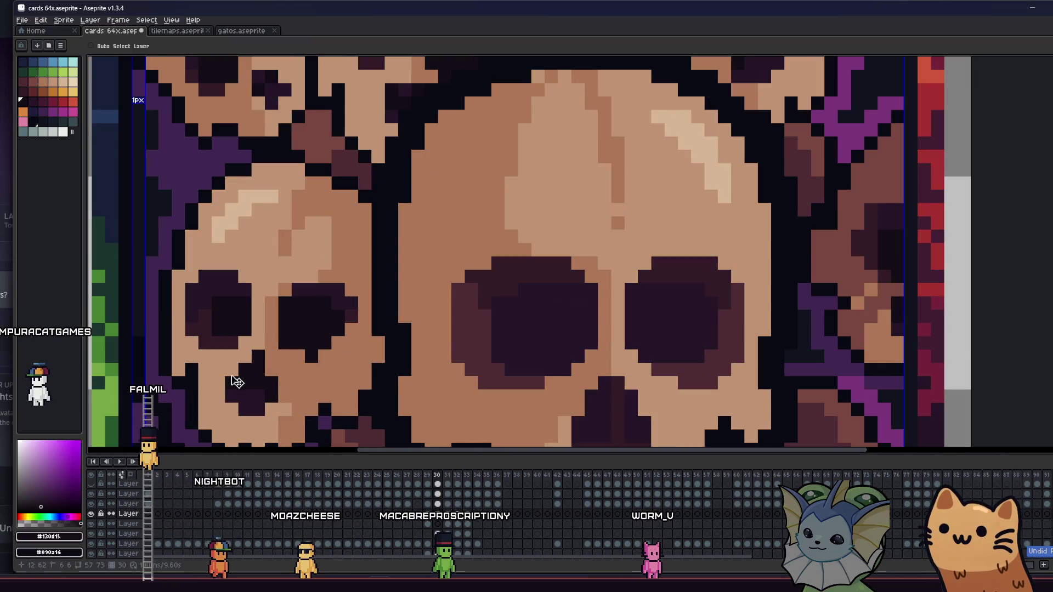
pyautogui.press('i')
pyautogui.click(329, 347)
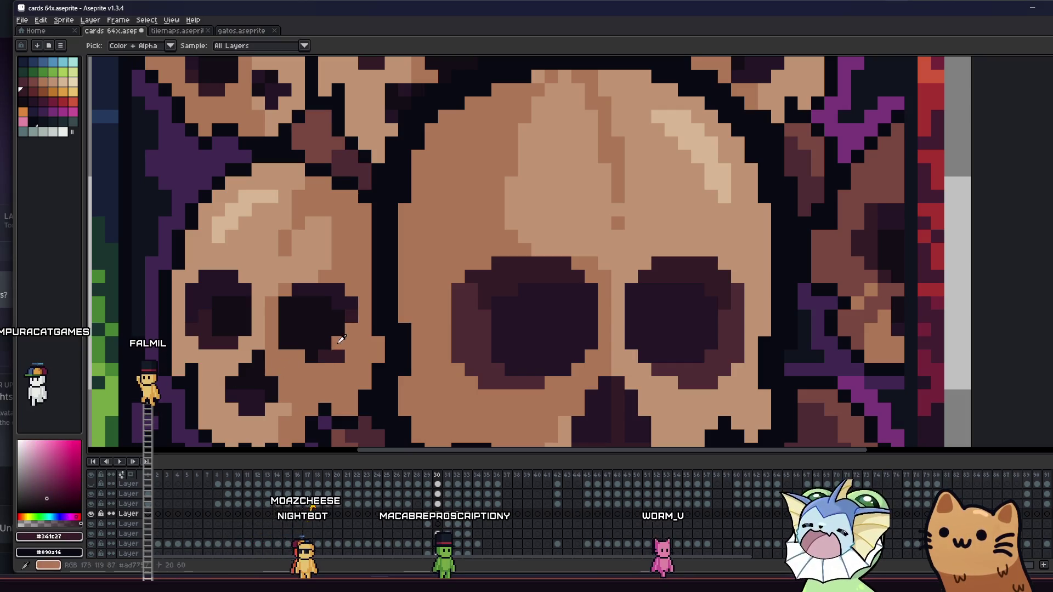
pyautogui.press('b')
pyautogui.scroll(-5, 210, 367)
# Save cards 64x.aseprite and pan the card right and up.
pyautogui.hotkey('ctrl', 's')
pyautogui.moveTo(211, 367)
pyautogui.mouseDown()
pyautogui.moveTo(267, 354)
pyautogui.moveTo(258, 351)
pyautogui.mouseUp()
pyautogui.scroll(-1, 239, 370)
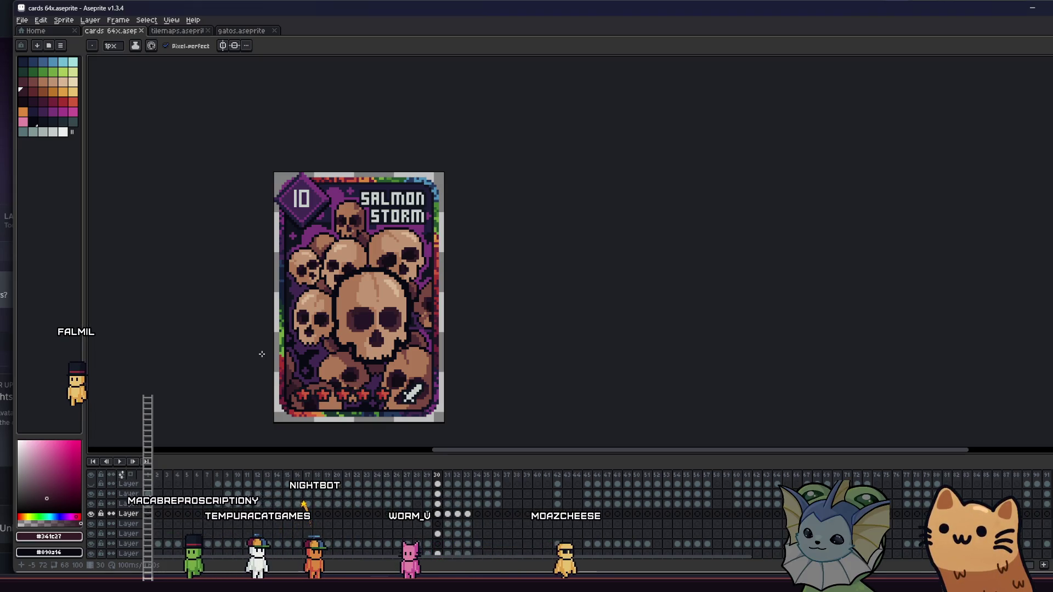
pyautogui.moveTo(303, 324); pyautogui.dragTo(351, 307)
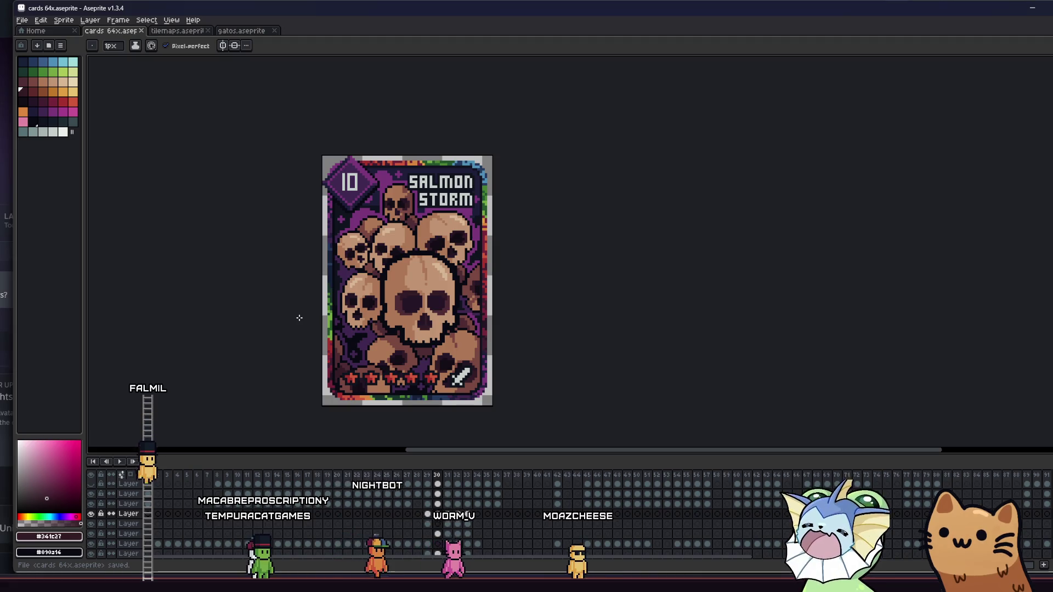
# Flicker the big central skull layer on and off to compare, leaving it visible.
pyautogui.moveTo(299, 318); pyautogui.dragTo(432, 309)
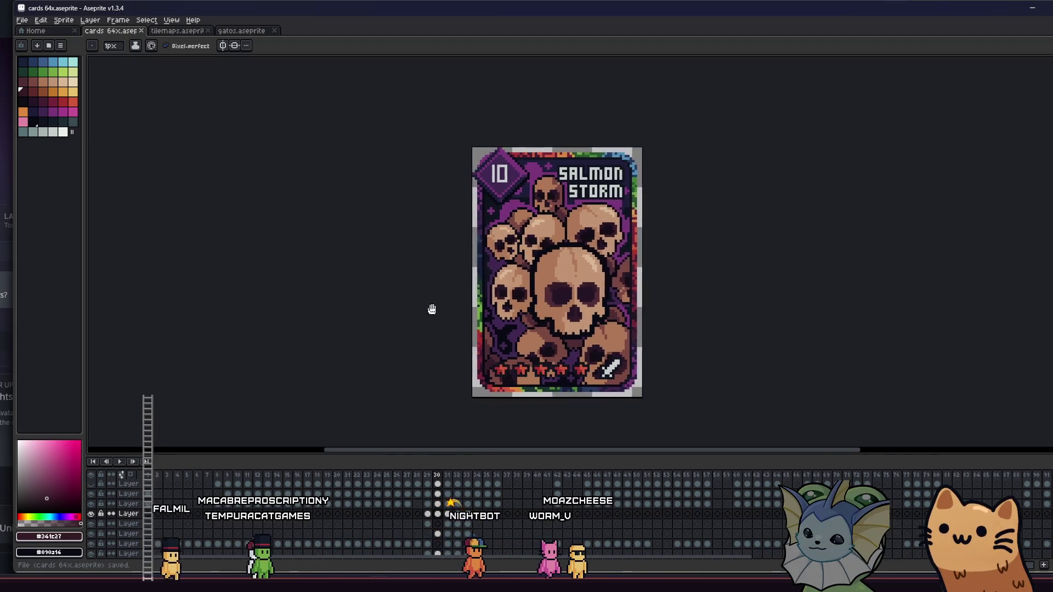
pyautogui.scroll(-4, 432, 309)
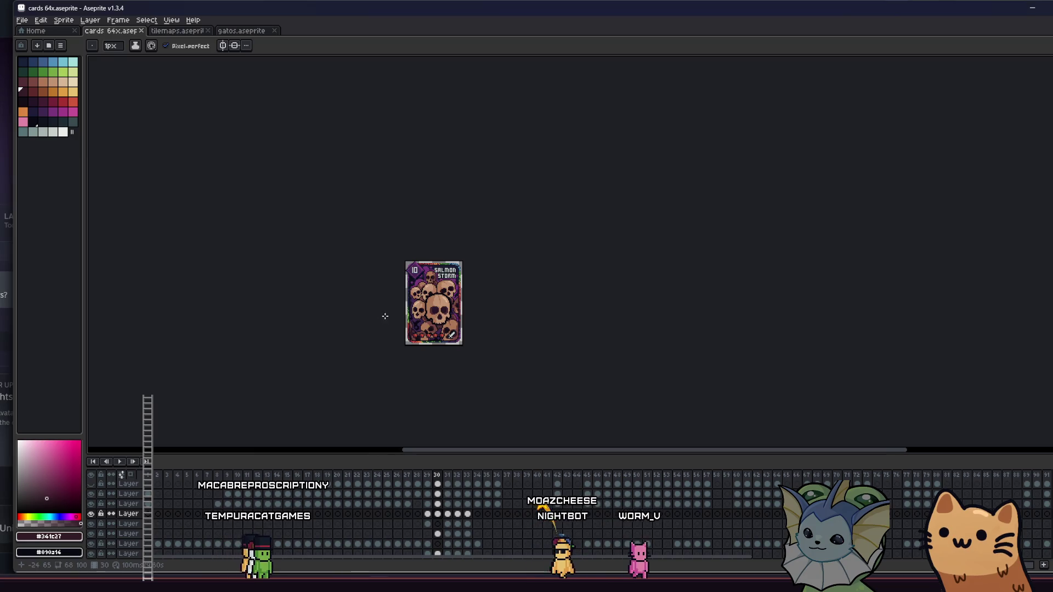
pyautogui.scroll(4, 466, 307)
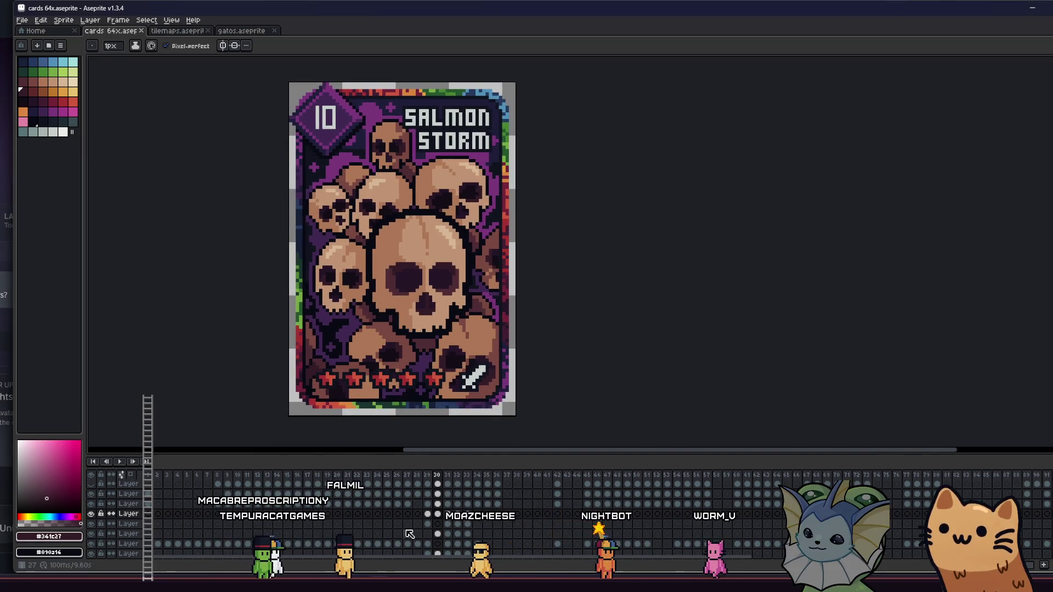
pyautogui.click(92, 514)
pyautogui.click(91, 514)
pyautogui.click(92, 514)
pyautogui.click(91, 515)
pyautogui.click(92, 514)
pyautogui.click(92, 515)
pyautogui.click(91, 514)
pyautogui.click(92, 514)
pyautogui.click(91, 515)
pyautogui.click(91, 515)
pyautogui.click(92, 514)
pyautogui.click(92, 514)
pyautogui.click(92, 515)
pyautogui.click(92, 515)
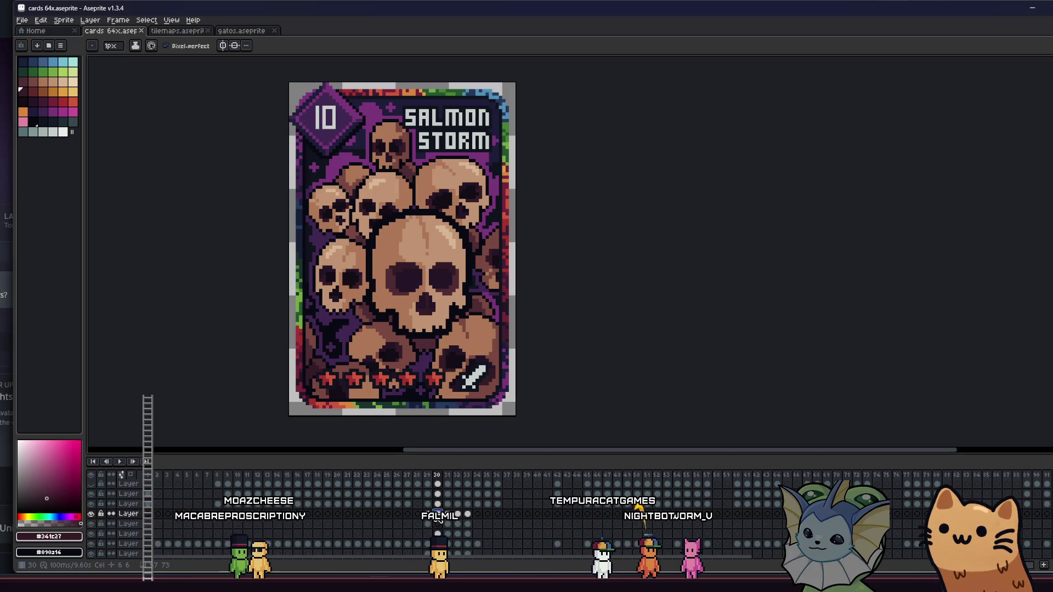
# Rectangle-select areas around the right-hand and middle skulls, transform them, and pick the frame 30 cel.
pyautogui.press('m')
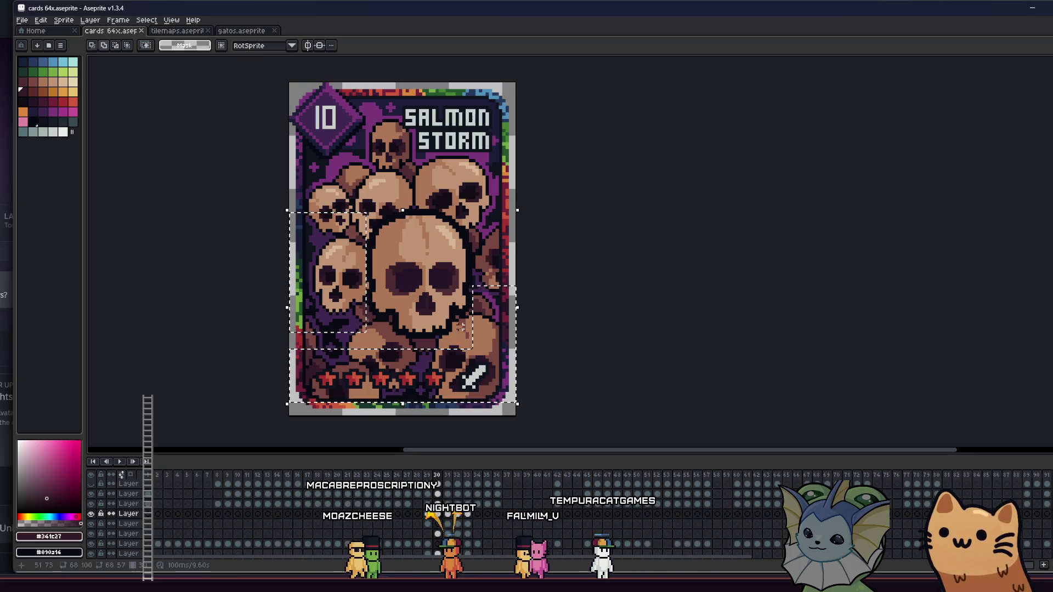
pyautogui.moveTo(456, 319); pyautogui.dragTo(472, 349)
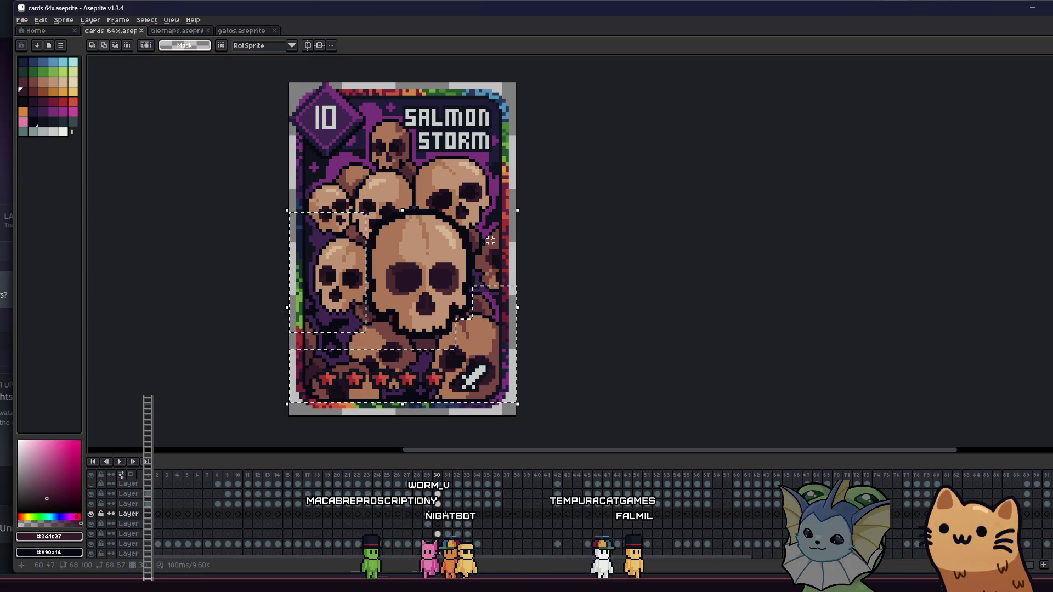
pyautogui.moveTo(525, 134); pyautogui.dragTo(410, 186)
pyautogui.moveTo(289, 201)
pyautogui.mouseDown()
pyautogui.moveTo(384, 185)
pyautogui.moveTo(432, 157)
pyautogui.mouseUp()
pyautogui.moveTo(530, 174); pyautogui.dragTo(531, 176)
pyautogui.moveTo(483, 320); pyautogui.dragTo(479, 318)
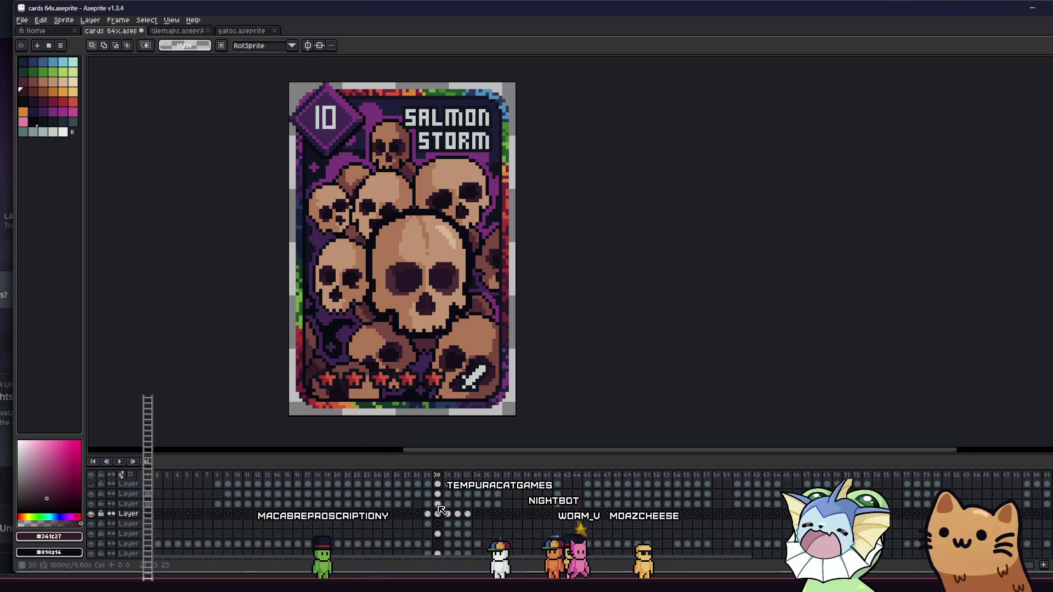
pyautogui.hotkey('ctrl', 't')
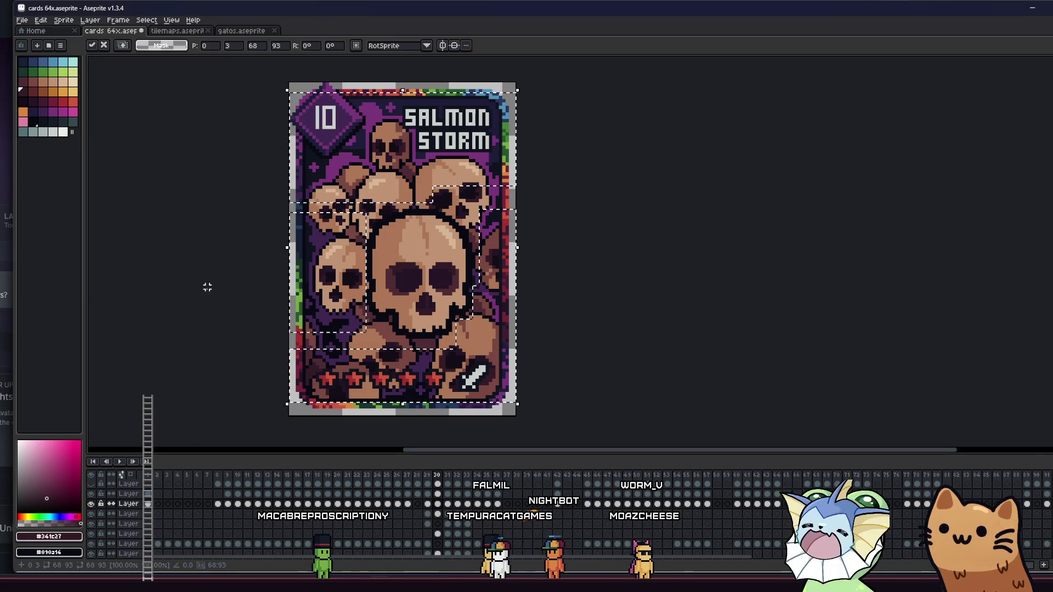
pyautogui.press('Return')
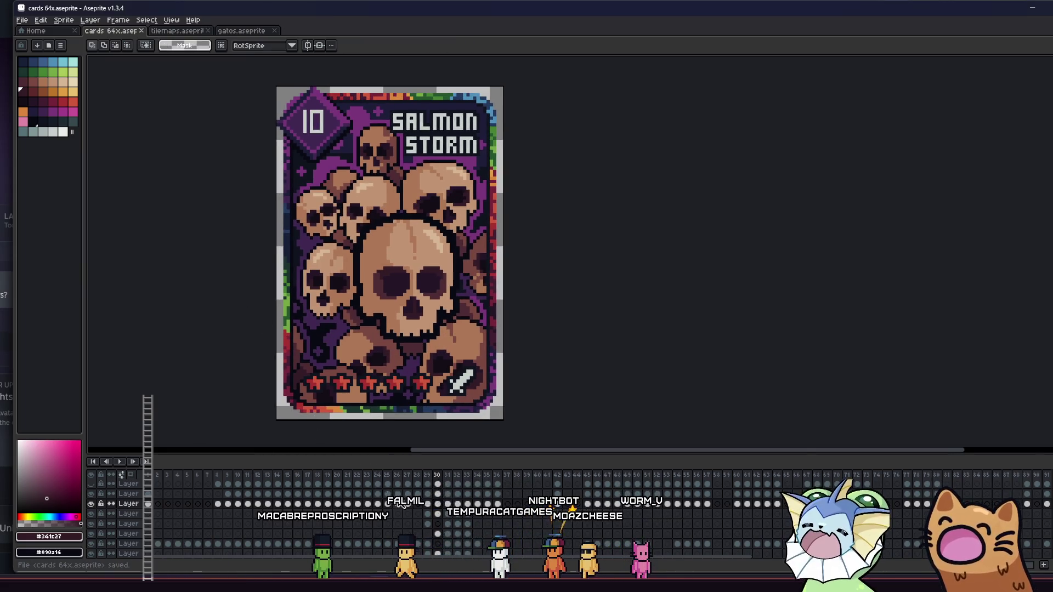
pyautogui.click(439, 514)
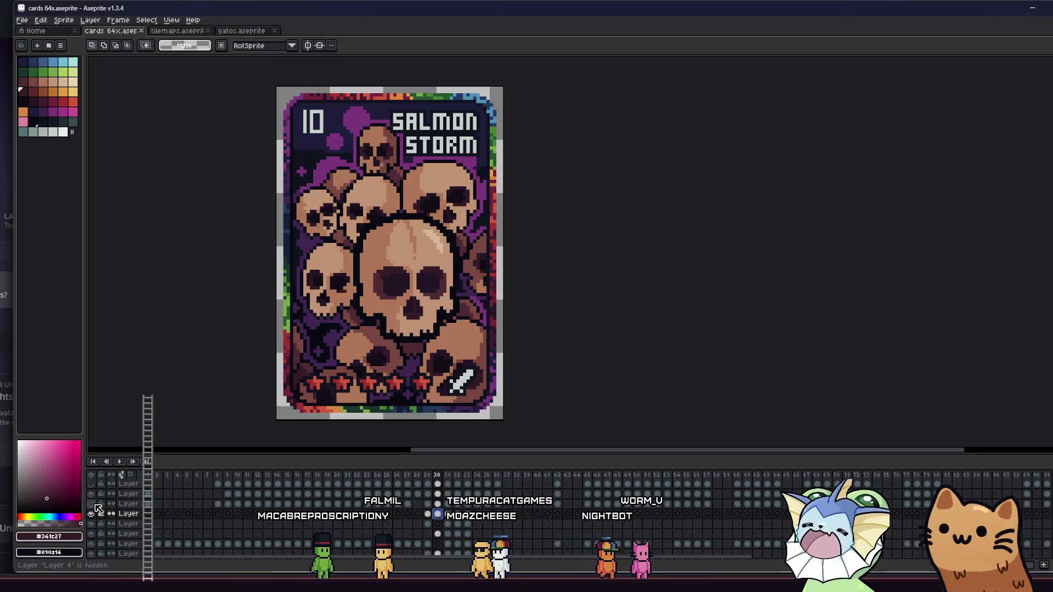
# Toggle Layer 4 to check its content and show the large central skull layer.
pyautogui.click(96, 506)
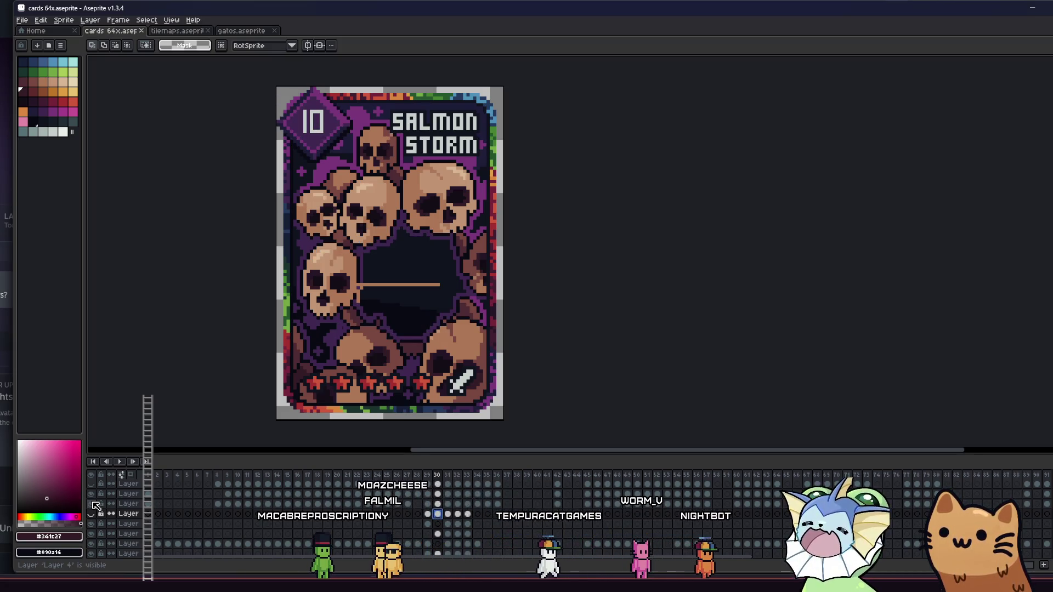
pyautogui.click(96, 505)
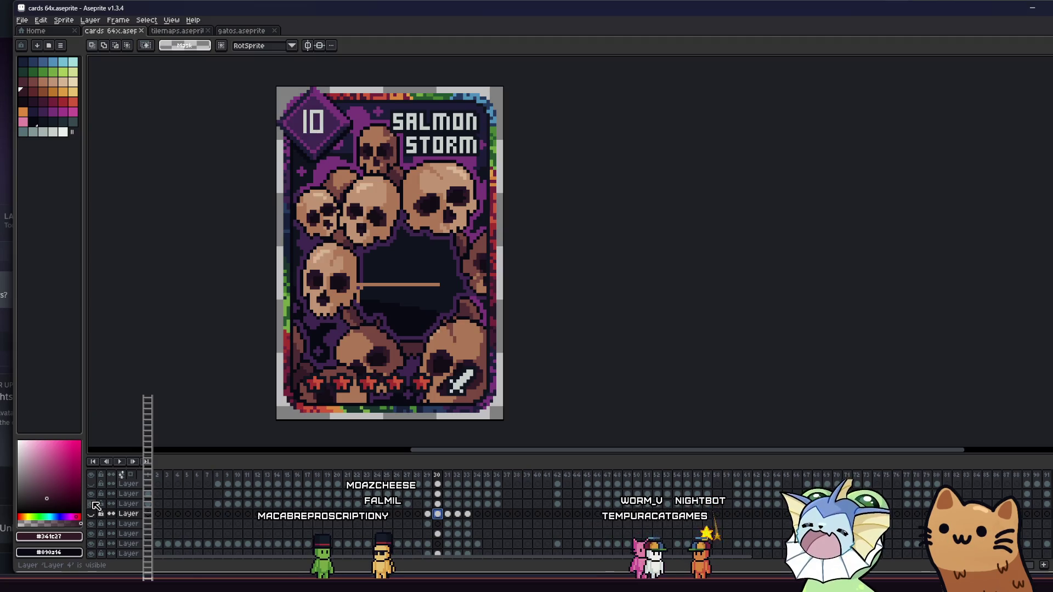
pyautogui.click(96, 505)
pyautogui.click(96, 505)
pyautogui.click(96, 505)
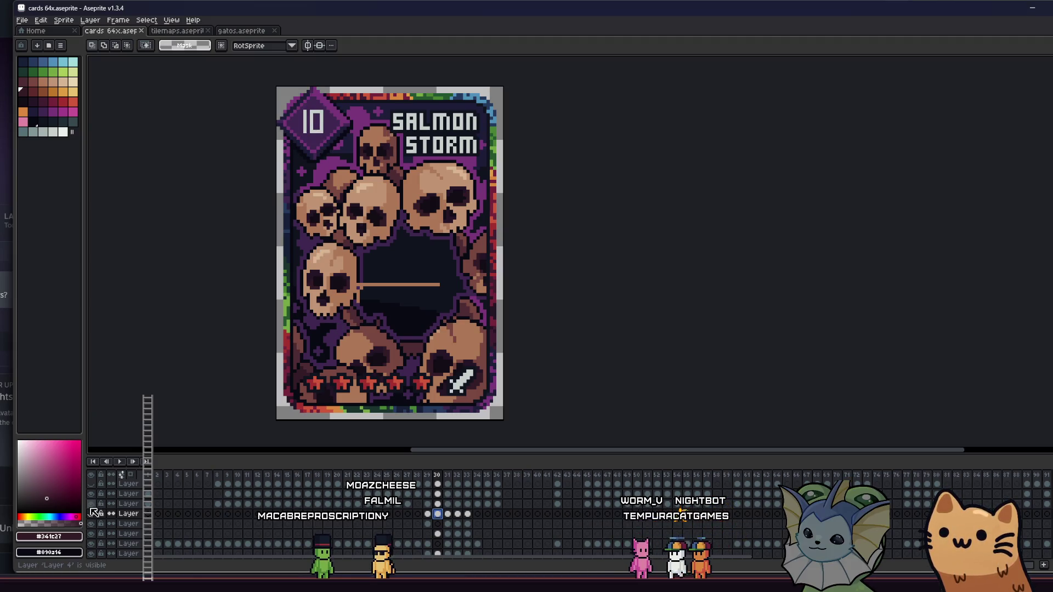
pyautogui.click(92, 514)
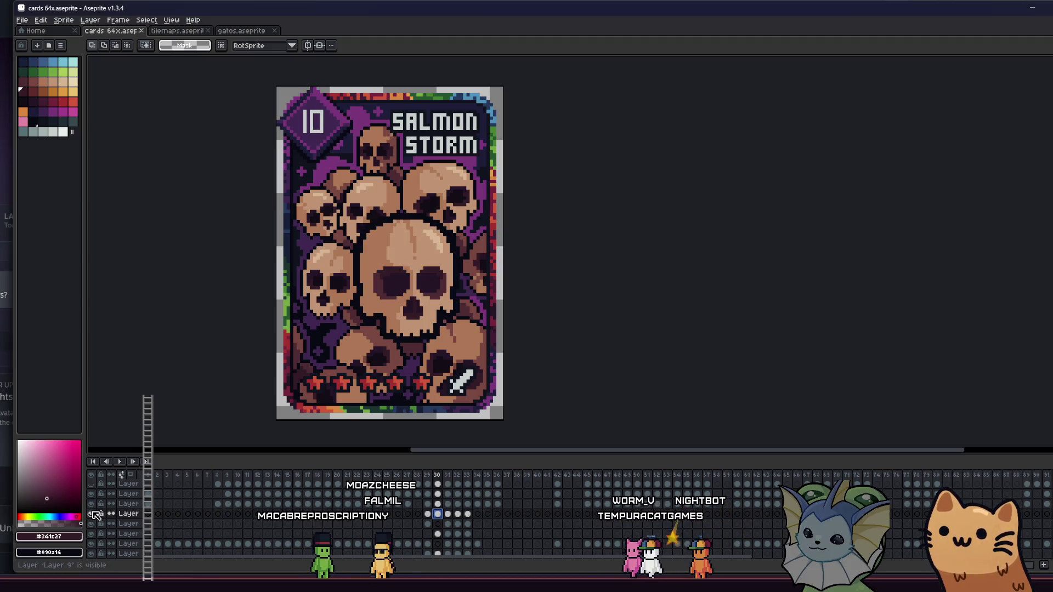
# Undo the earlier paste, reselect the frame 30 artwork, and transform and commit it.
pyautogui.keyDown('ctrl'); pyautogui.click(442, 515); pyautogui.keyUp('ctrl')
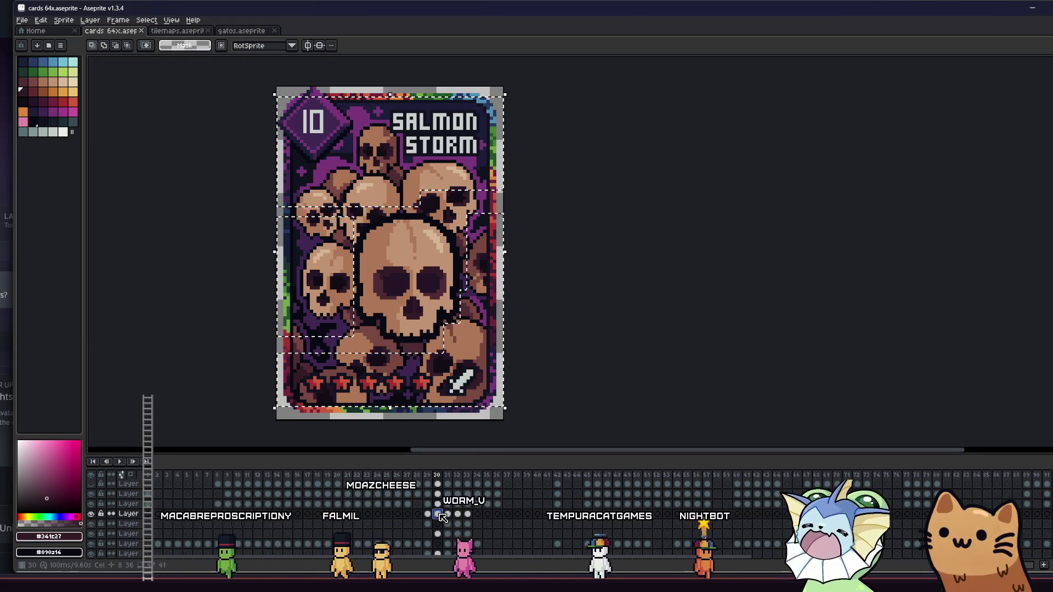
pyautogui.hotkey('ctrl', 'z')
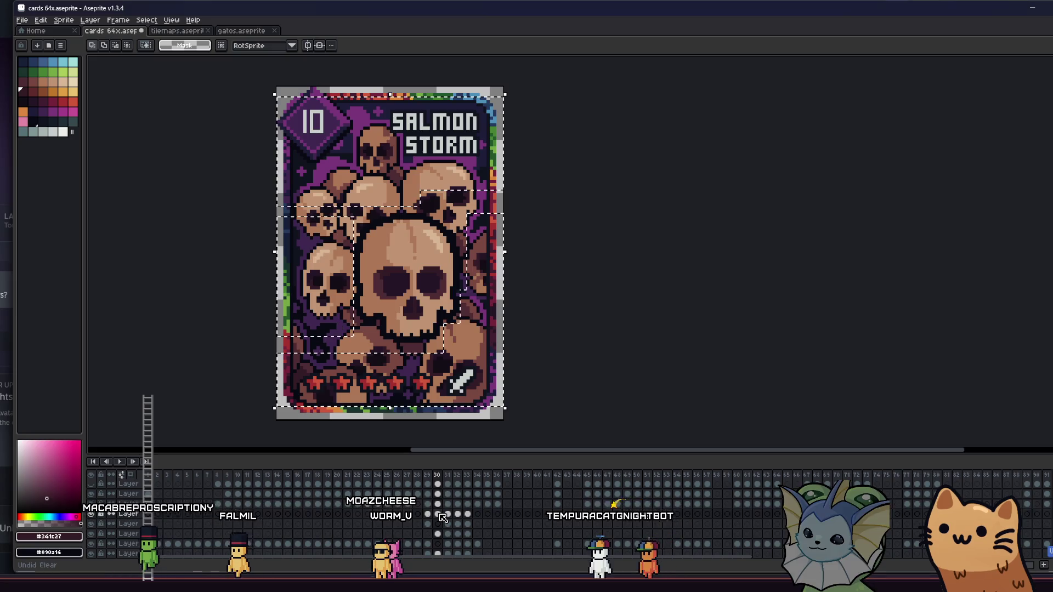
pyautogui.keyDown('ctrl'); pyautogui.click(441, 511); pyautogui.keyUp('ctrl')
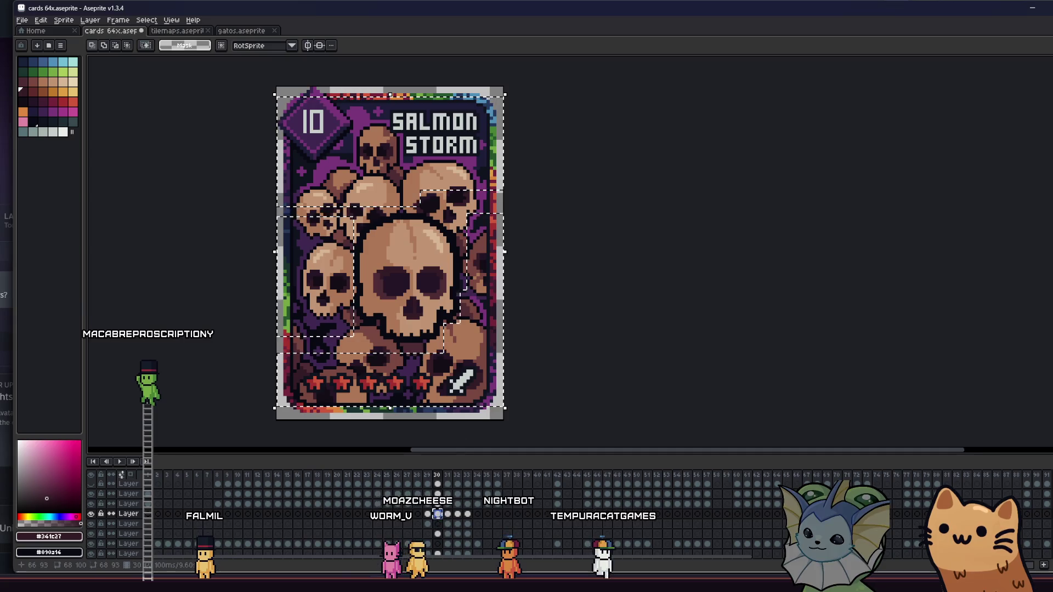
pyautogui.click(334, 285)
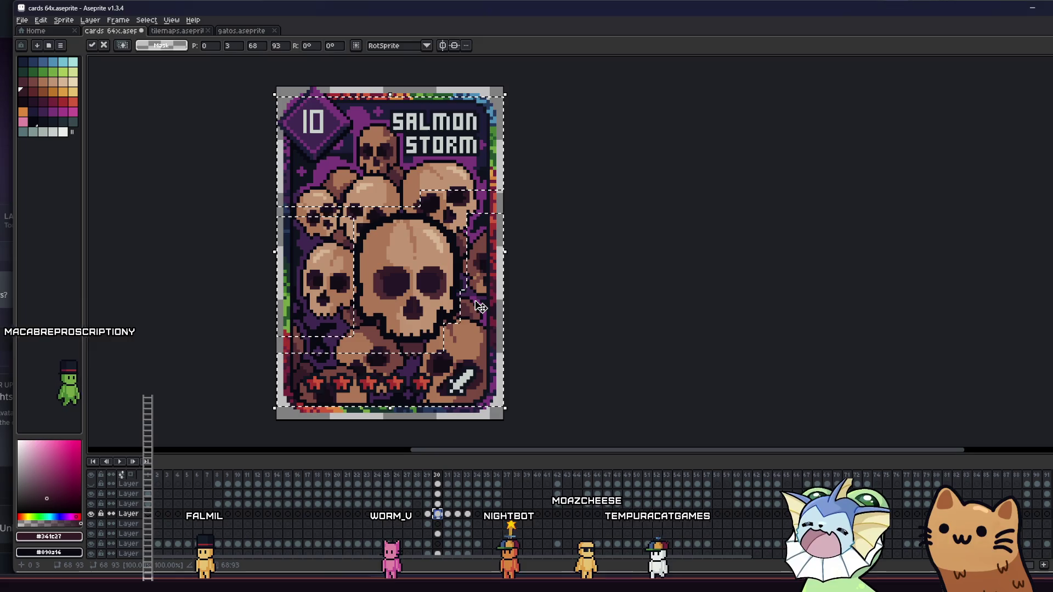
pyautogui.click(555, 358)
pyautogui.click(441, 534)
# Paste the copied skulls into frame 30, commit them, and clear the selection.
pyautogui.hotkey('ctrl', 'v')
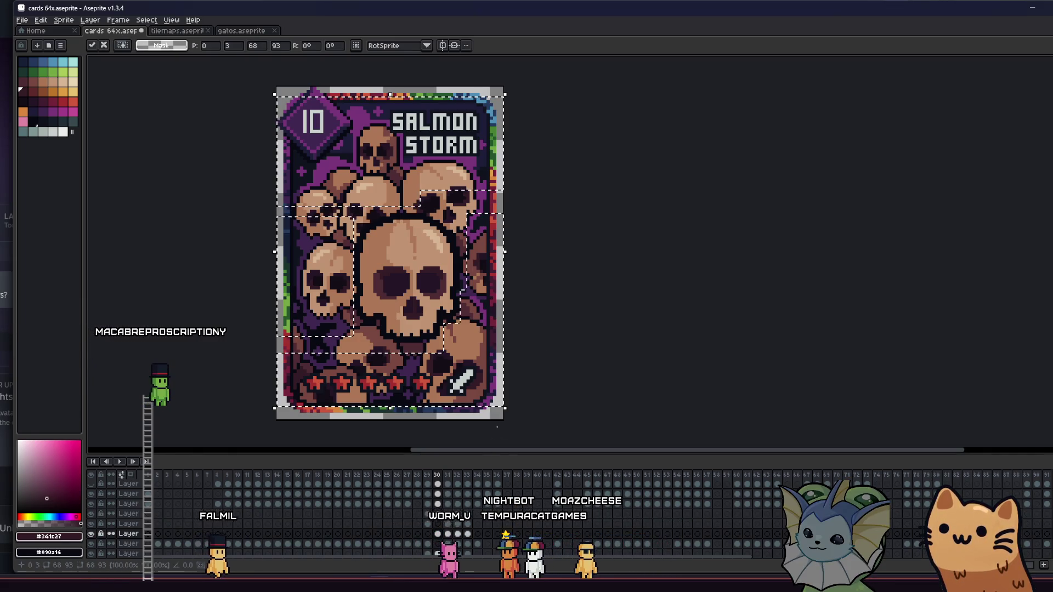
pyautogui.click(571, 311)
pyautogui.click(438, 514)
pyautogui.hotkey('ctrl', 'd')
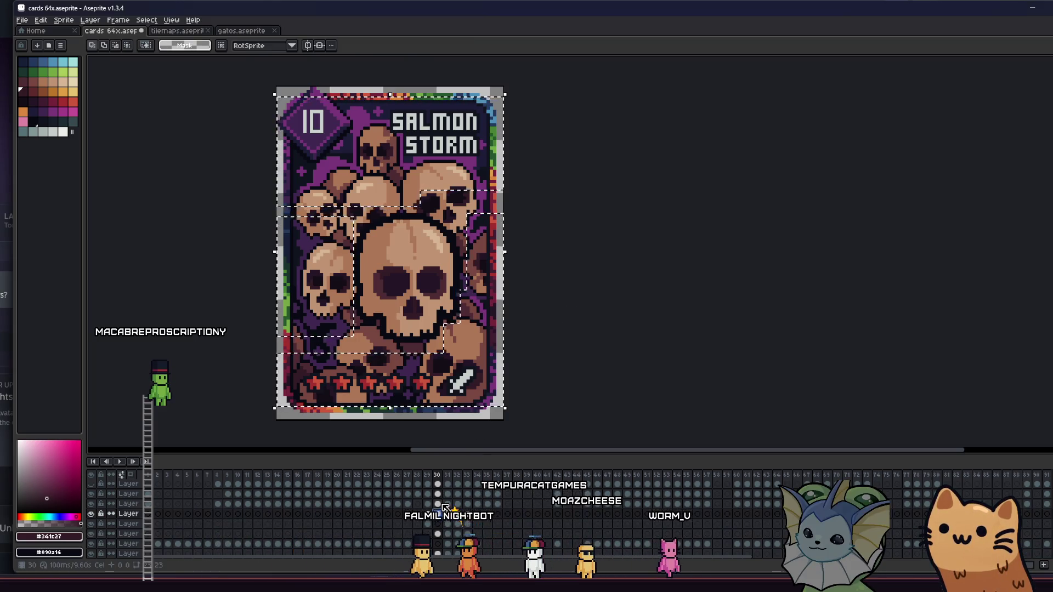
pyautogui.click(438, 534)
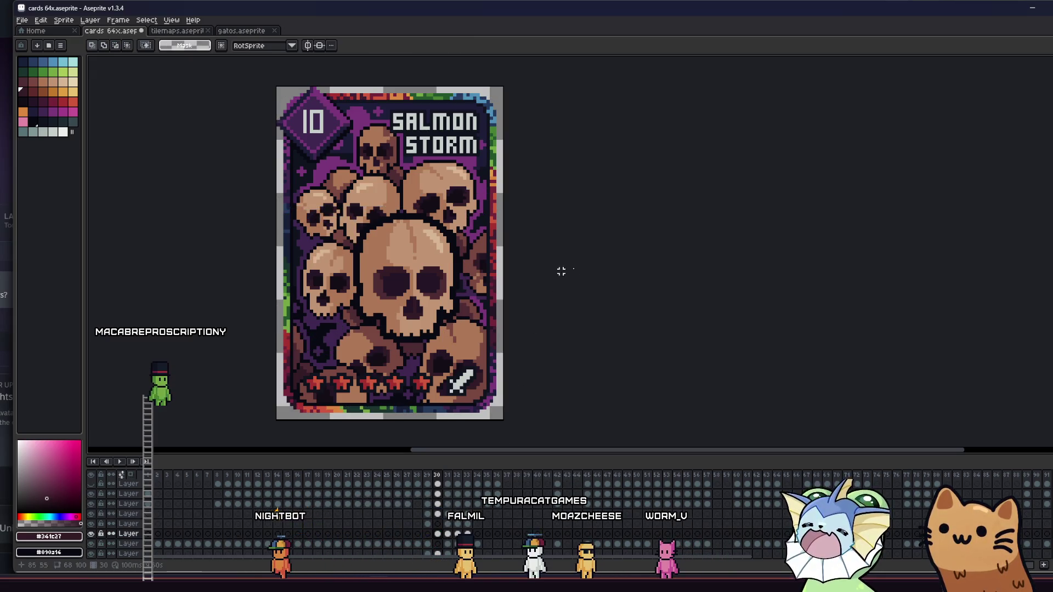
# Compare the skull-pile Layer 11 and central skull by toggling them, and show Layer 4 again.
pyautogui.click(91, 535)
pyautogui.click(90, 537)
pyautogui.click(91, 536)
pyautogui.click(90, 537)
pyautogui.click(91, 536)
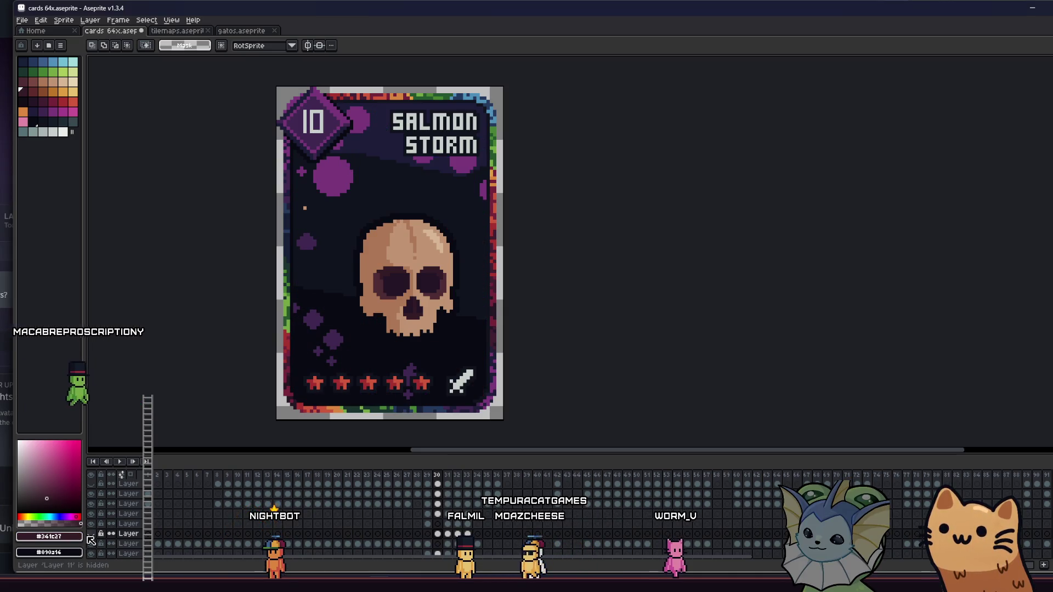
pyautogui.click(92, 505)
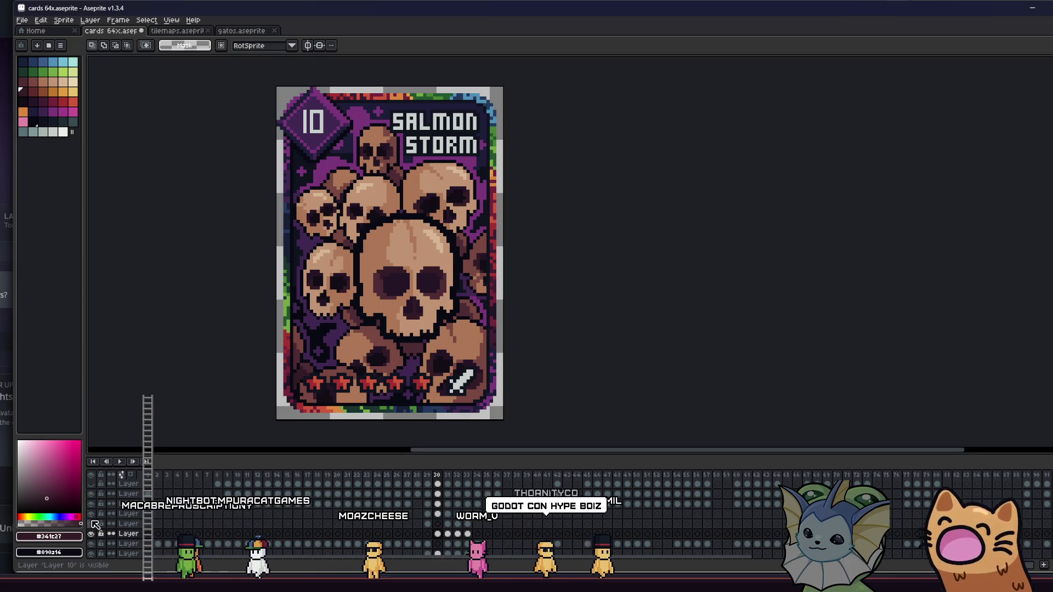
pyautogui.click(92, 516)
pyautogui.click(92, 515)
pyautogui.click(92, 515)
pyautogui.click(93, 516)
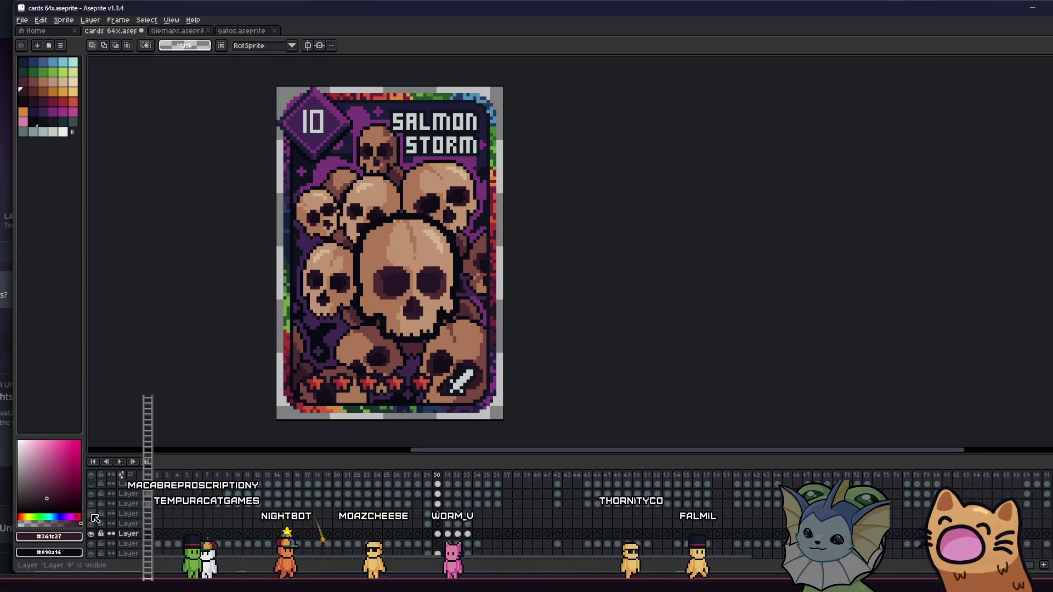
pyautogui.click(438, 516)
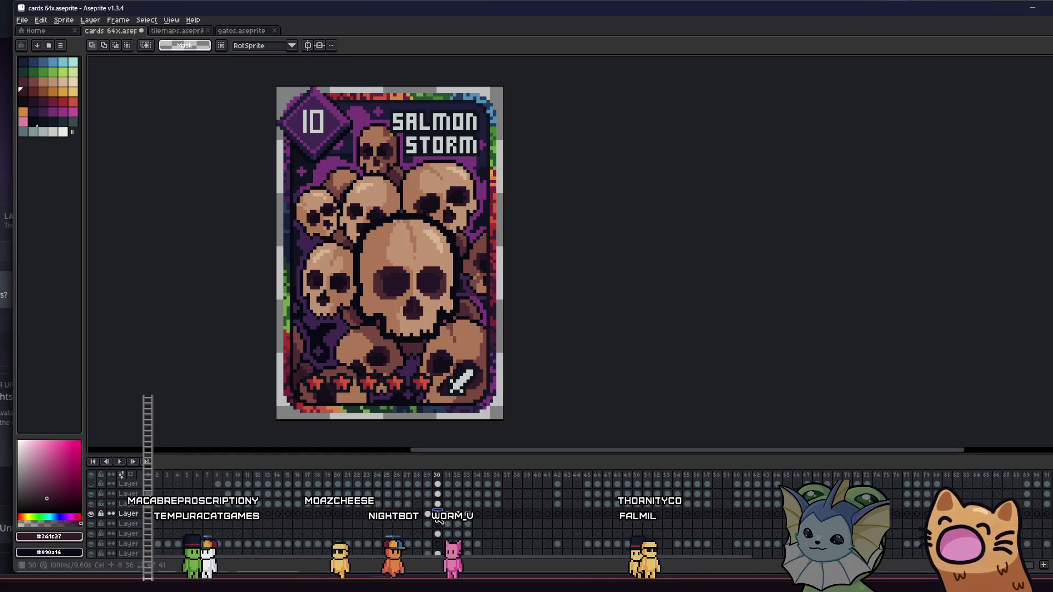
# Pick the Eraser, select the lower frame 30 cel, and save cards 64x.aseprite.
pyautogui.scroll(2, 320, 230)
pyautogui.press('e')
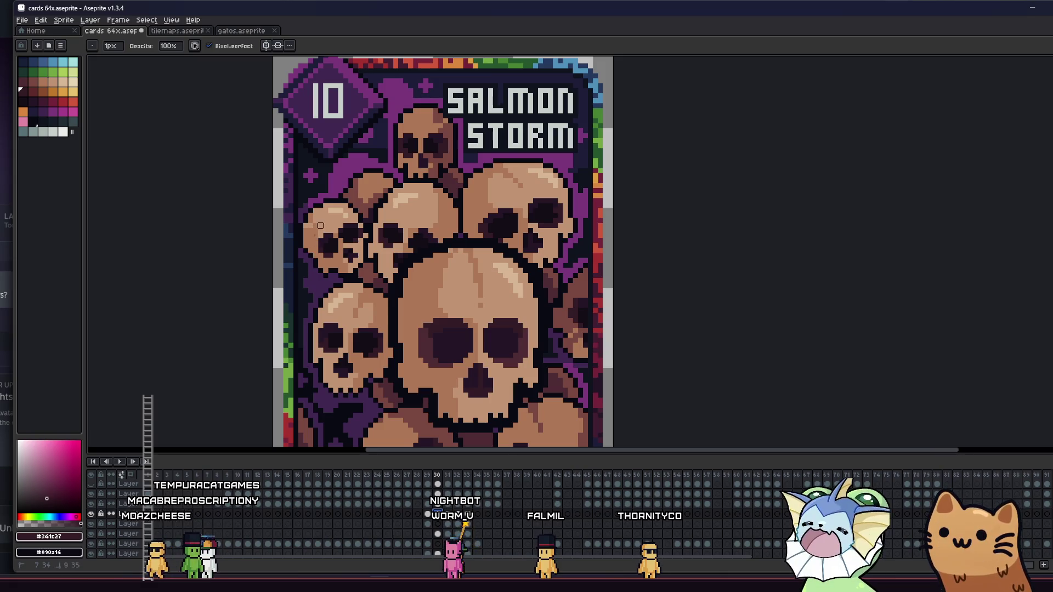
pyautogui.scroll(-1, 356, 202)
pyautogui.click(437, 533)
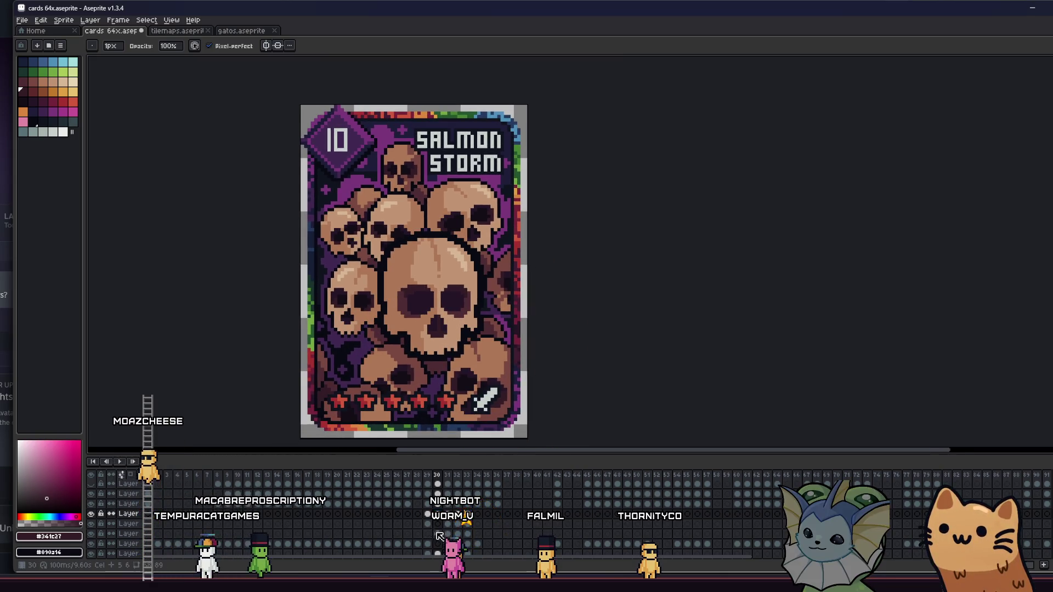
pyautogui.scroll(-2, 521, 295)
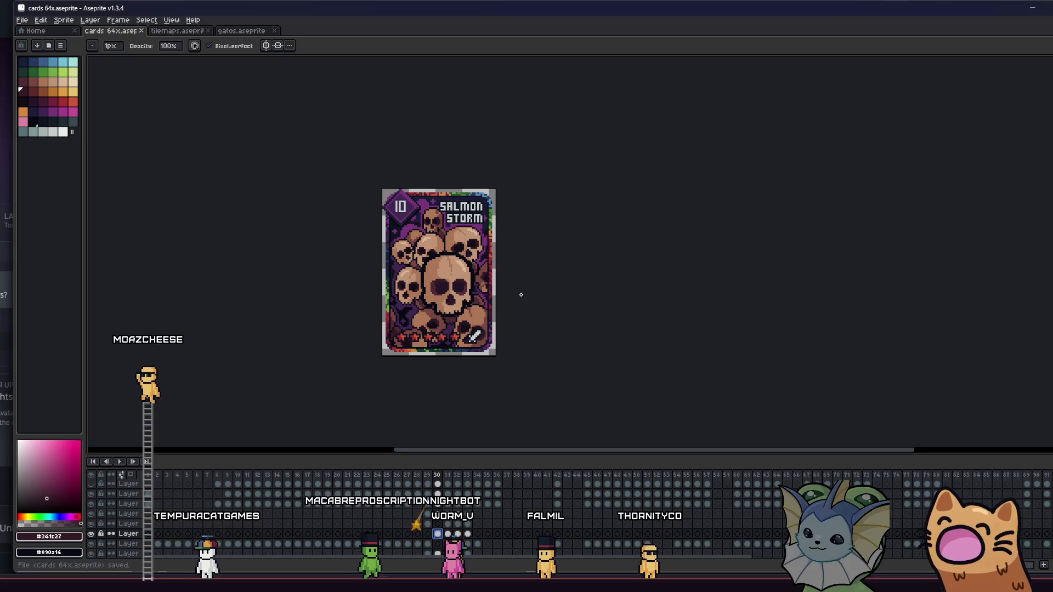
pyautogui.hotkey('ctrl', 's')
pyautogui.scroll(2, 521, 307)
pyautogui.scroll(-1, 435, 351)
pyautogui.scroll(1, 405, 348)
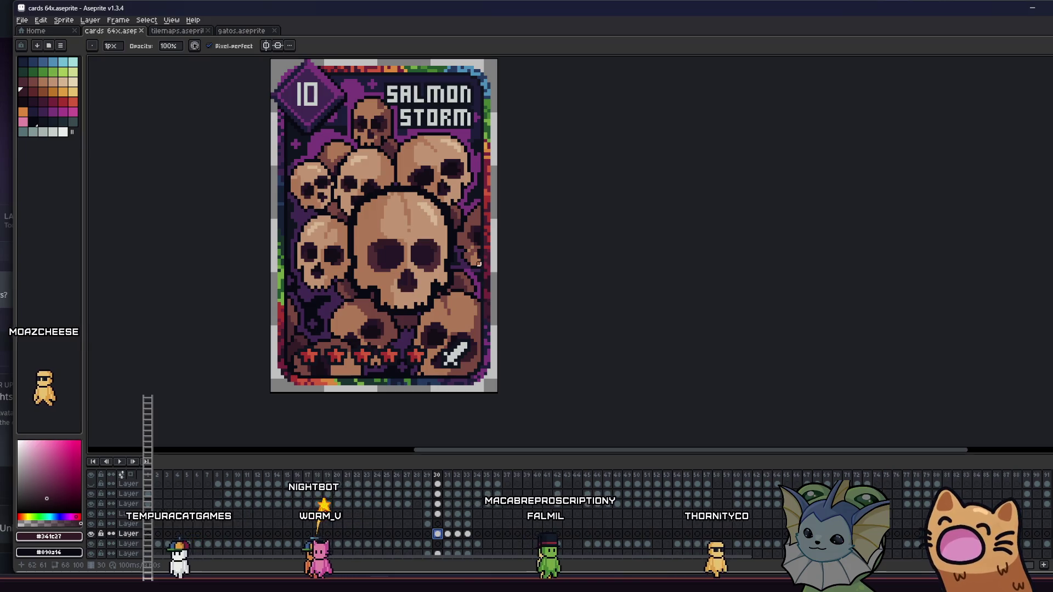
pyautogui.scroll(-1, 286, 305)
pyautogui.scroll(1, 255, 296)
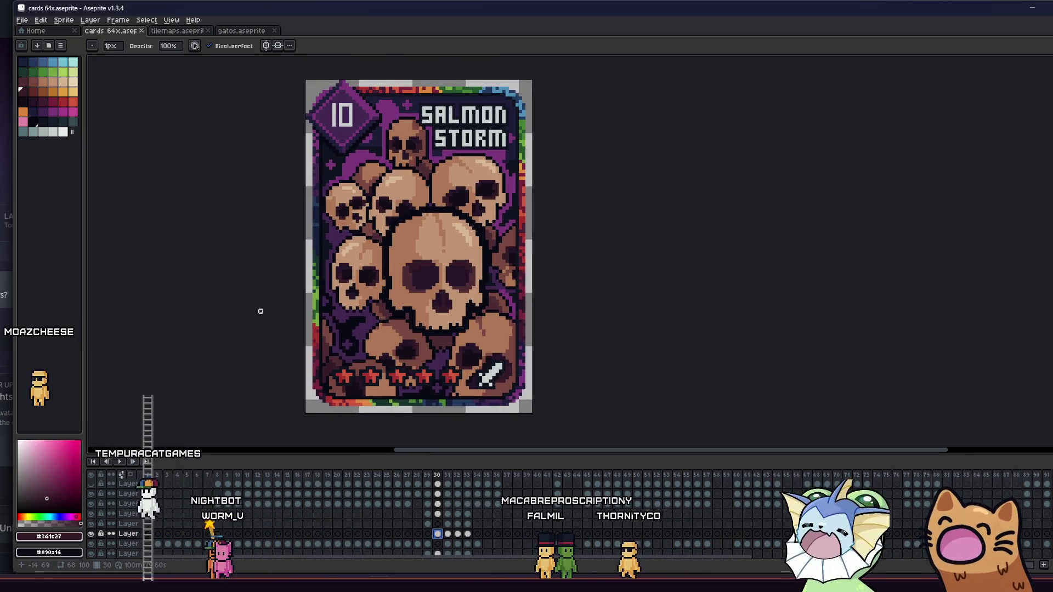
pyautogui.scroll(-1, 265, 322)
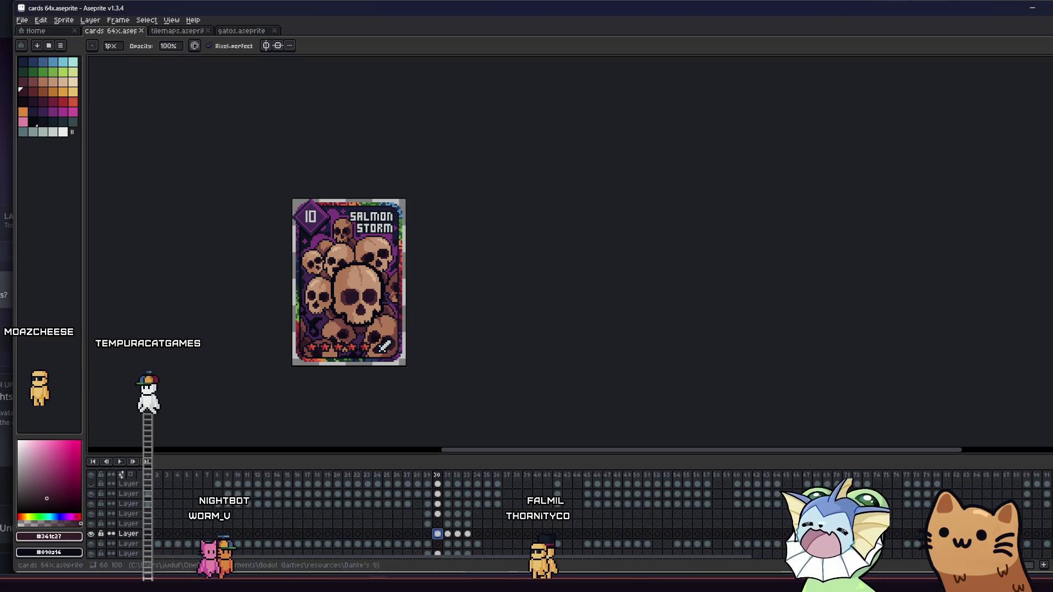
# Flicker Layer 11 and the Layer 9 central skull to compare, ending with the skull shown.
pyautogui.click(93, 534)
pyautogui.click(93, 535)
pyautogui.click(93, 534)
pyautogui.click(93, 534)
pyautogui.click(93, 534)
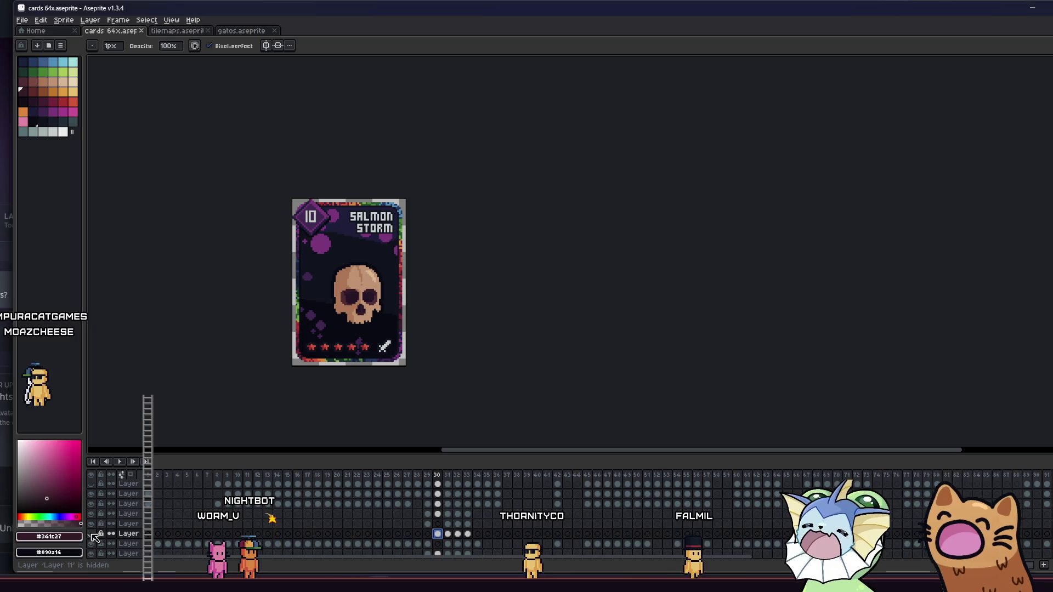
pyautogui.click(92, 535)
pyautogui.click(92, 517)
pyautogui.click(91, 516)
pyautogui.click(92, 534)
pyautogui.click(92, 534)
pyautogui.click(92, 534)
pyautogui.click(92, 535)
pyautogui.click(92, 516)
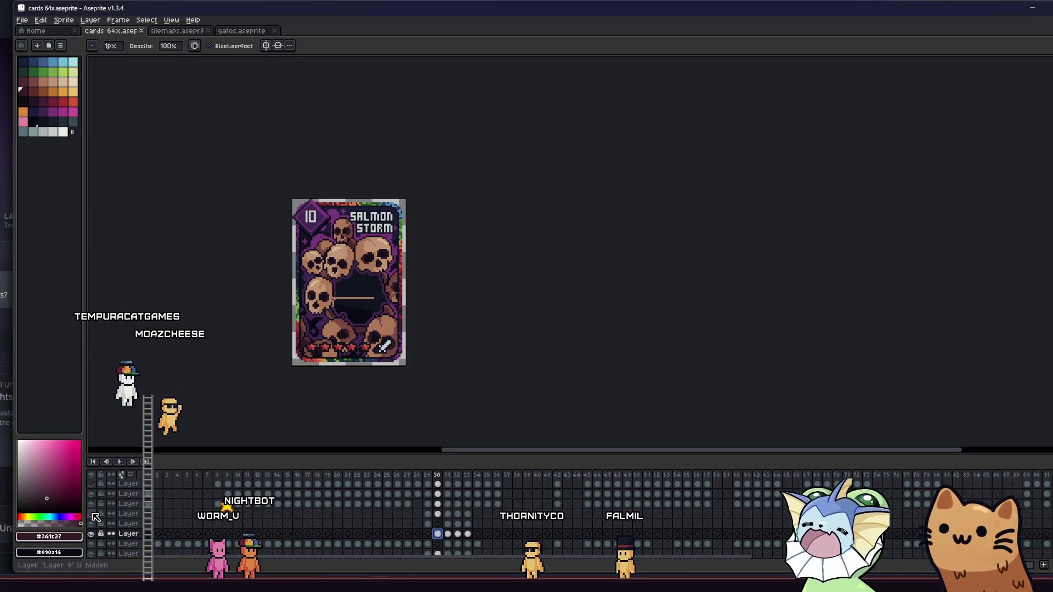
pyautogui.click(92, 516)
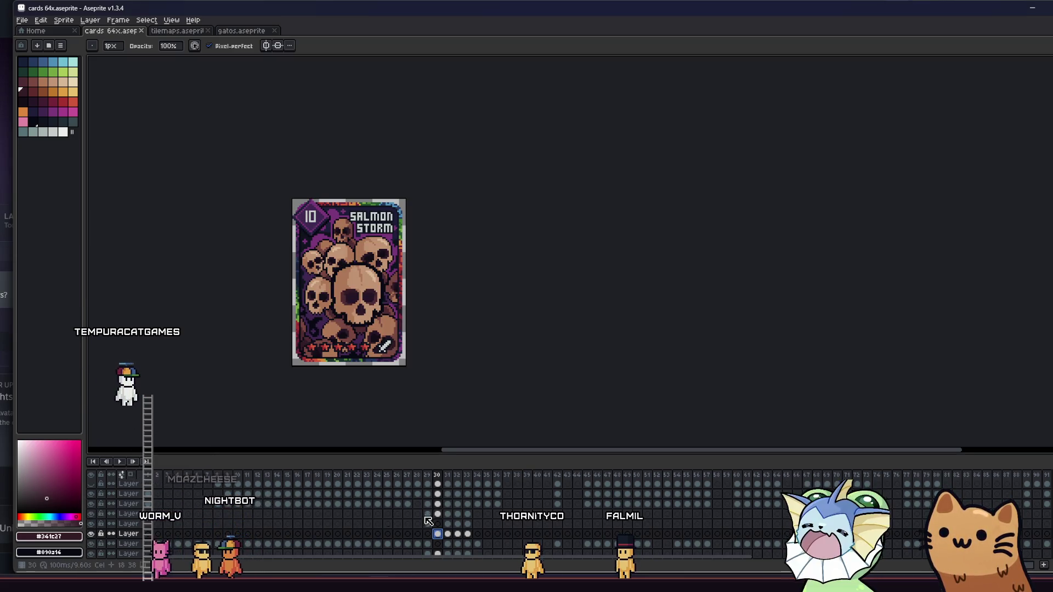
pyautogui.scroll(4, 399, 299)
# Select the central skull with the wand and marquee, then open and cancel the Outline effect.
pyautogui.press('w')
pyautogui.click(303, 328)
pyautogui.scroll(-2, 303, 328)
pyautogui.press('m')
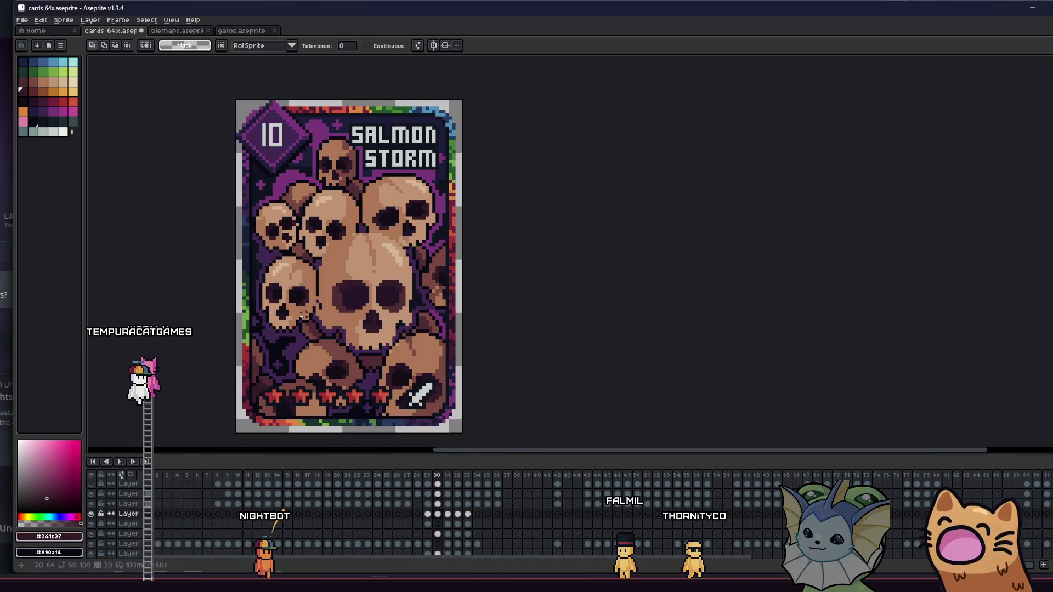
pyautogui.moveTo(272, 207)
pyautogui.mouseDown()
pyautogui.moveTo(438, 358)
pyautogui.moveTo(430, 366)
pyautogui.mouseUp()
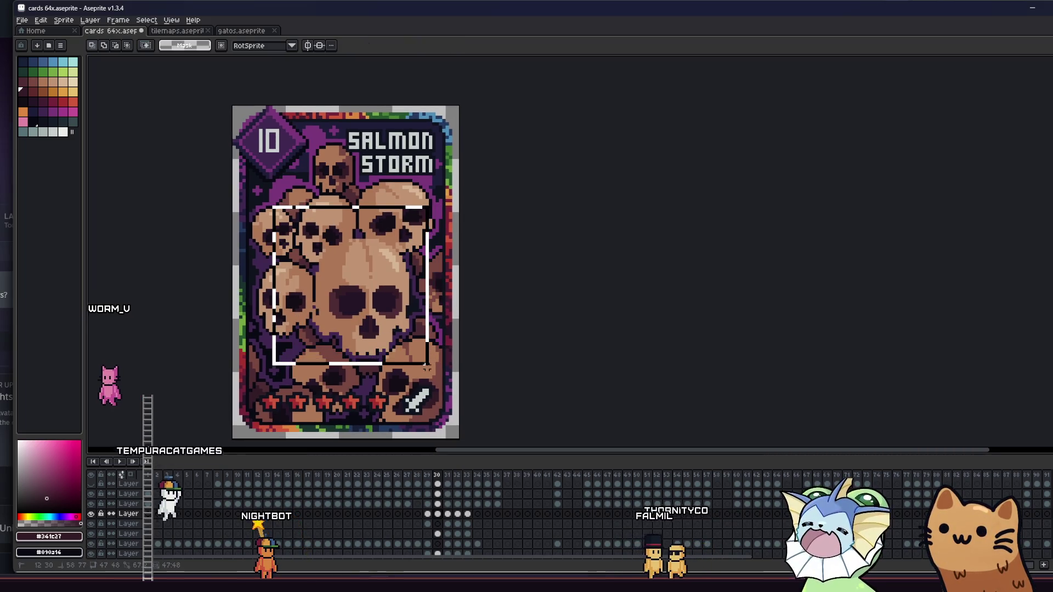
pyautogui.hotkey('shift', 'o')
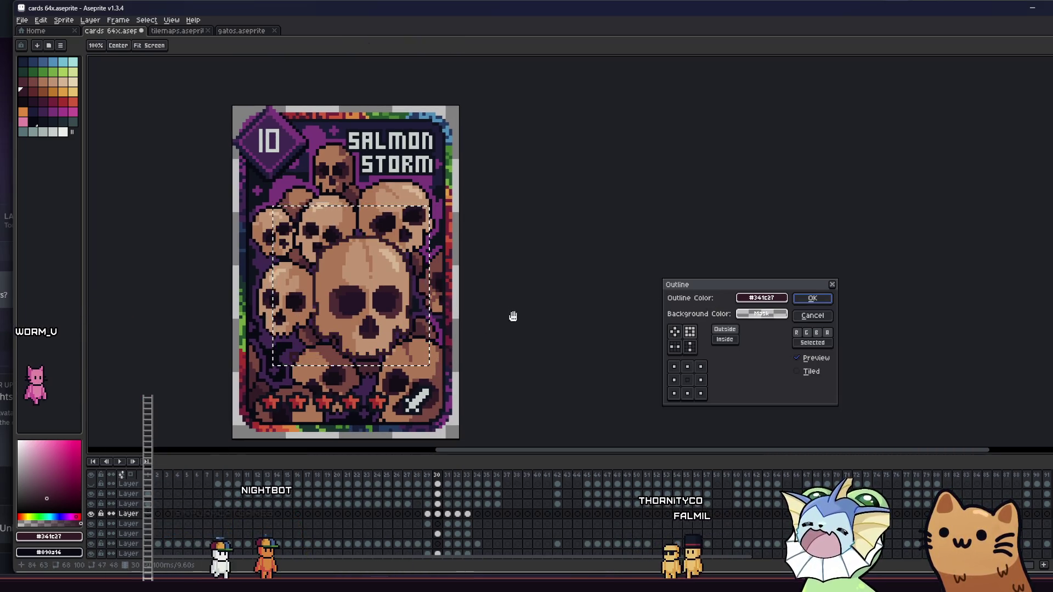
pyautogui.press('Escape')
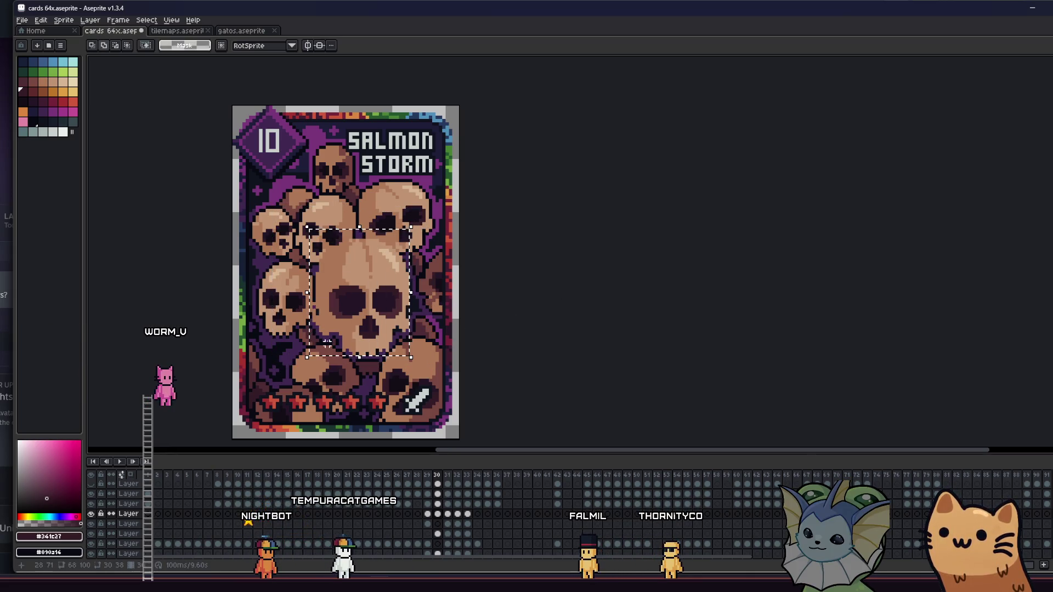
pyautogui.hotkey('shift', 'o')
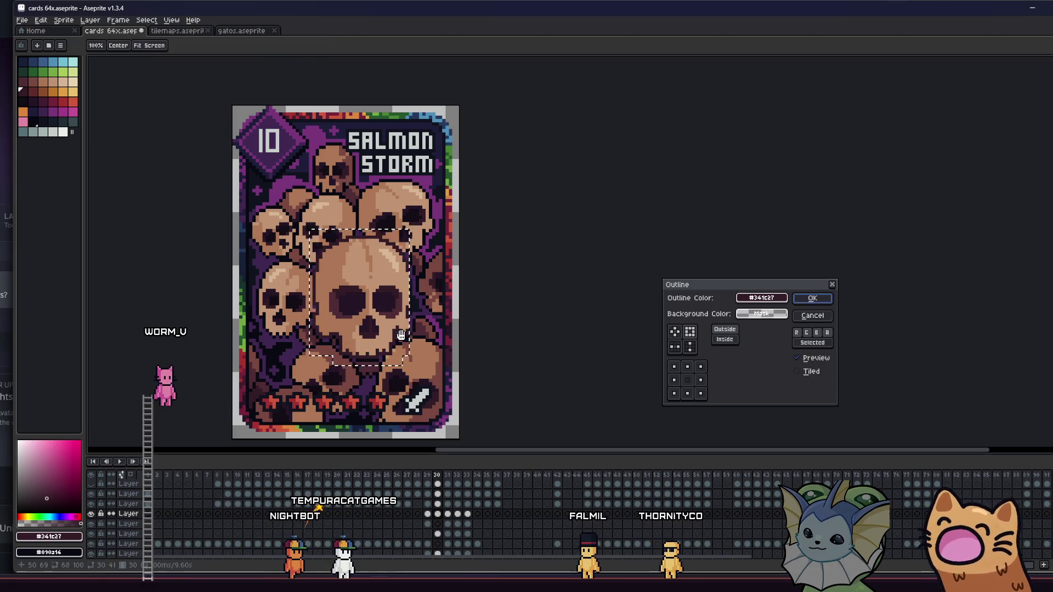
pyautogui.click(812, 315)
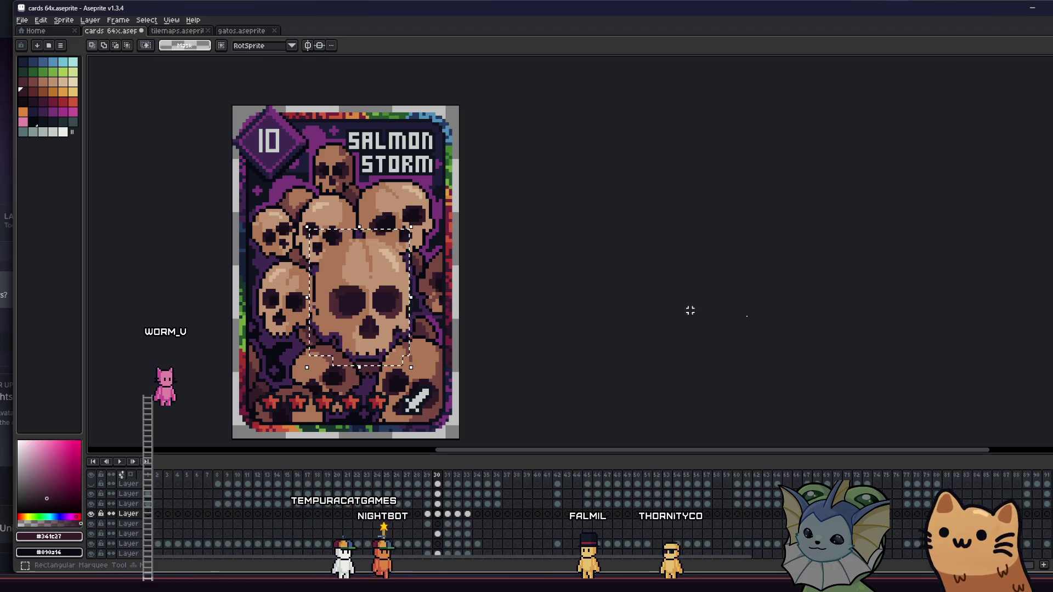
# Apply an Outline to the central skull using dark palette colour index 37.
pyautogui.moveTo(419, 353); pyautogui.dragTo(423, 362)
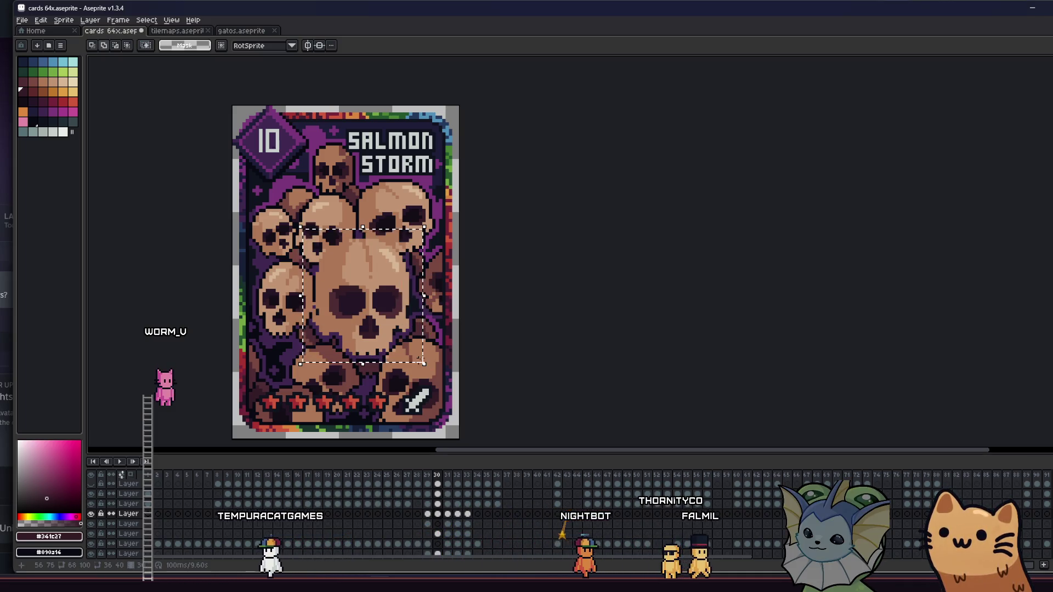
pyautogui.hotkey('shift', 'o')
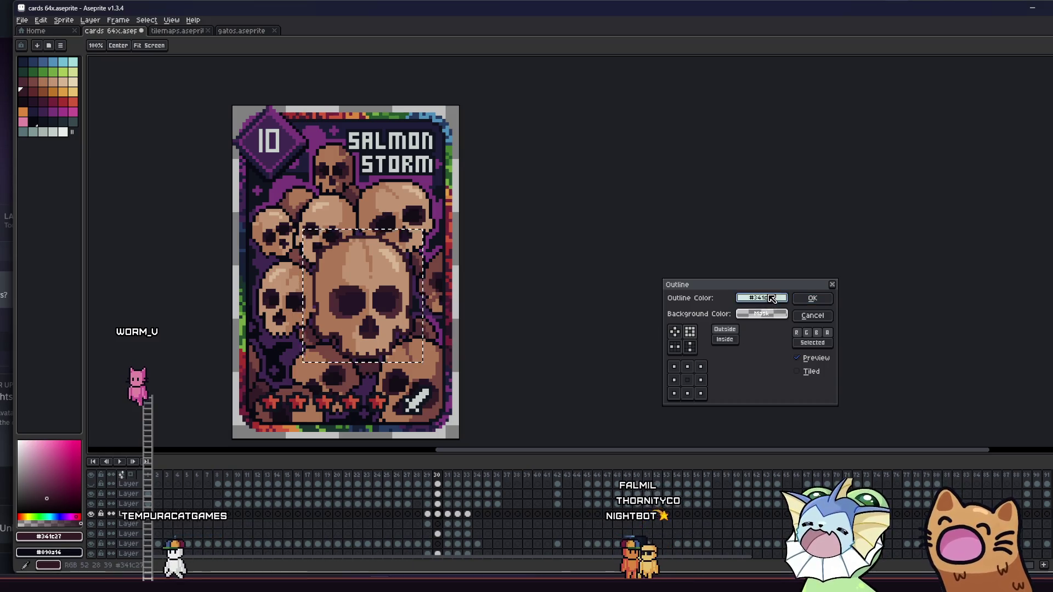
pyautogui.click(772, 298)
pyautogui.click(747, 314)
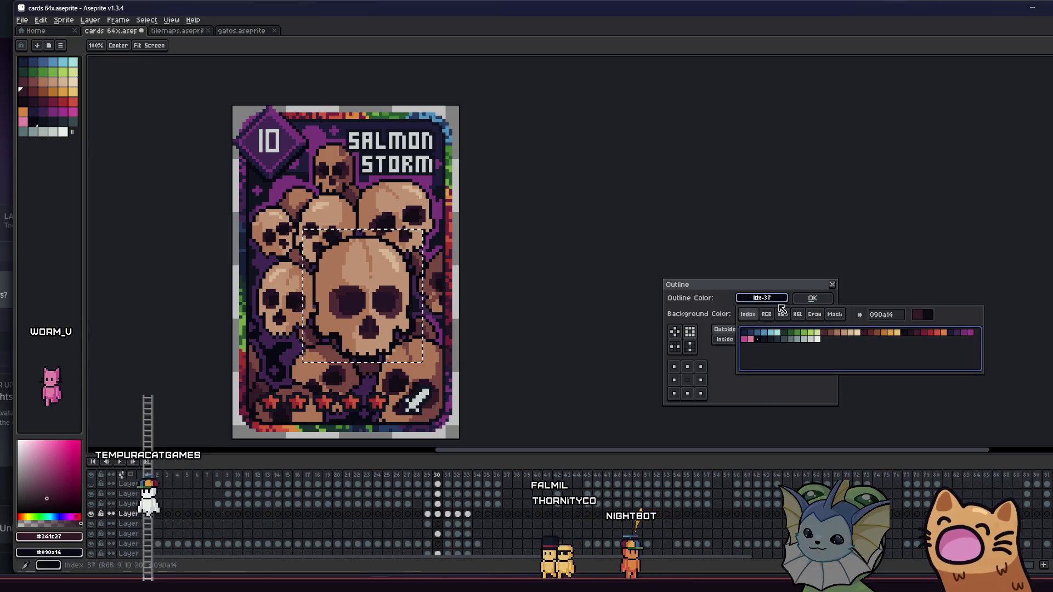
pyautogui.click(812, 299)
# Save the outlined card, redo the magic wand skull selection, then clear the selection.
pyautogui.scroll(-1, 500, 307)
pyautogui.scroll(-2, 500, 311)
pyautogui.scroll(-1, 512, 349)
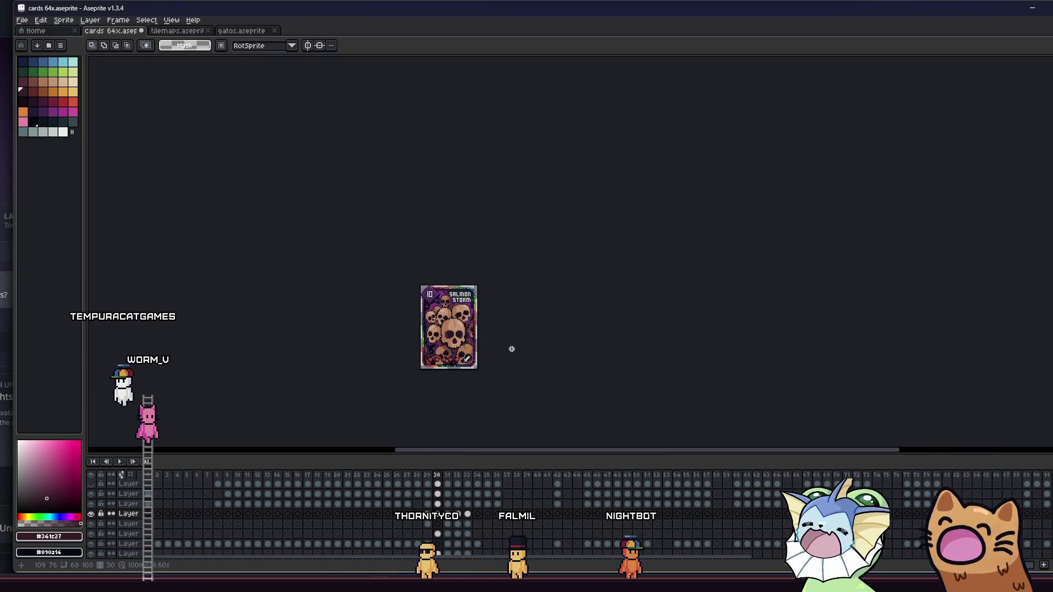
pyautogui.scroll(3, 447, 336)
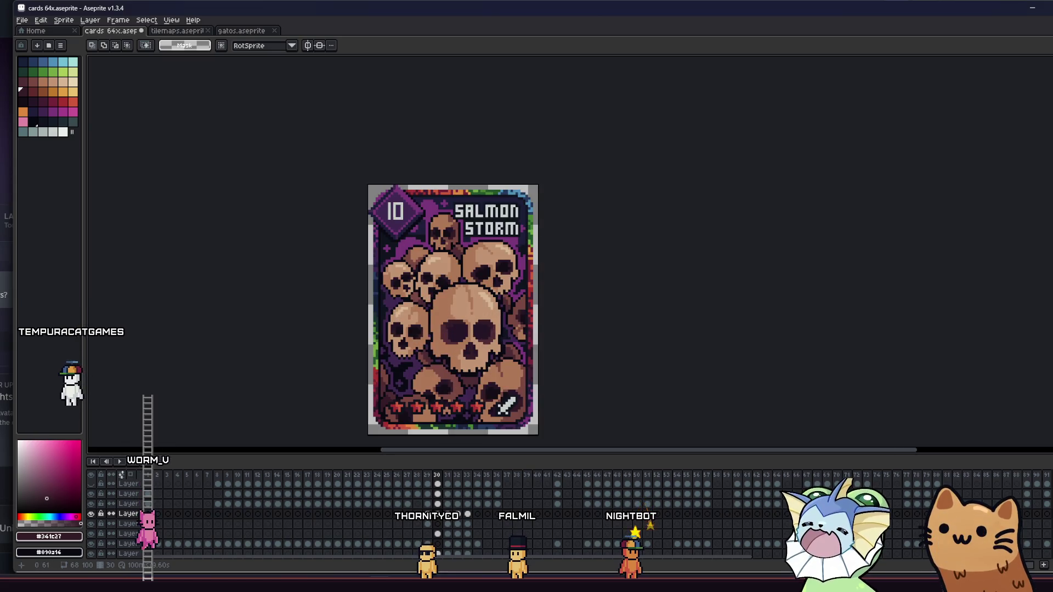
pyautogui.scroll(1, 372, 336)
pyautogui.moveTo(378, 339); pyautogui.dragTo(352, 330)
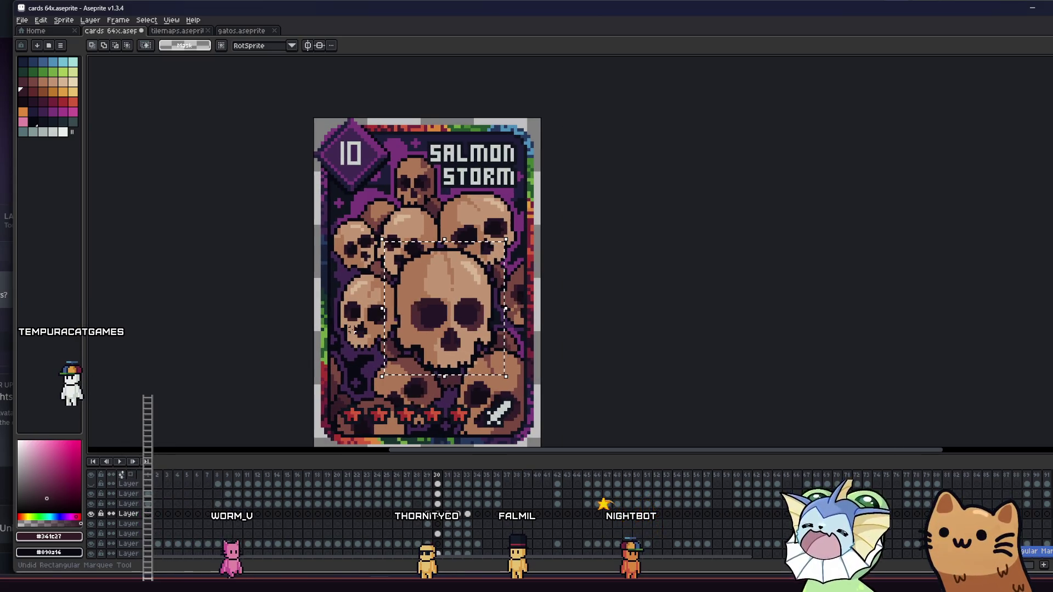
pyautogui.hotkey('ctrl', 'd')
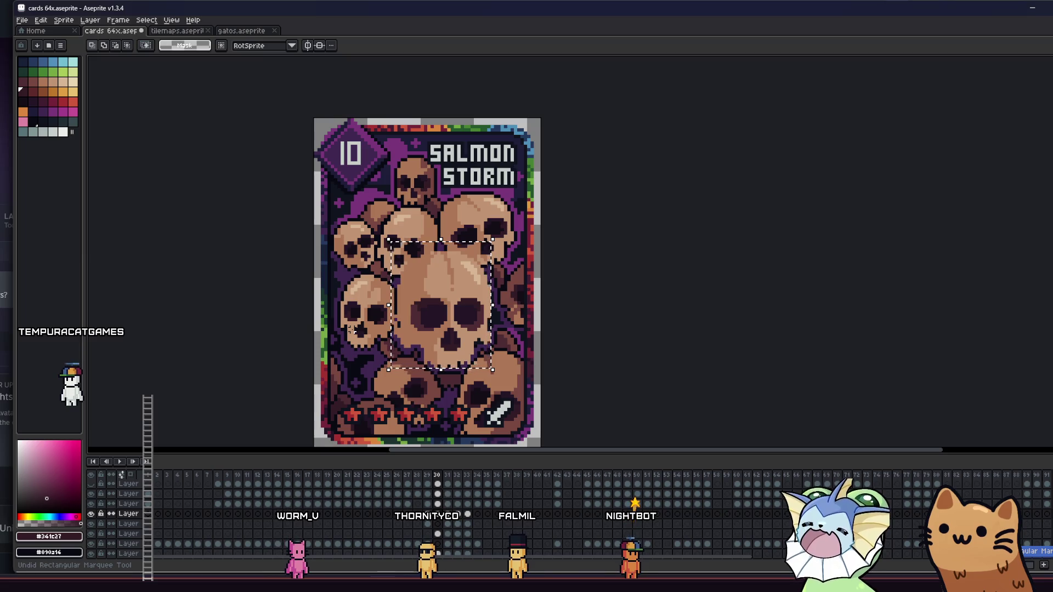
pyautogui.hotkey('ctrl', 's')
pyautogui.press('w')
pyautogui.hotkey('ctrl', 'y')
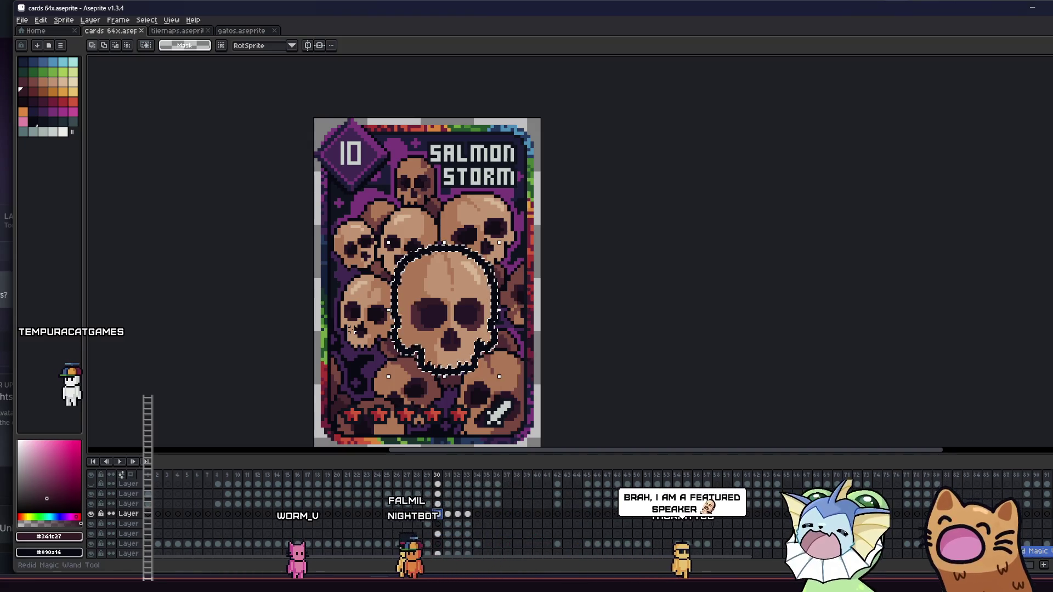
pyautogui.press('m')
pyautogui.hotkey('ctrl', 'd')
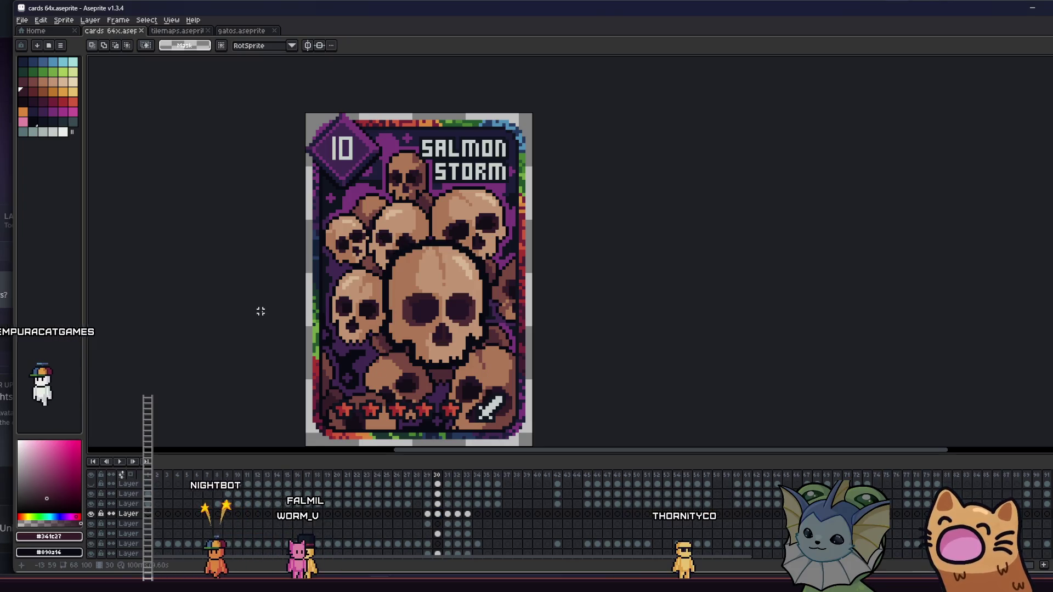
# Scroll and pan to reposition the finished Salmon Storm card in the view.
pyautogui.hscroll(2, 264, 311)
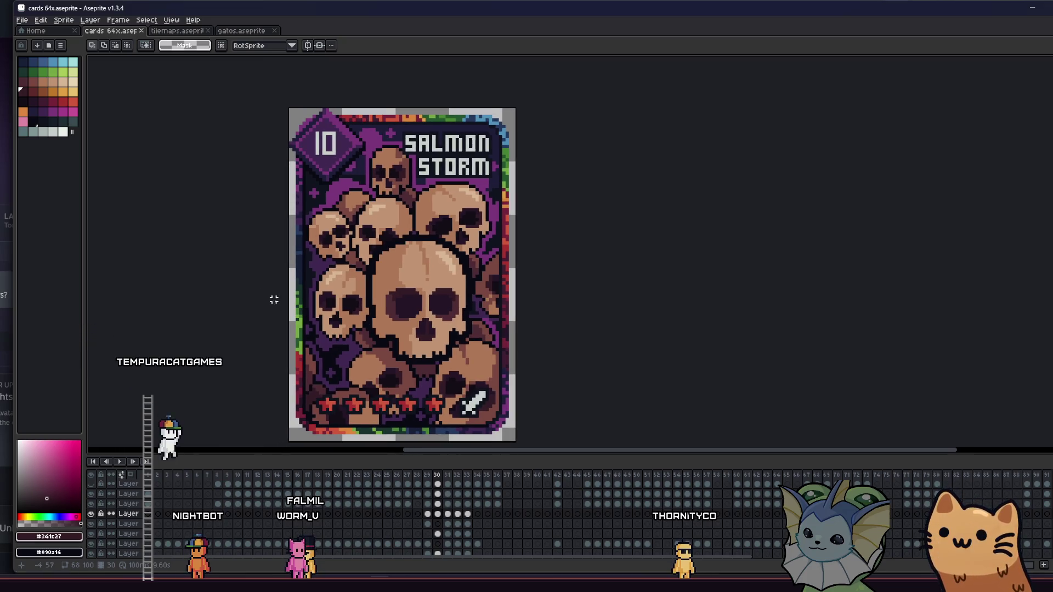
pyautogui.scroll(-1, 274, 301)
pyautogui.scroll(1, 277, 306)
pyautogui.moveTo(277, 306); pyautogui.dragTo(280, 304)
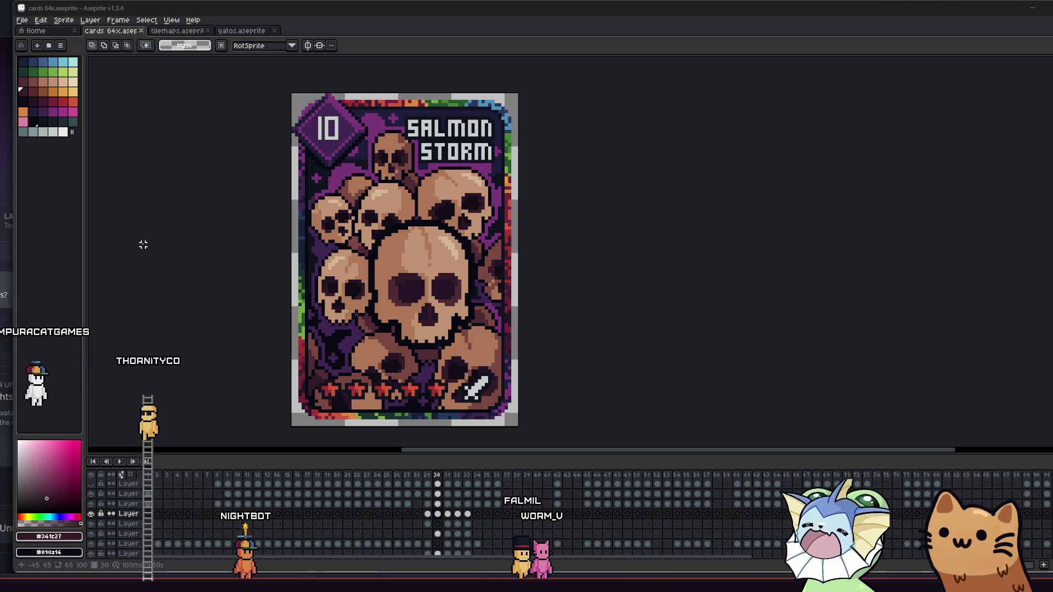
pyautogui.moveTo(283, 260); pyautogui.dragTo(321, 269)
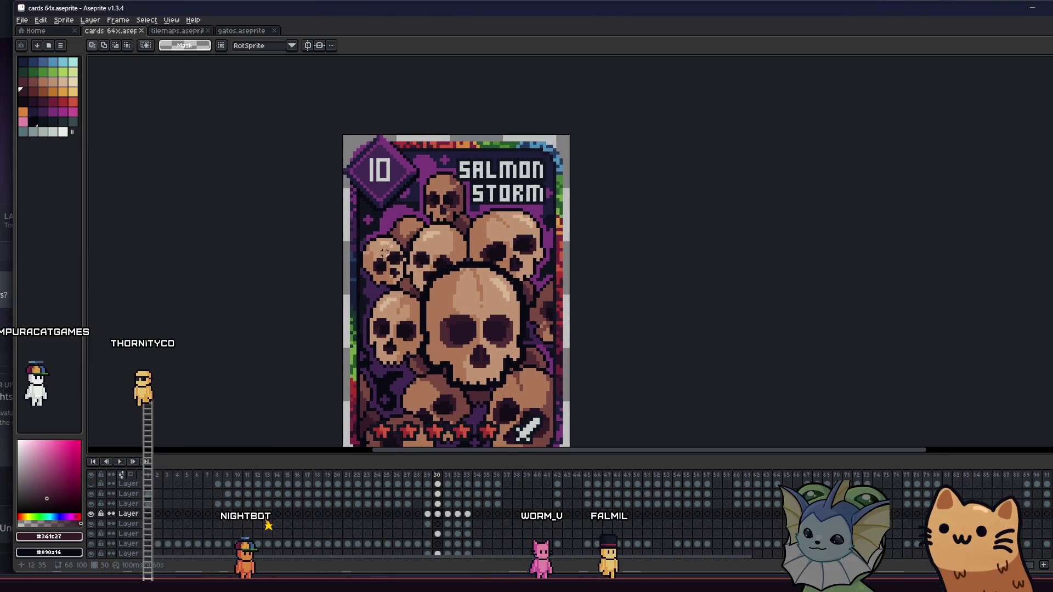
# Select the Layer 8 cel and sample the card background purple #7a367b.
pyautogui.scroll(1, 386, 186)
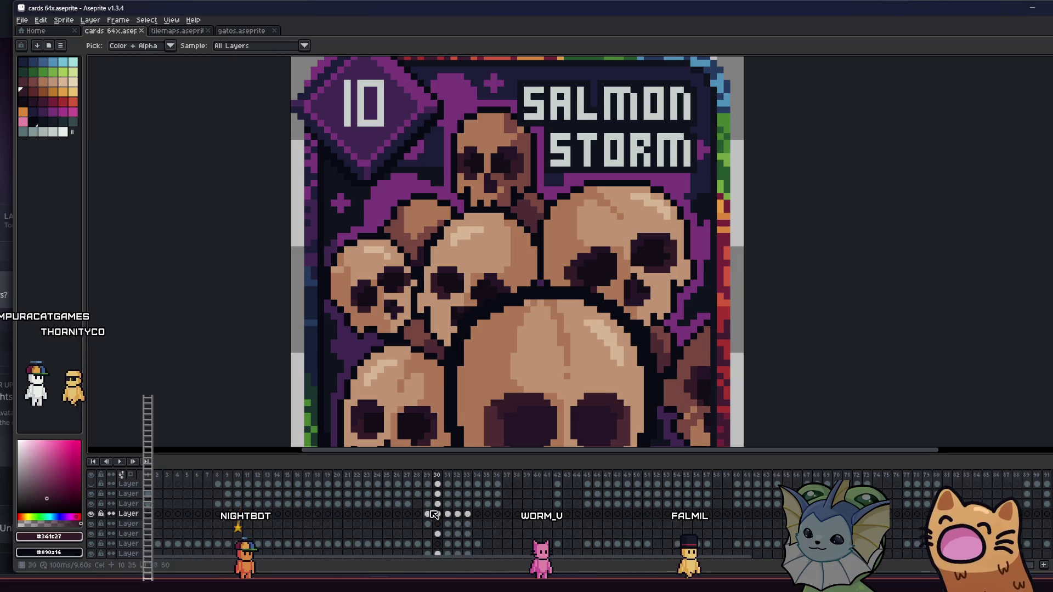
pyautogui.scroll(-1, 444, 535)
pyautogui.scroll(2, 406, 526)
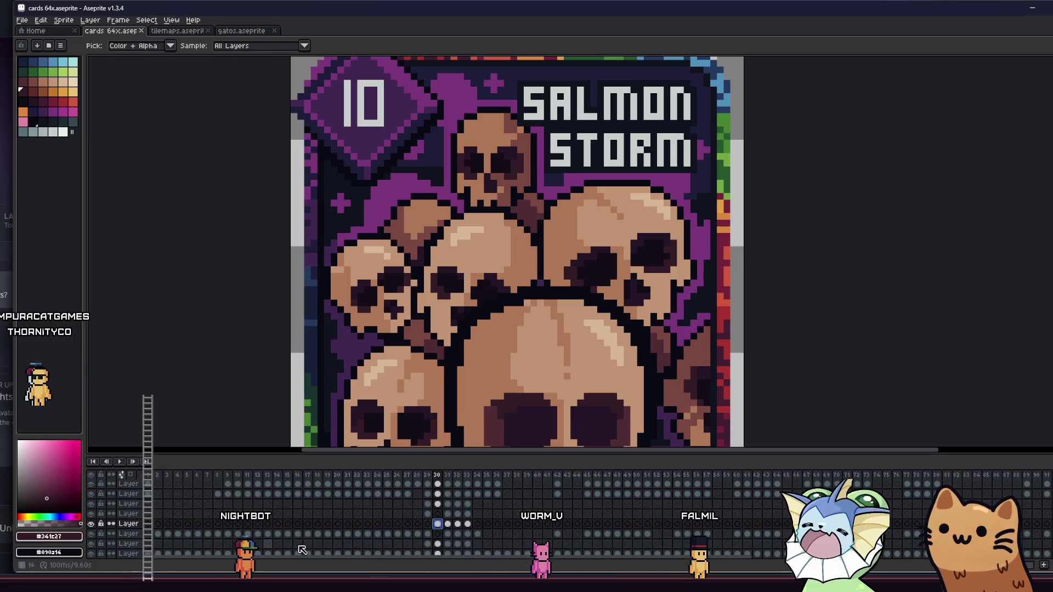
pyautogui.click(438, 543)
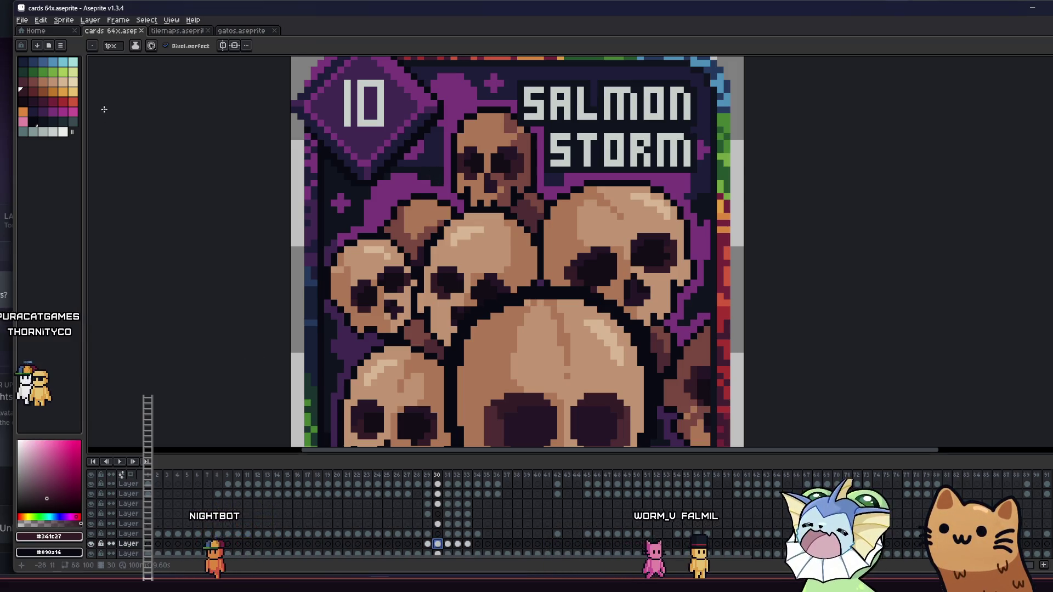
pyautogui.keyDown('alt'); pyautogui.click(438, 183); pyautogui.keyUp('alt')
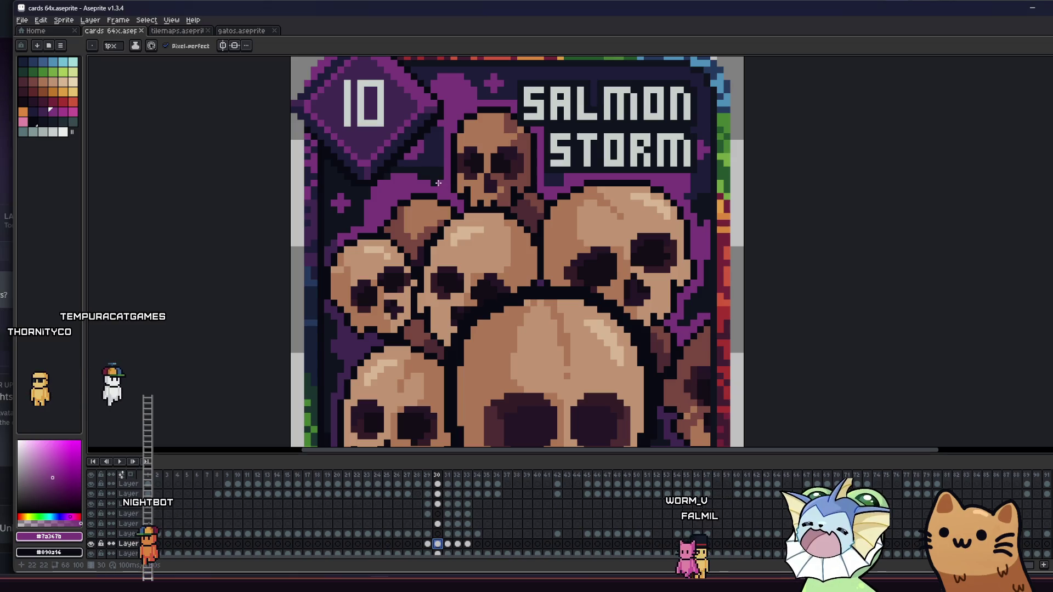
# Hide and reshow Layer 8 to check its purple shapes.
pyautogui.click(97, 544)
pyautogui.click(96, 545)
pyautogui.click(96, 545)
pyautogui.click(97, 545)
# Undo the last pencil stroke on the Salmon Storm card.
pyautogui.scroll(-2, 319, 279)
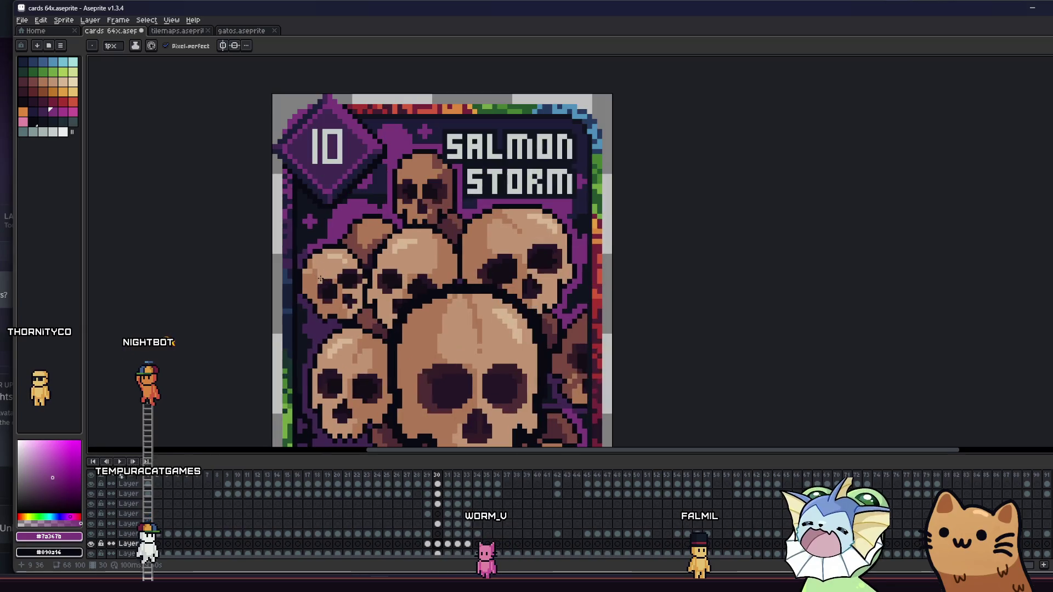
pyautogui.scroll(-1, 386, 165)
pyautogui.scroll(1, 387, 166)
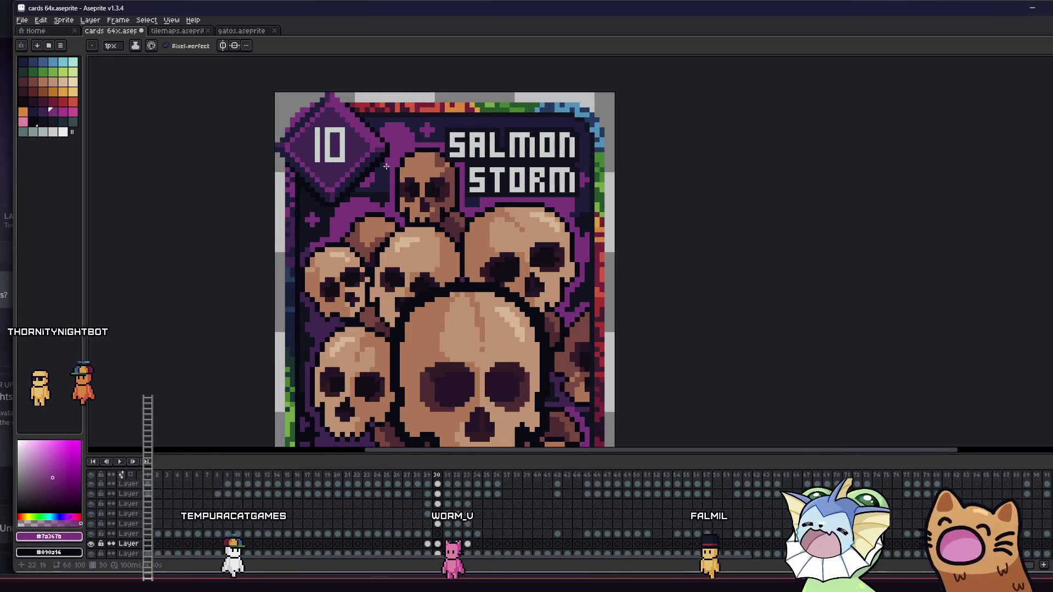
pyautogui.scroll(-1, 388, 170)
pyautogui.scroll(1, 349, 225)
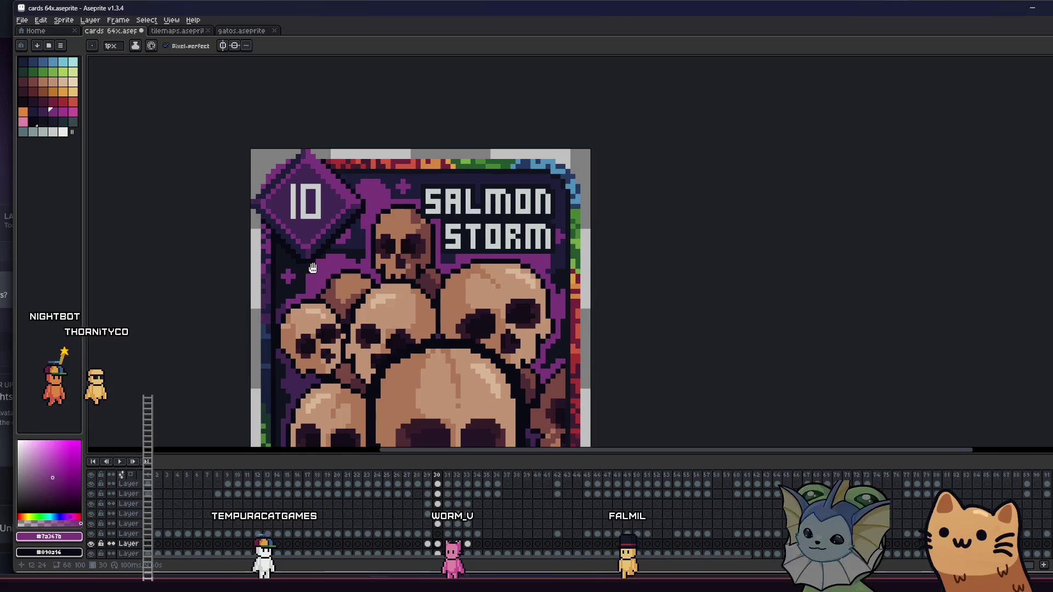
pyautogui.scroll(-1, 350, 225)
pyautogui.hotkey('ctrl', 'z')
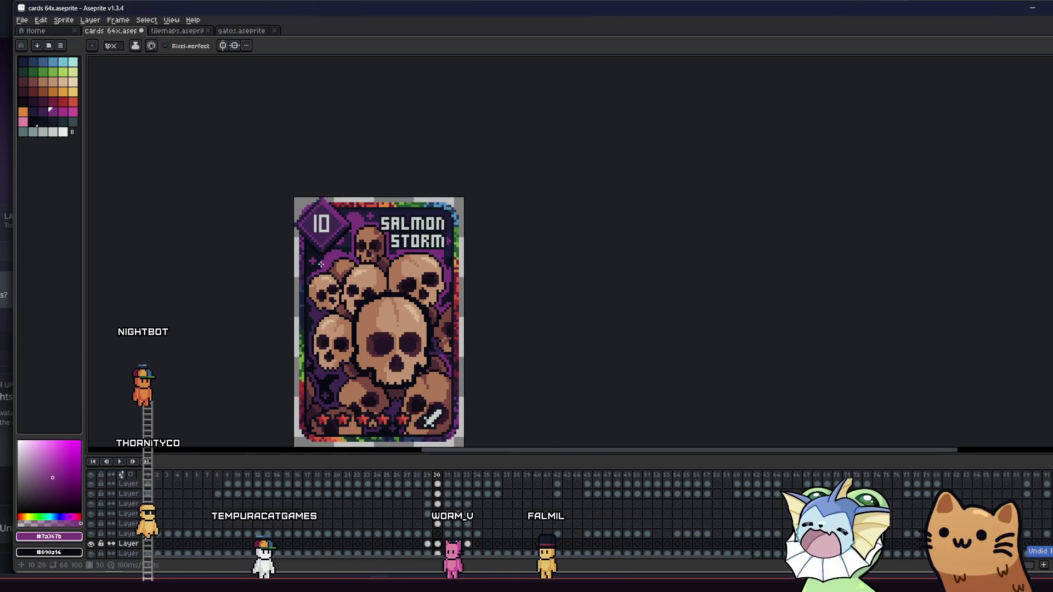
pyautogui.scroll(3, 340, 247)
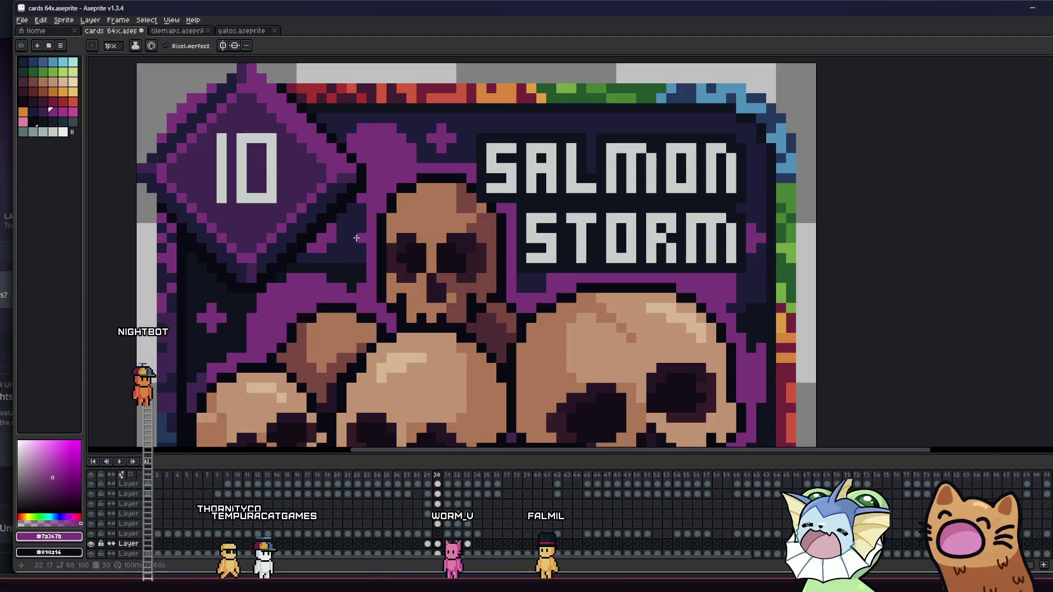
pyautogui.scroll(-2, 356, 254)
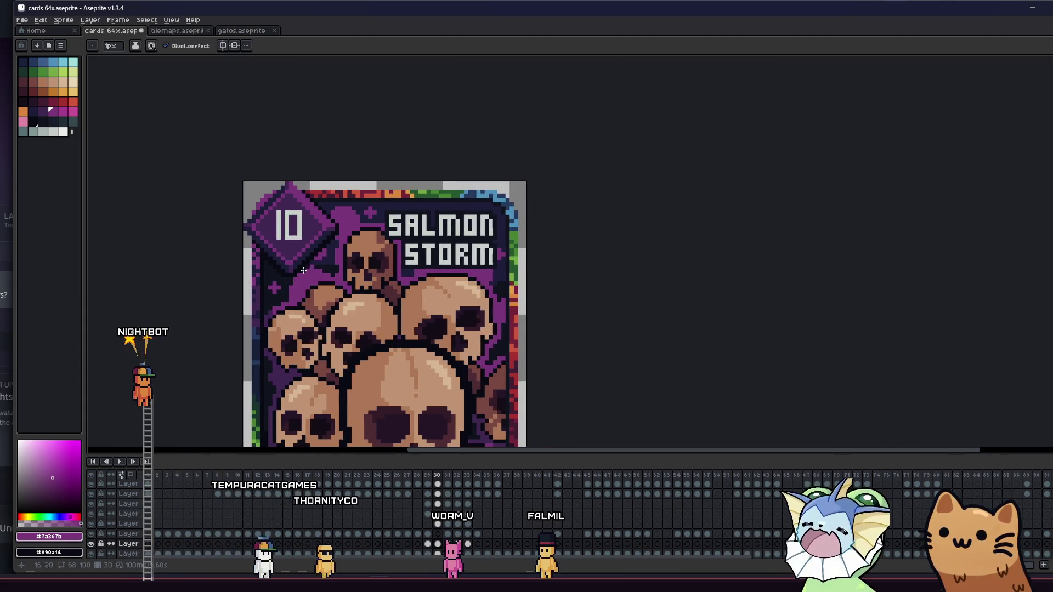
pyautogui.scroll(1, 285, 282)
pyautogui.scroll(-2, 263, 288)
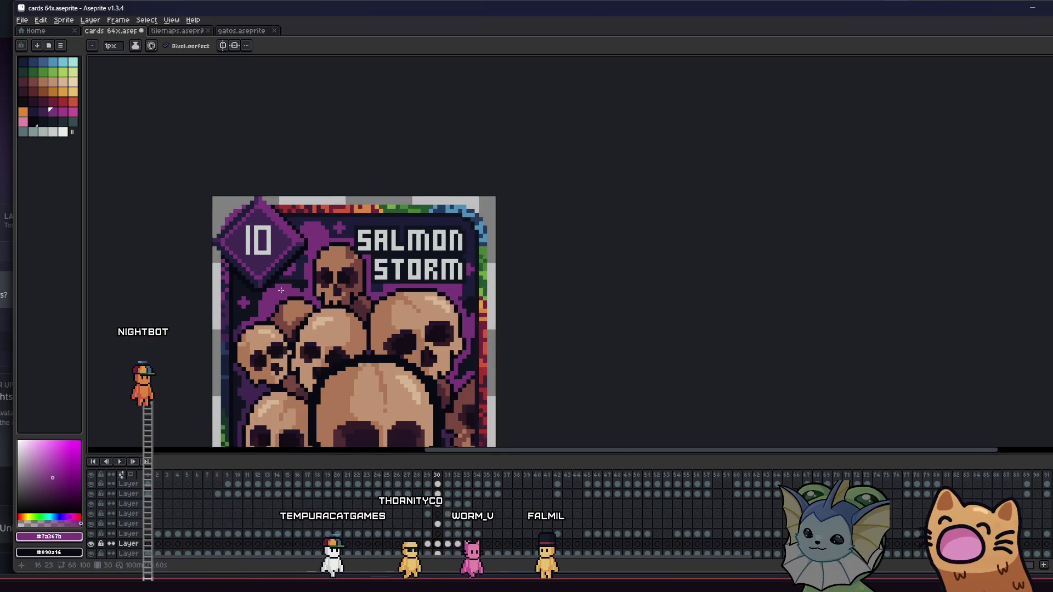
pyautogui.scroll(-1, 240, 293)
pyautogui.scroll(-1, 240, 292)
pyautogui.scroll(1, 240, 293)
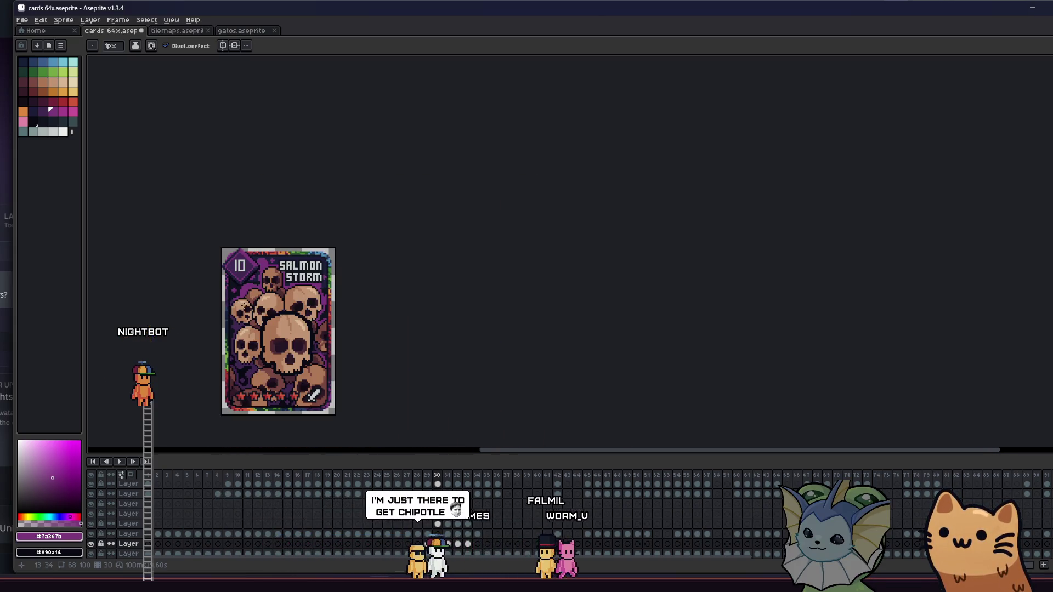
pyautogui.moveTo(216, 319); pyautogui.dragTo(281, 304)
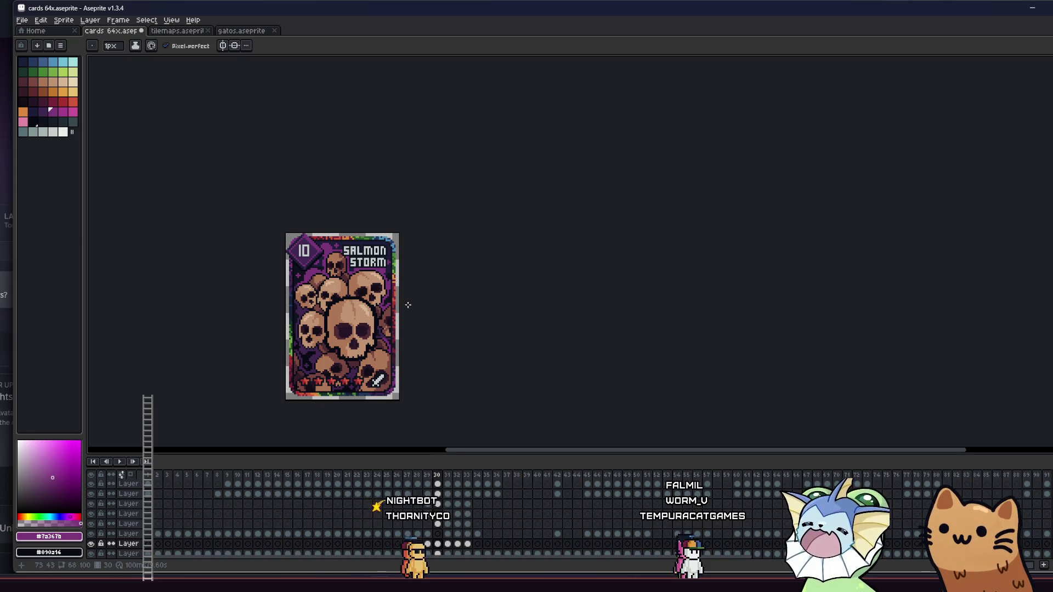
# Sample the darker purple #402751 from the card with the Eyedropper.
pyautogui.scroll(5, 408, 305)
pyautogui.press('i')
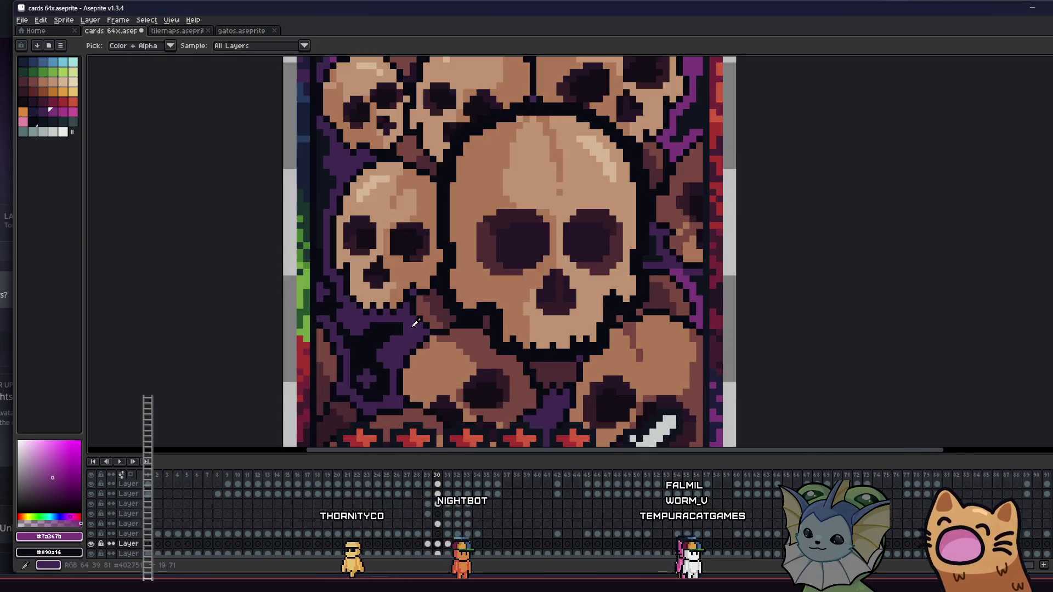
pyautogui.click(415, 324)
pyautogui.scroll(2, 414, 325)
pyautogui.scroll(-3, 380, 306)
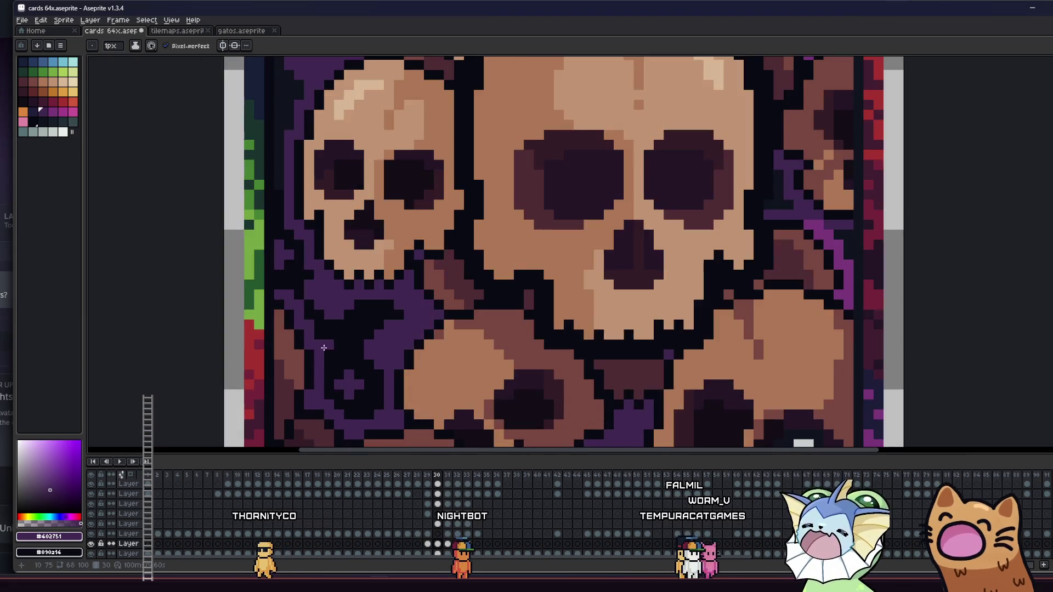
pyautogui.scroll(-2, 286, 344)
pyautogui.scroll(-2, 286, 344)
pyautogui.moveTo(277, 349)
pyautogui.mouseDown()
pyautogui.moveTo(282, 315)
pyautogui.moveTo(318, 350)
pyautogui.mouseUp()
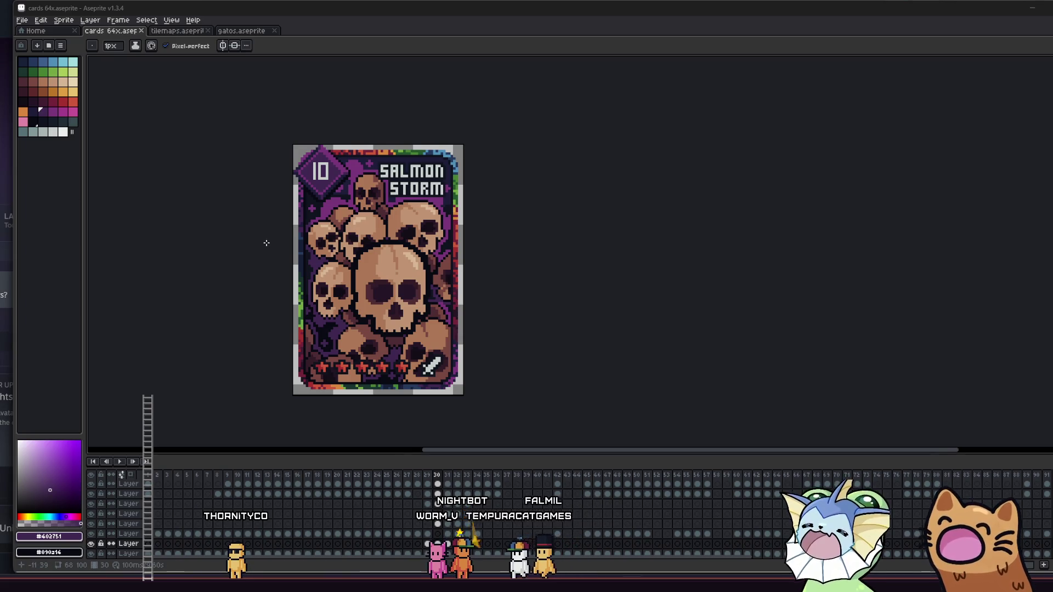
# Resample the purple #7a367b from the card art and return to the Pencil.
pyautogui.moveTo(265, 240); pyautogui.dragTo(305, 252)
pyautogui.scroll(3, 375, 209)
pyautogui.press('i')
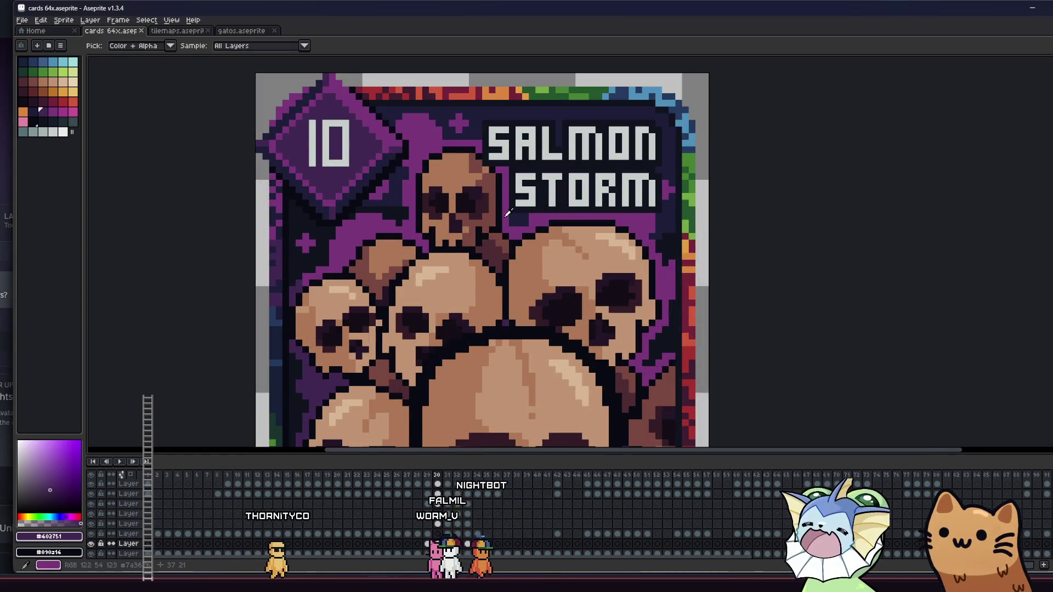
pyautogui.click(508, 213)
pyautogui.press('b')
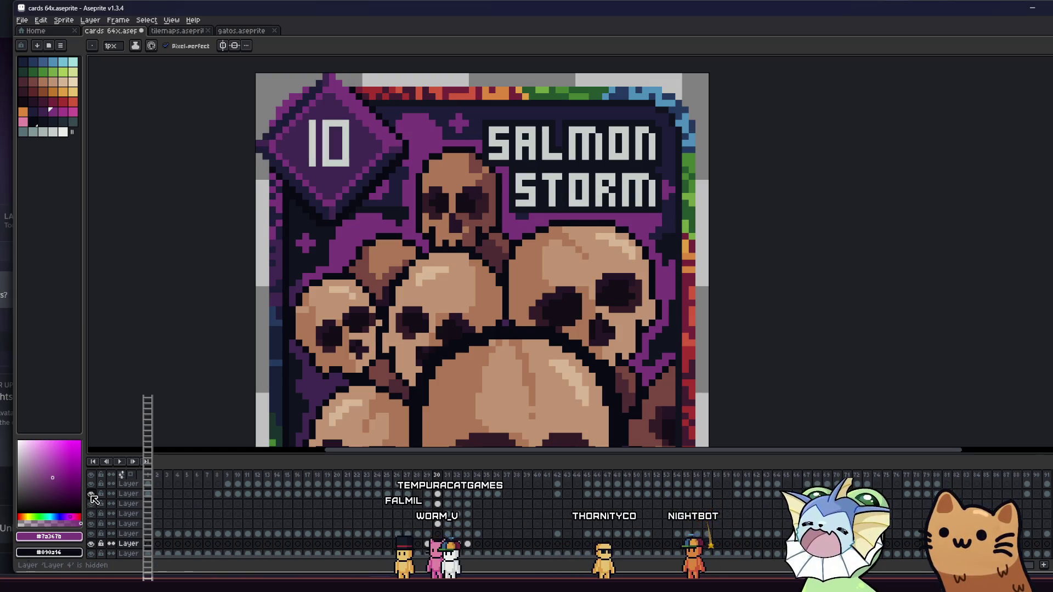
# Hide the 10 badge and SALMON STORM title layers in the timeline.
pyautogui.scroll(1, 94, 502)
pyautogui.moveTo(93, 511); pyautogui.dragTo(96, 498)
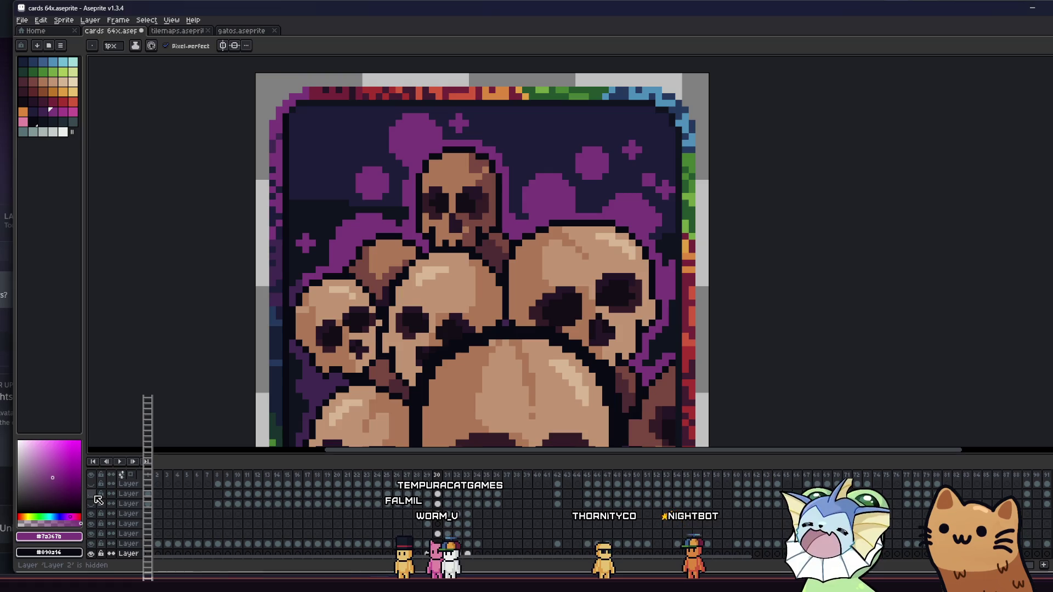
pyautogui.press('e')
pyautogui.press('b')
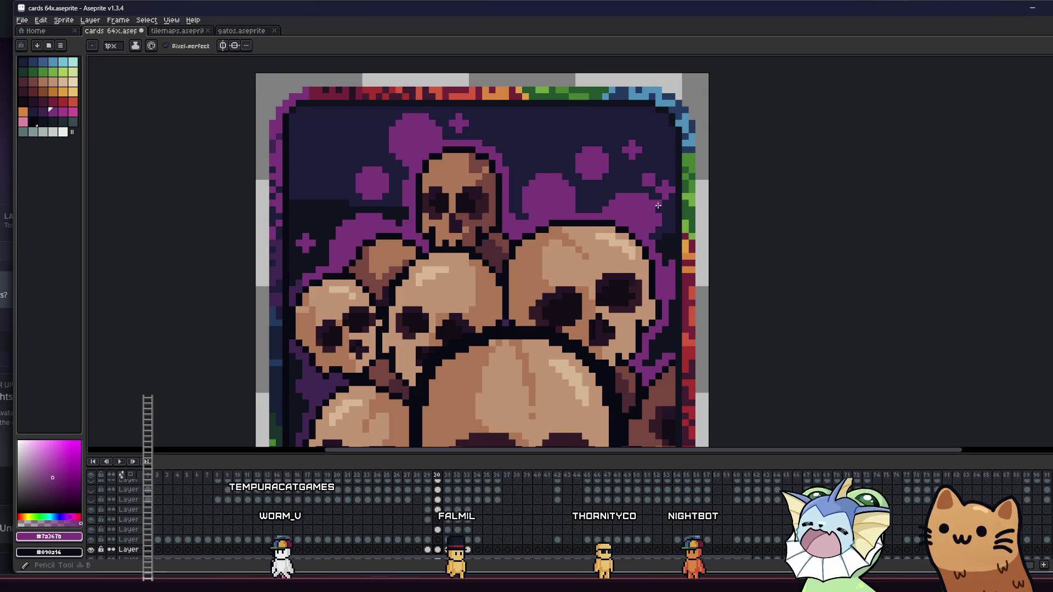
# Pan and zoom to bring the skull artwork on the card into view.
pyautogui.scroll(1, 664, 225)
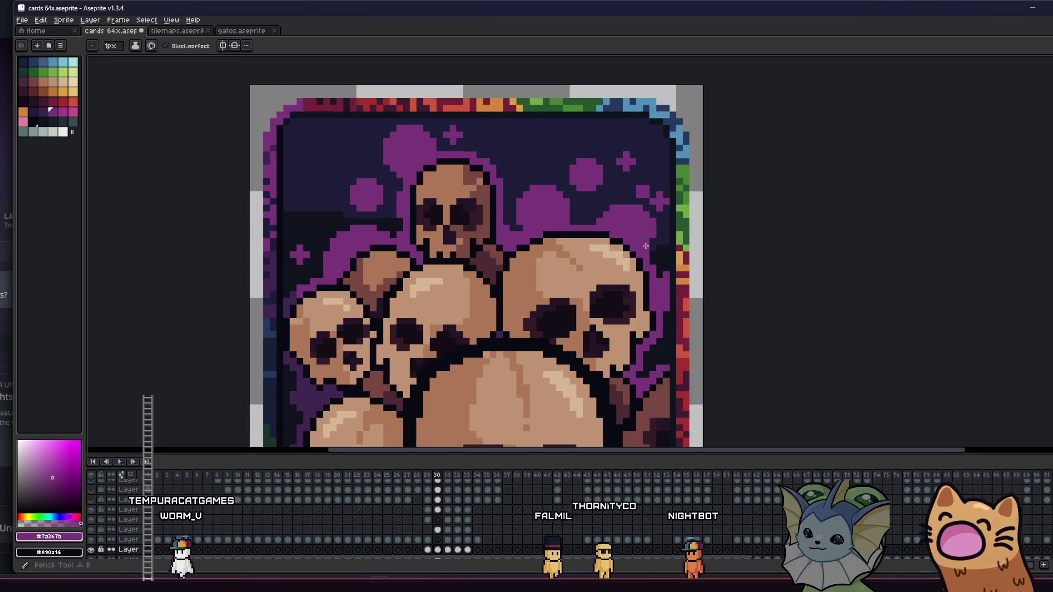
pyautogui.scroll(2, 520, 280)
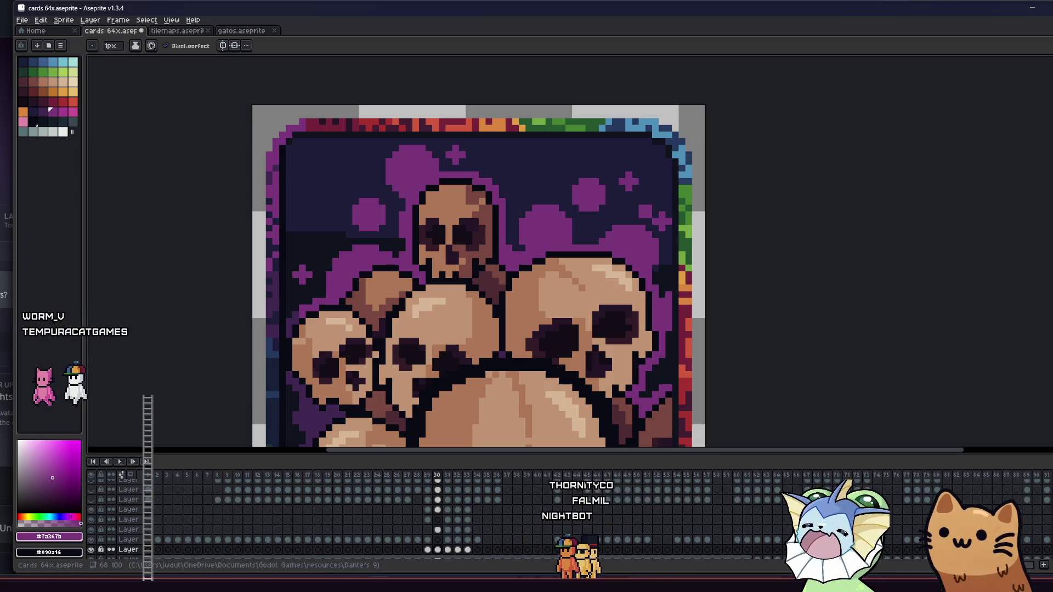
pyautogui.moveTo(293, 320); pyautogui.dragTo(300, 307)
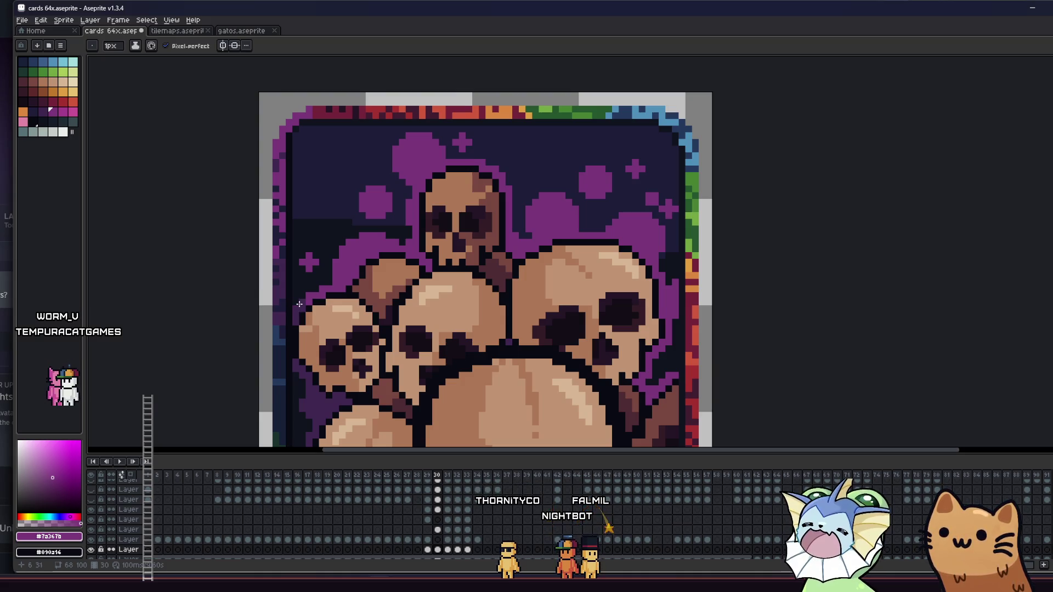
pyautogui.scroll(1, 299, 304)
pyautogui.scroll(-3, 281, 313)
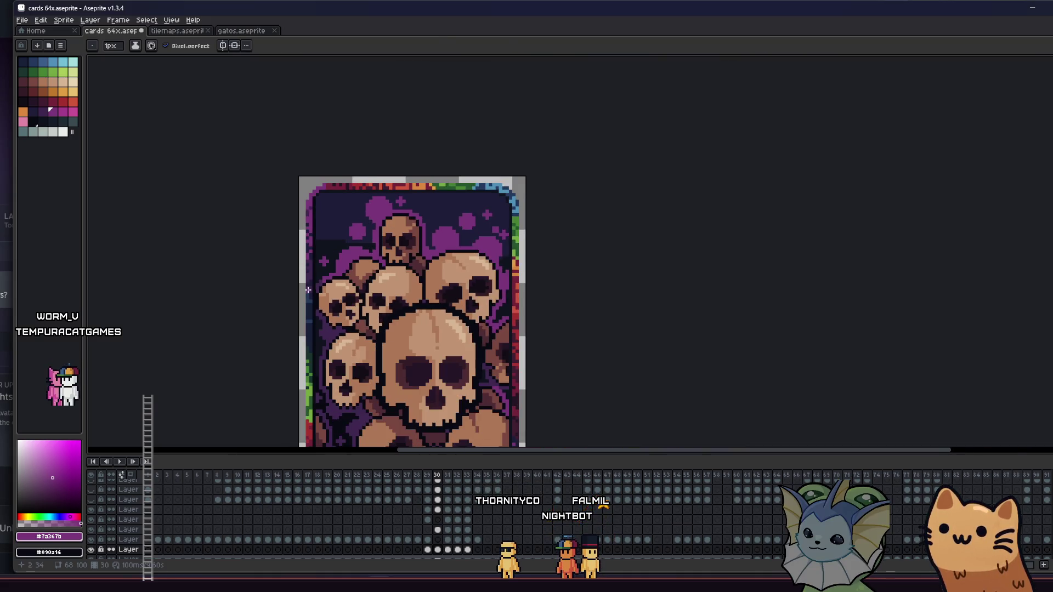
pyautogui.press('i')
pyautogui.moveTo(329, 271); pyautogui.dragTo(326, 275)
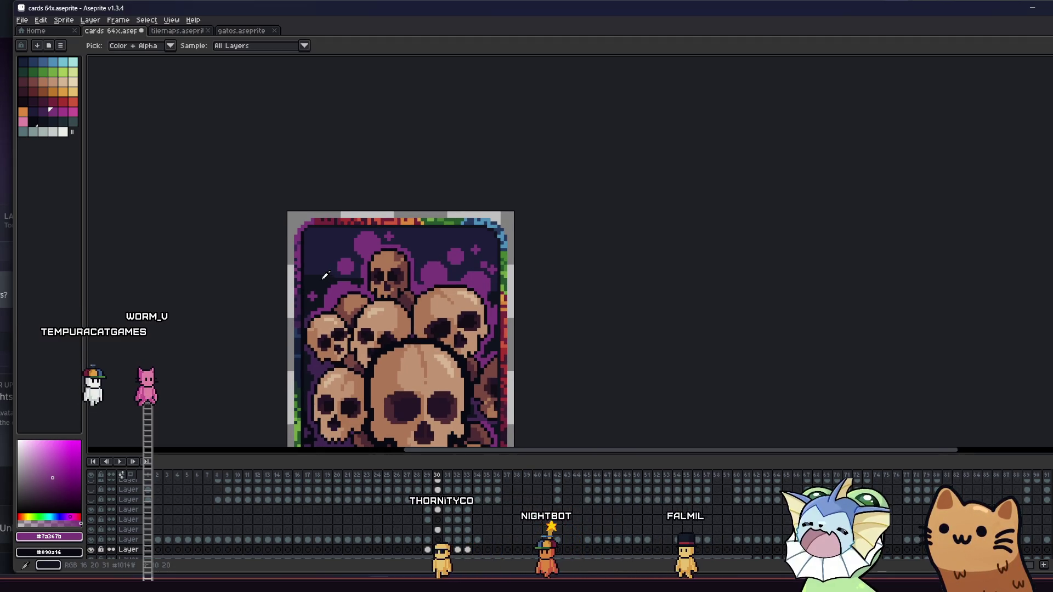
# Trial-fill the bright purple background with darker purple using Paint Bucket, then undo it.
pyautogui.moveTo(326, 275); pyautogui.dragTo(363, 210)
pyautogui.scroll(-1, 411, 270)
pyautogui.moveTo(345, 294); pyautogui.dragTo(338, 289)
pyautogui.moveTo(583, 340); pyautogui.dragTo(565, 331)
pyautogui.scroll(4, 492, 319)
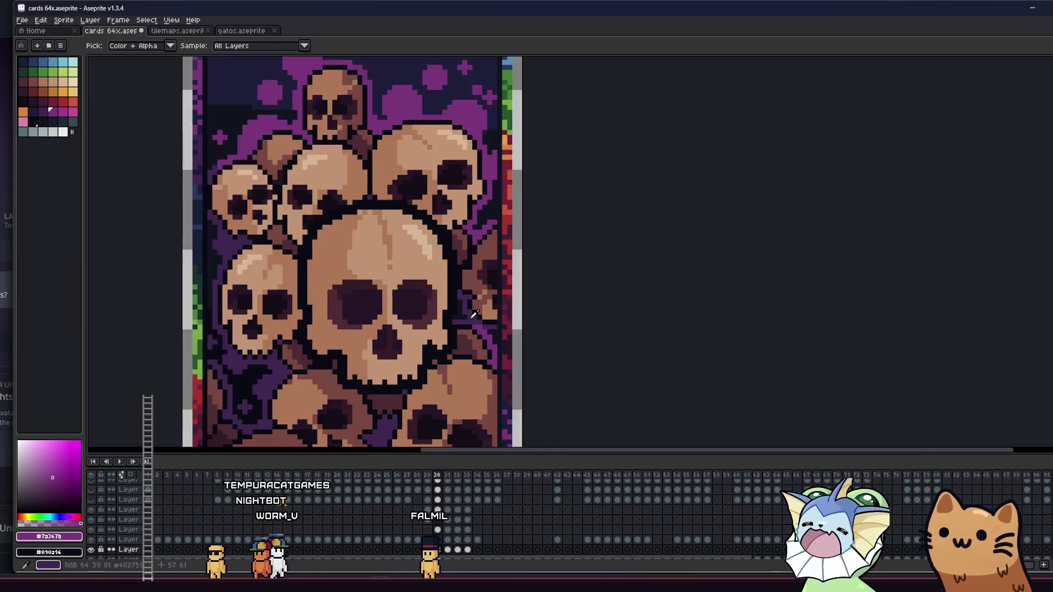
pyautogui.press('g')
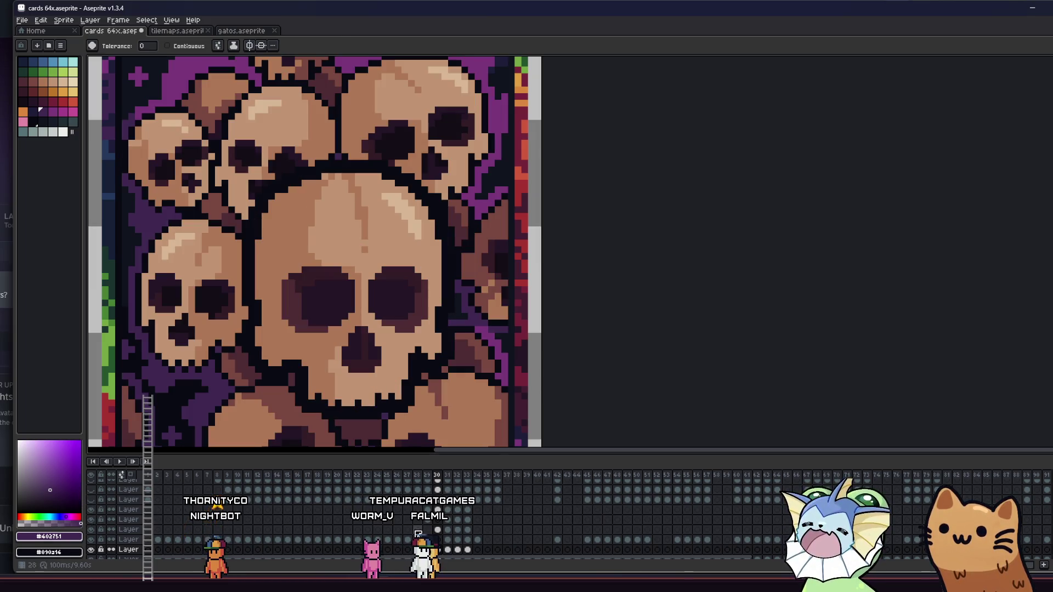
pyautogui.click(484, 332)
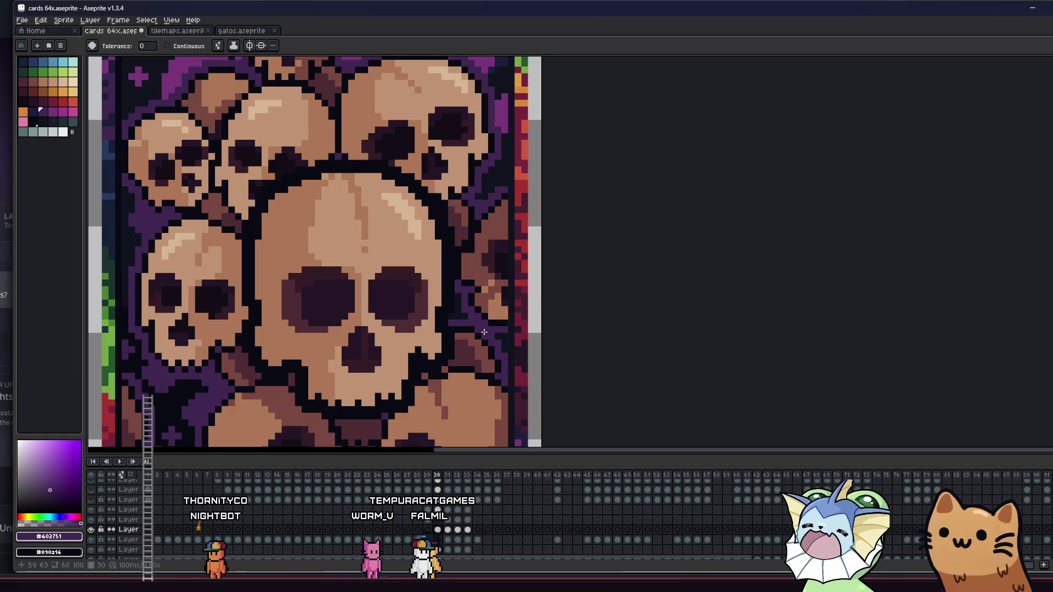
pyautogui.hotkey('ctrl', 'z')
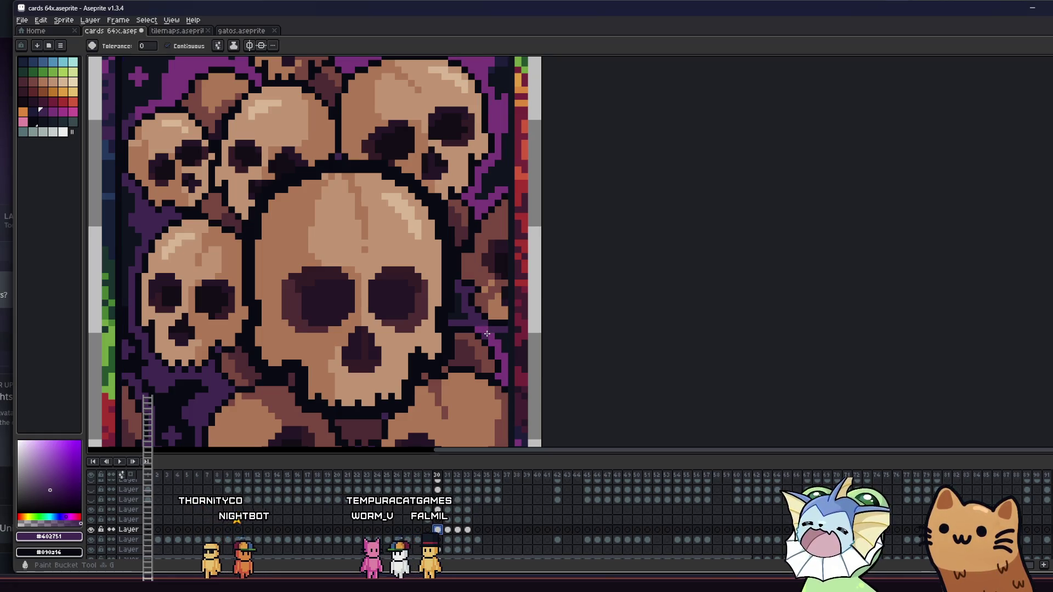
# Save cards 64x.aseprite.
pyautogui.scroll(-4, 475, 222)
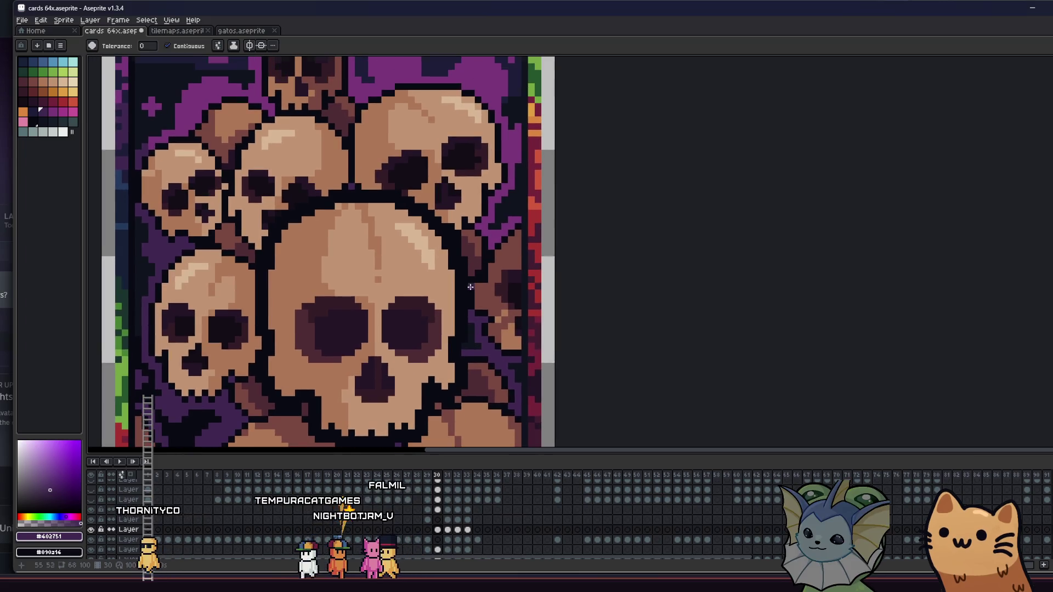
pyautogui.hotkey('ctrl', 's')
pyautogui.hscroll(1, 341, 326)
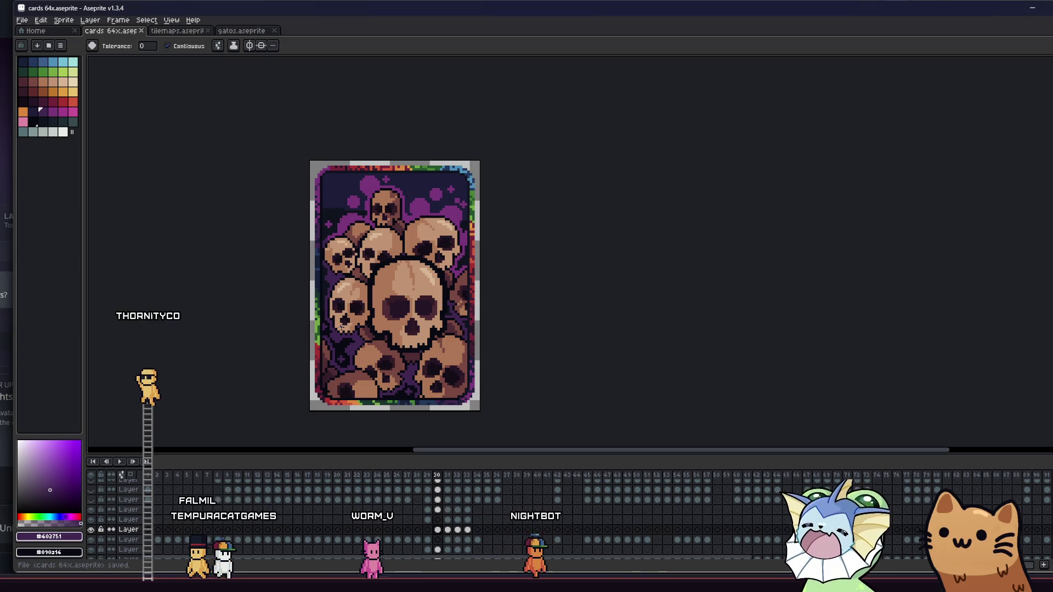
pyautogui.hscroll(2, 265, 305)
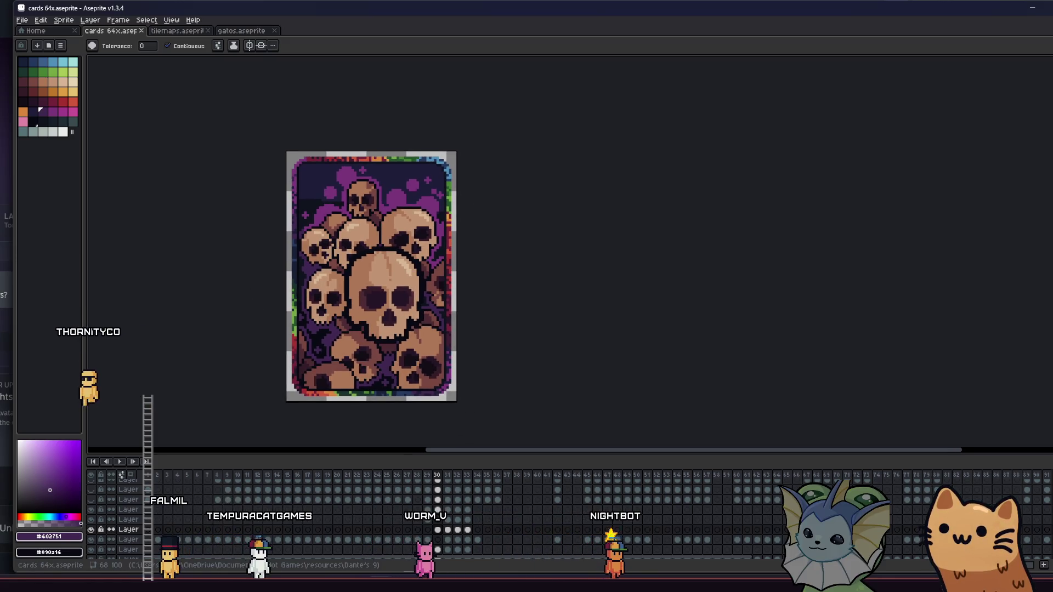
# Pick the dark foreground swatch and ready the lasso and Paint Bucket, saving the file.
pyautogui.click(26, 113)
pyautogui.click(34, 112)
pyautogui.press('q')
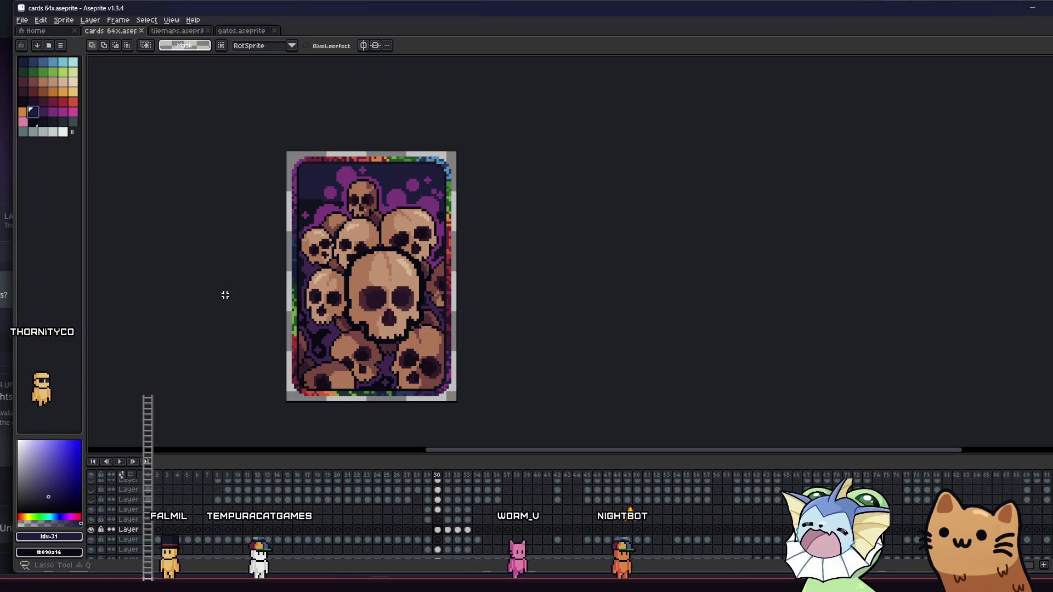
pyautogui.press('g')
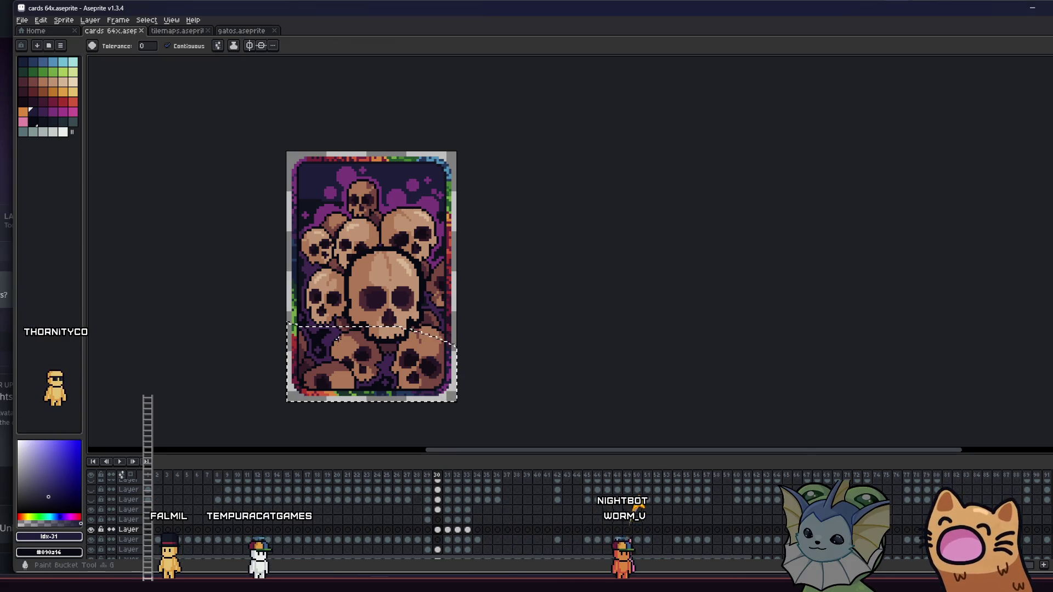
pyautogui.scroll(-1, 326, 319)
pyautogui.scroll(2, 330, 341)
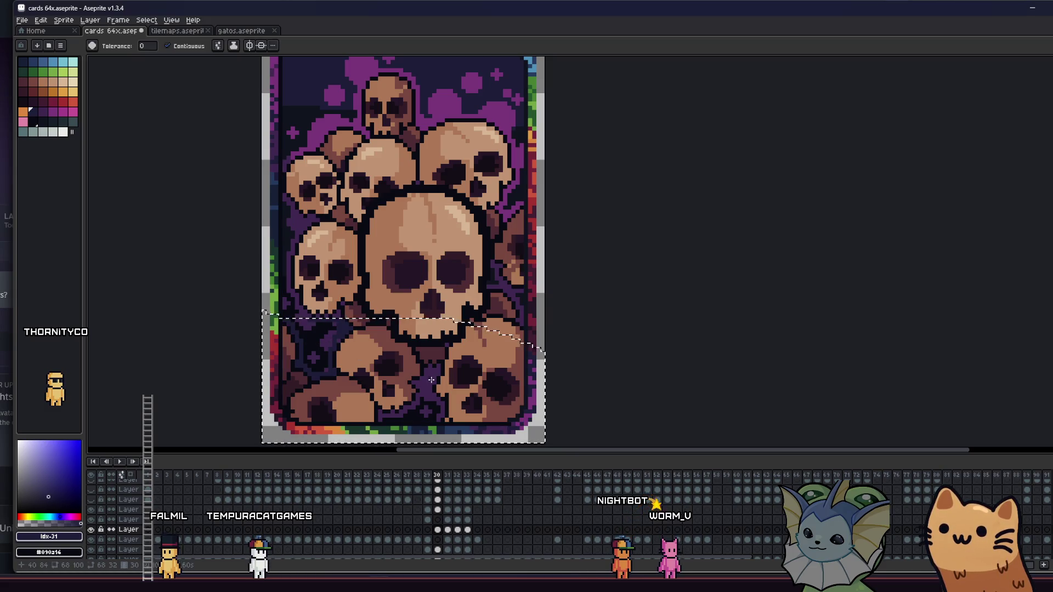
pyautogui.hotkey('ctrl', 's')
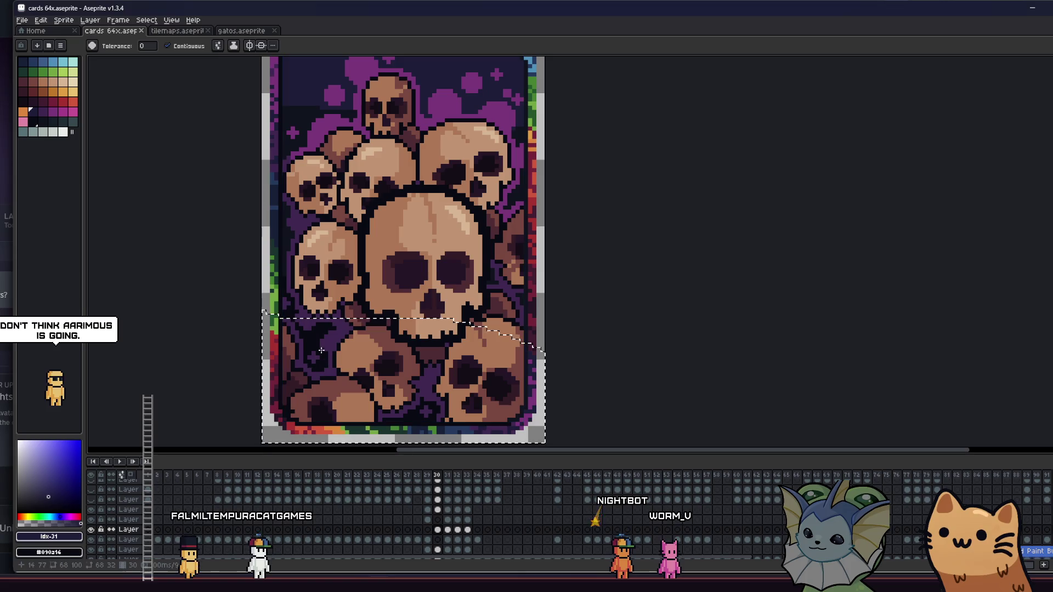
# With Contiguous off, darken the background pixels inside the selection and save.
pyautogui.click(167, 46)
pyautogui.click(335, 336)
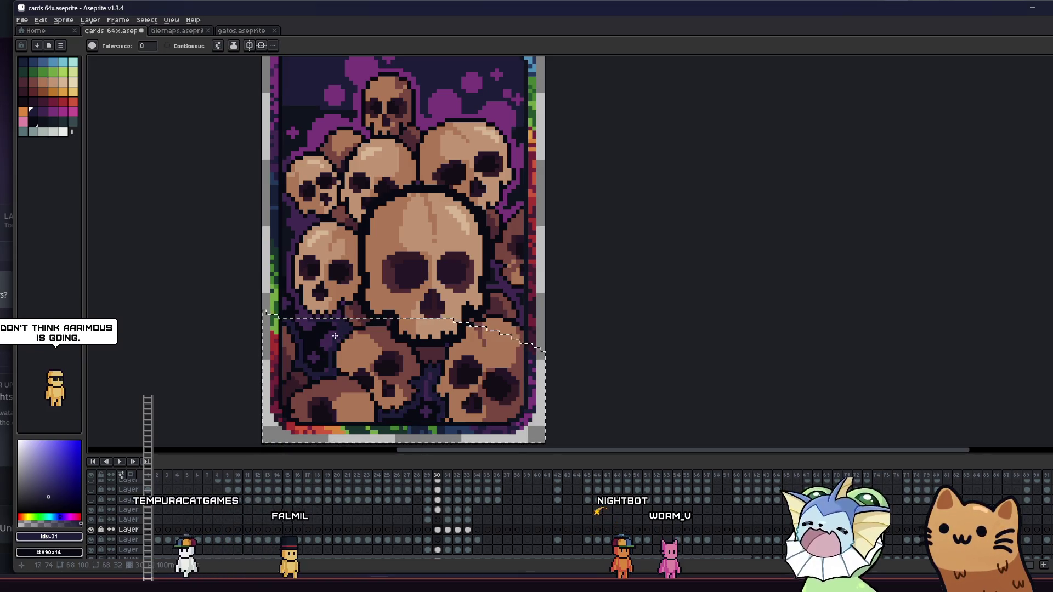
pyautogui.hotkey('ctrl', 's')
pyautogui.scroll(-1, 335, 336)
# Save cards 64x.aseprite again and return to the Pencil.
pyautogui.press('m')
pyautogui.hotkey('ctrl', 's')
pyautogui.press('-')
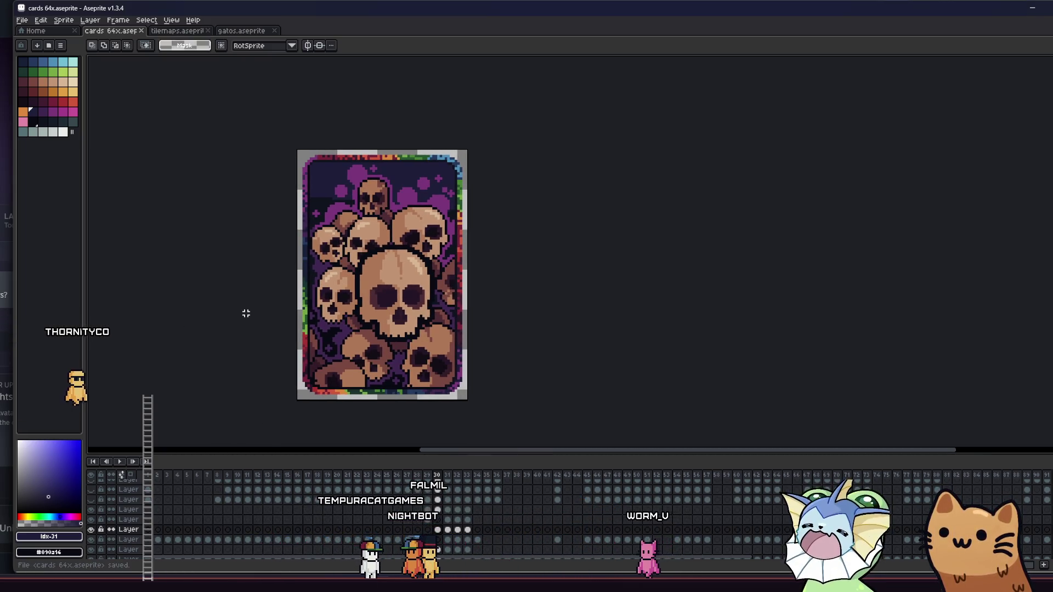
pyautogui.press('b')
pyautogui.scroll(5, 356, 366)
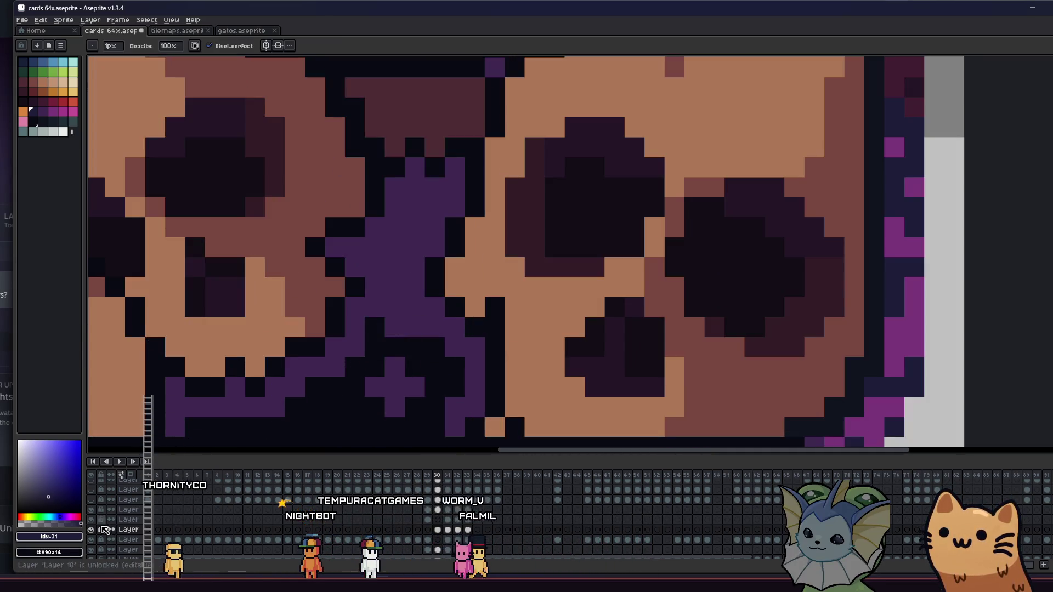
# Erase the stray pixel between the lower skulls and save cards 64x.aseprite.
pyautogui.scroll(1, 439, 535)
pyautogui.press('e')
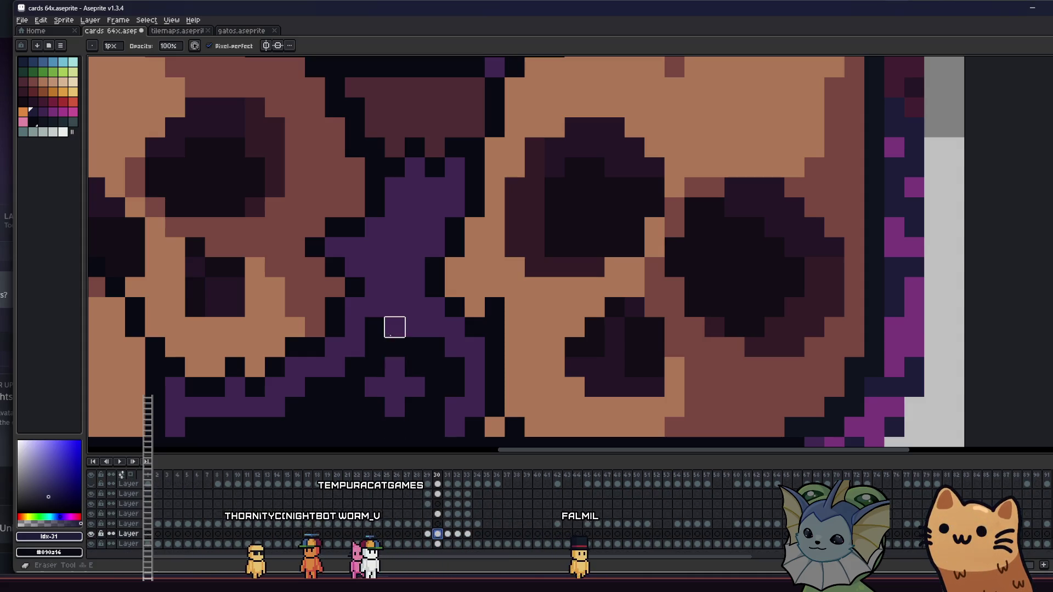
pyautogui.scroll(-2, 387, 346)
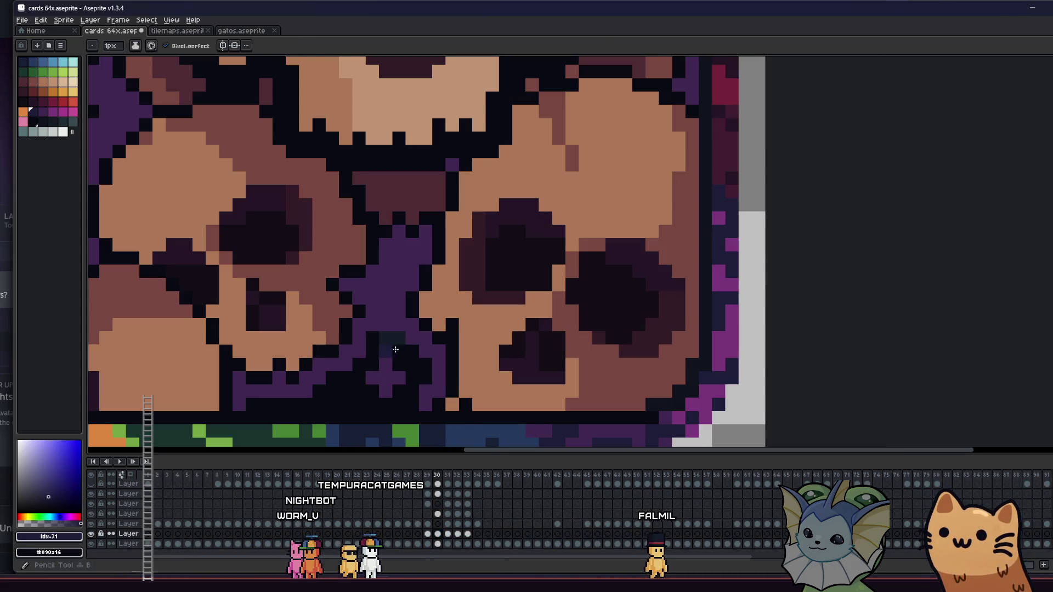
pyautogui.scroll(-4, 394, 337)
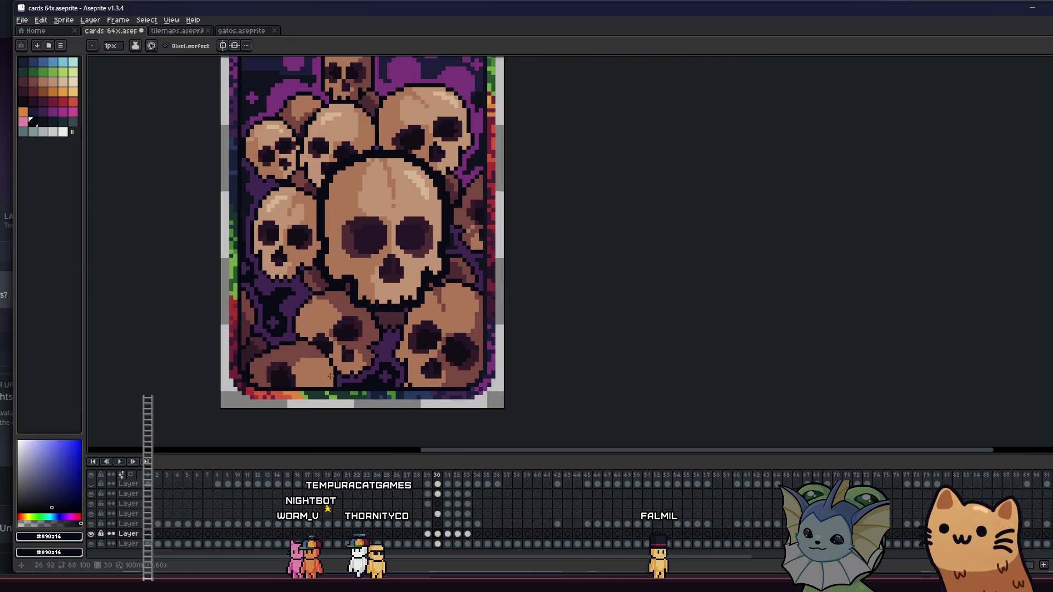
pyautogui.scroll(-3, 294, 362)
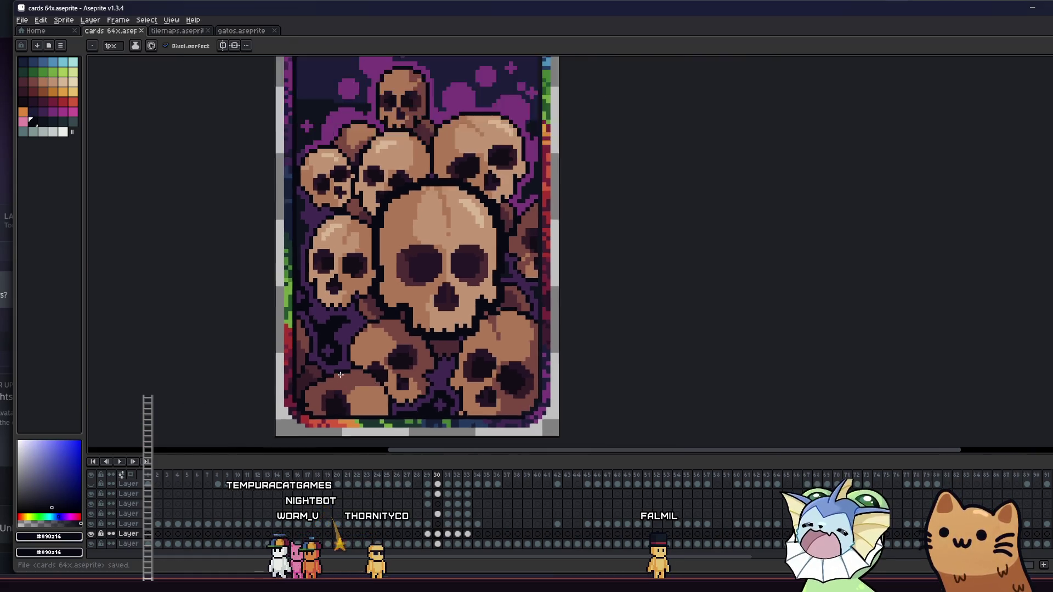
pyautogui.hotkey('ctrl', 's')
pyautogui.scroll(1, 294, 350)
pyautogui.moveTo(319, 333); pyautogui.dragTo(352, 327)
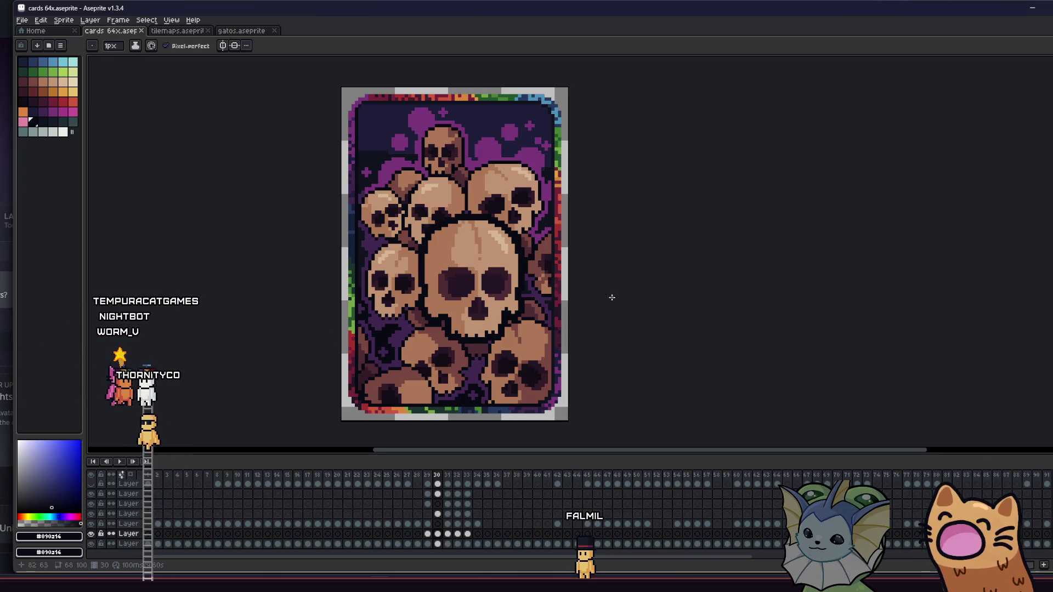
# Sample the dark #130d15 and #241527 shades and paint a dark pixel on the card.
pyautogui.scroll(5, 550, 261)
pyautogui.press('i')
pyautogui.click(529, 311)
pyautogui.press('b')
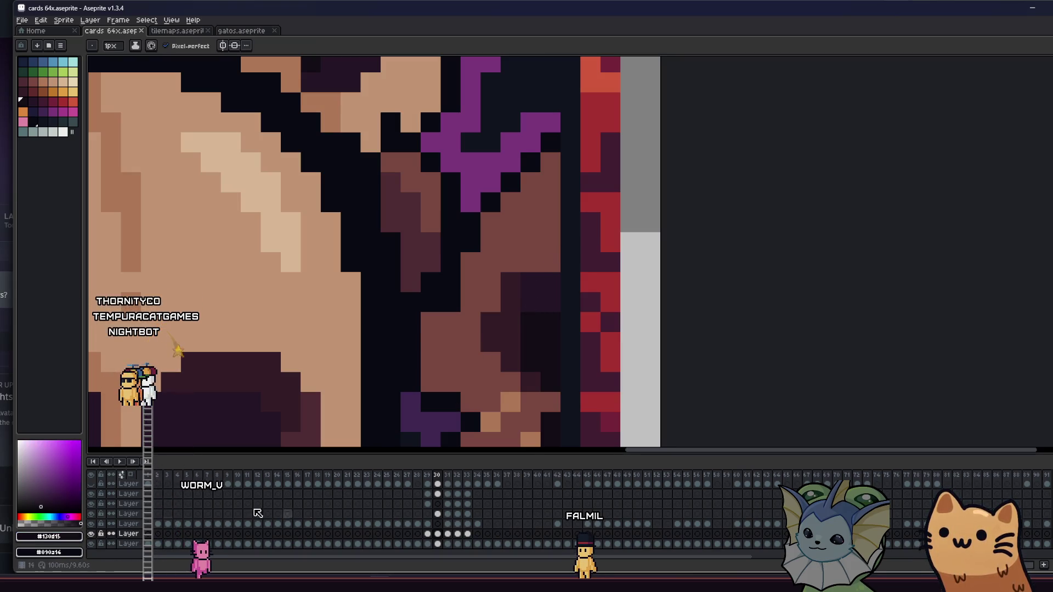
pyautogui.keyDown('alt'); pyautogui.click(536, 284); pyautogui.keyUp('alt')
pyautogui.click(537, 271)
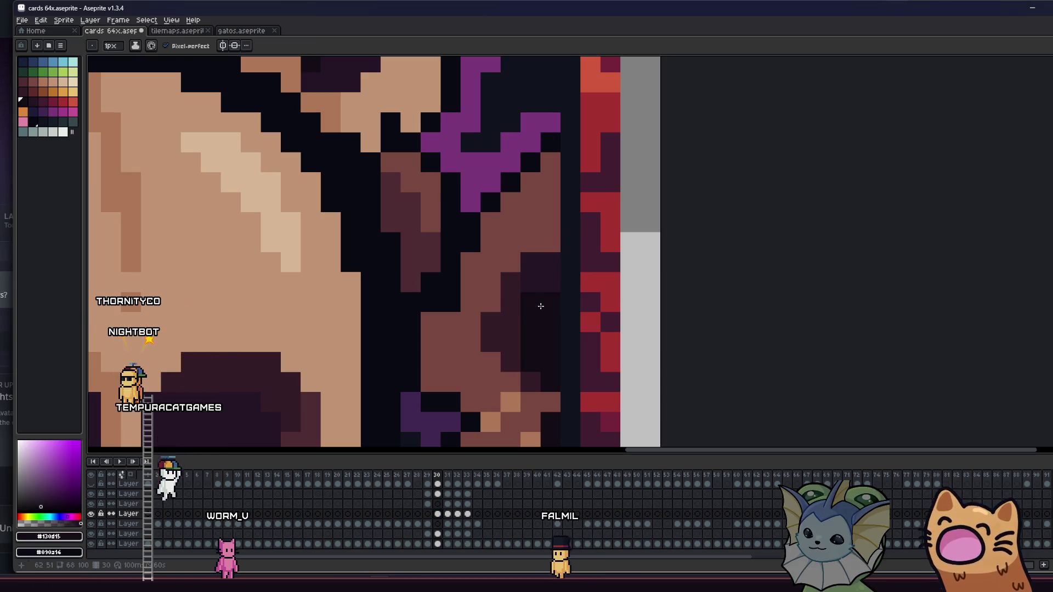
# Sample the #341c27, dark purple and mauve shades from the skulls, then save.
pyautogui.keyDown('alt'); pyautogui.click(515, 304); pyautogui.keyUp('alt')
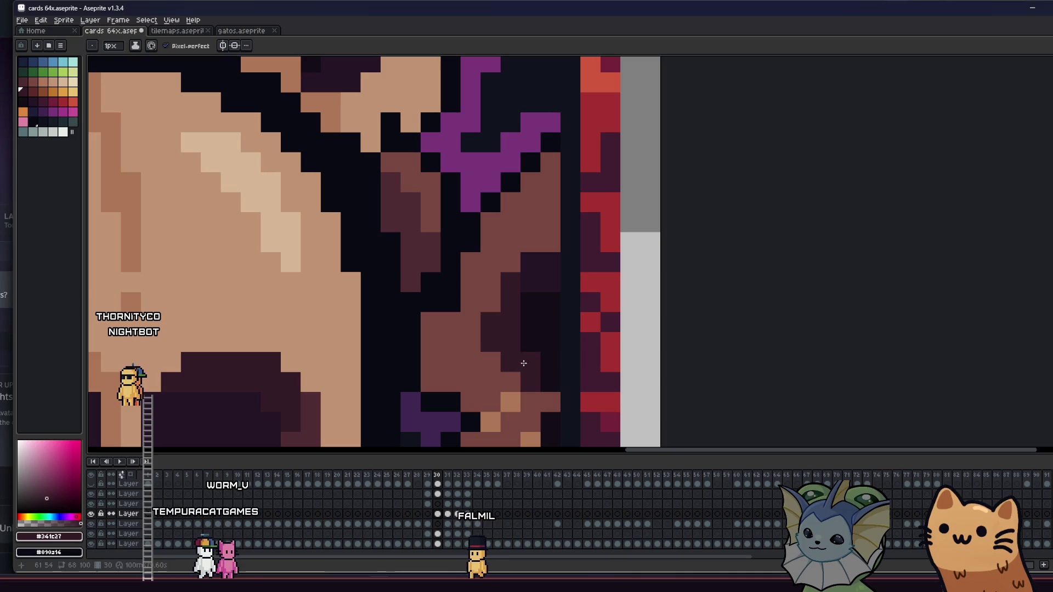
pyautogui.scroll(-4, 523, 363)
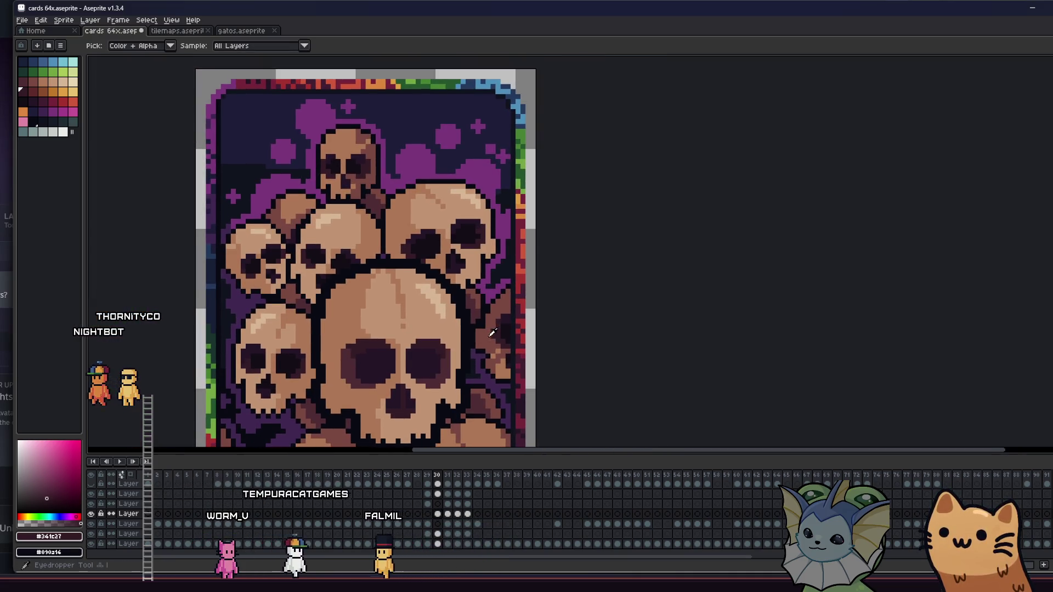
pyautogui.keyDown('alt'); pyautogui.click(492, 332); pyautogui.keyUp('alt')
pyautogui.scroll(2, 492, 333)
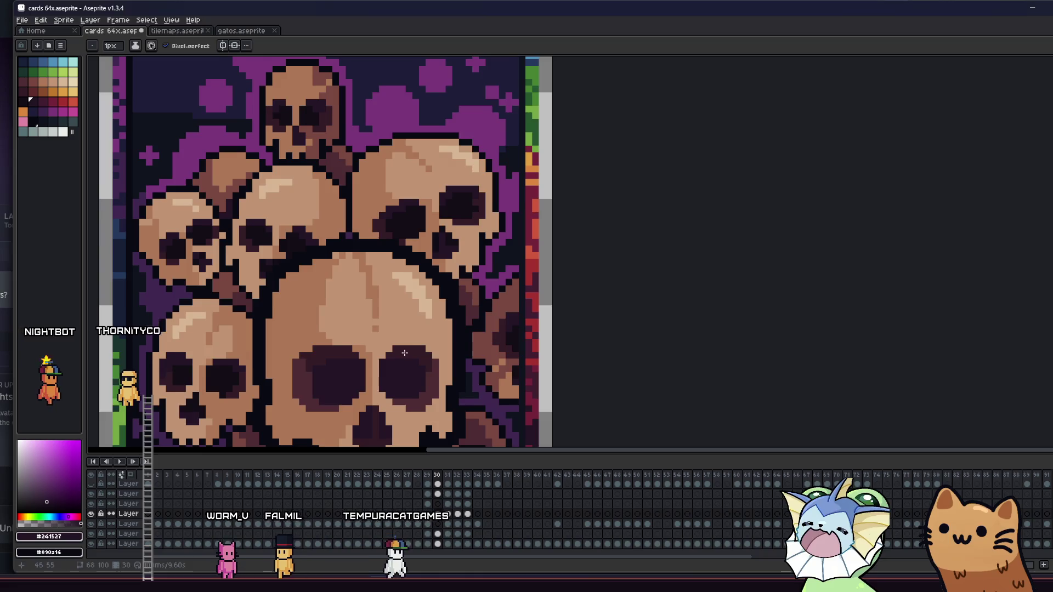
pyautogui.scroll(-3, 423, 349)
pyautogui.scroll(5, 445, 349)
pyautogui.scroll(-3, 446, 350)
pyautogui.scroll(3, 486, 336)
pyautogui.keyDown('alt'); pyautogui.click(506, 294); pyautogui.keyUp('alt')
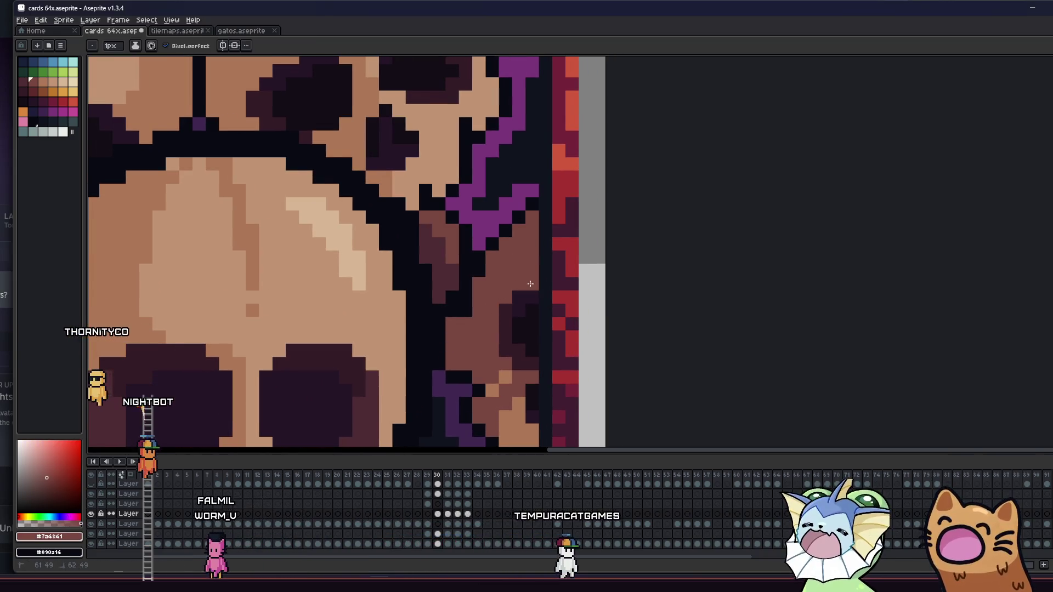
pyautogui.scroll(-5, 530, 284)
pyautogui.hotkey('ctrl', 's')
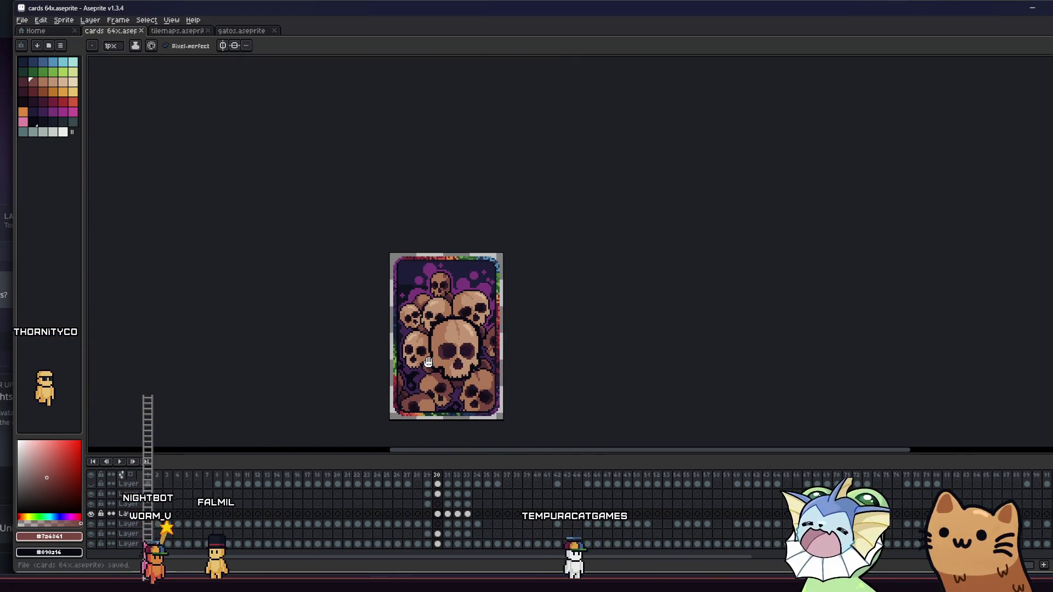
# Sample the dark outline colour and undo the last change.
pyautogui.scroll(-2, 475, 342)
pyautogui.scroll(5, 475, 341)
pyautogui.scroll(4, 476, 341)
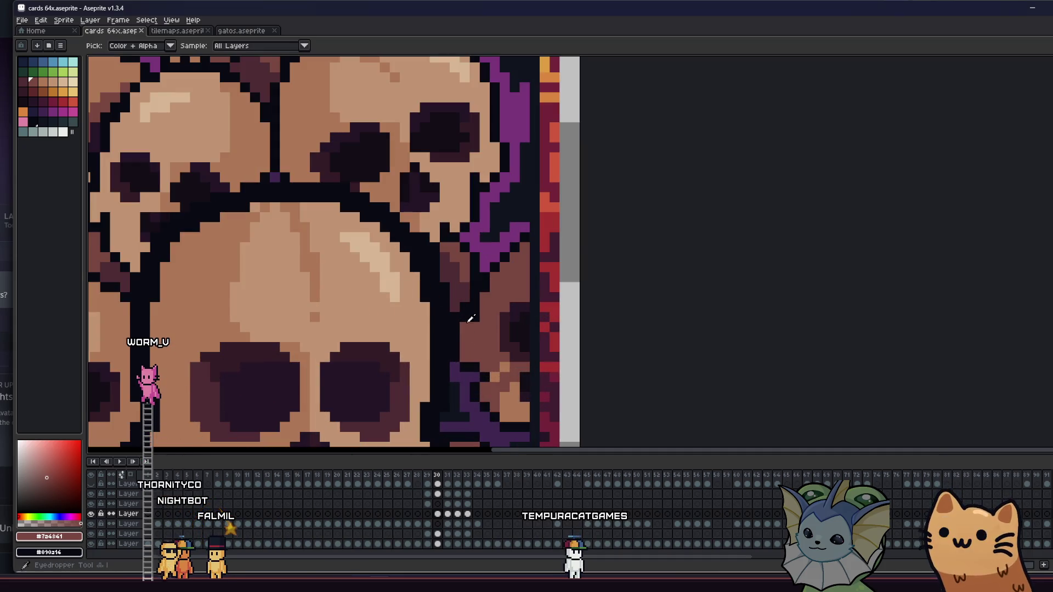
pyautogui.keyDown('alt'); pyautogui.click(468, 315); pyautogui.keyUp('alt')
pyautogui.scroll(-2, 467, 315)
pyautogui.scroll(-2, 396, 359)
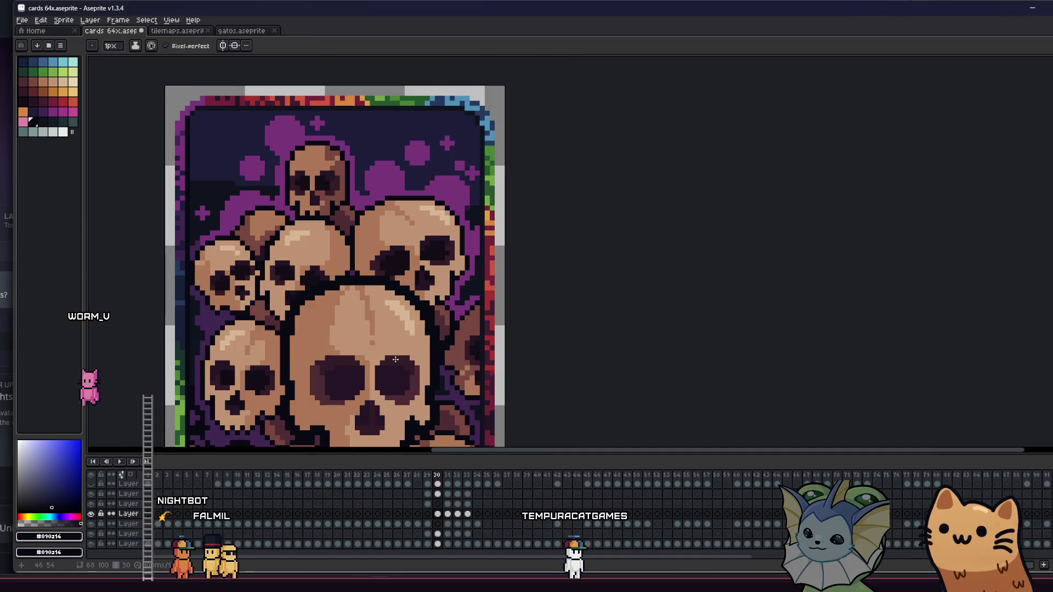
pyautogui.hotkey('ctrl', 'z')
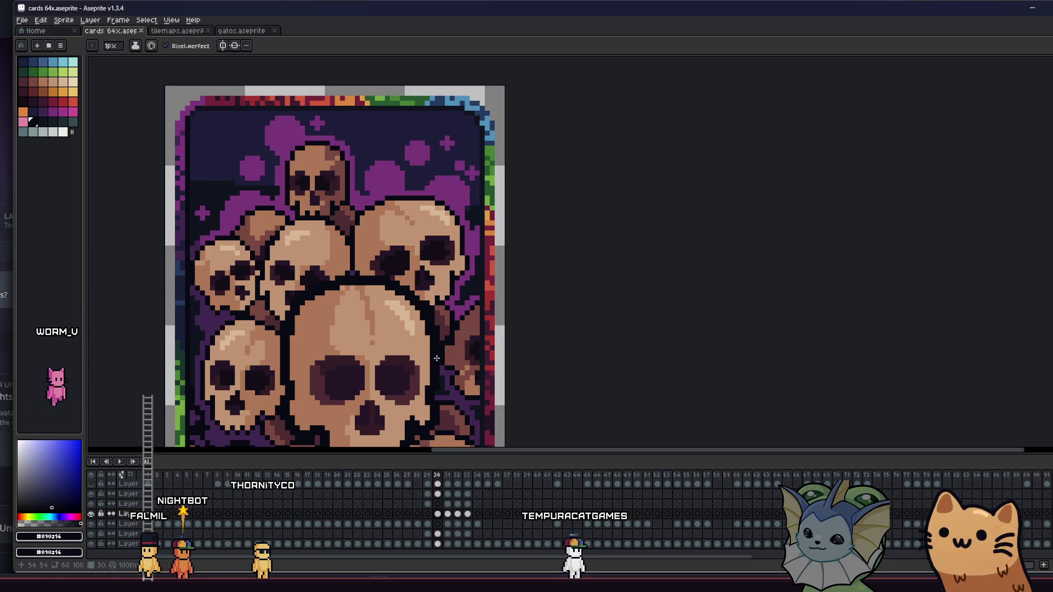
pyautogui.scroll(-1, 437, 358)
pyautogui.scroll(4, 470, 349)
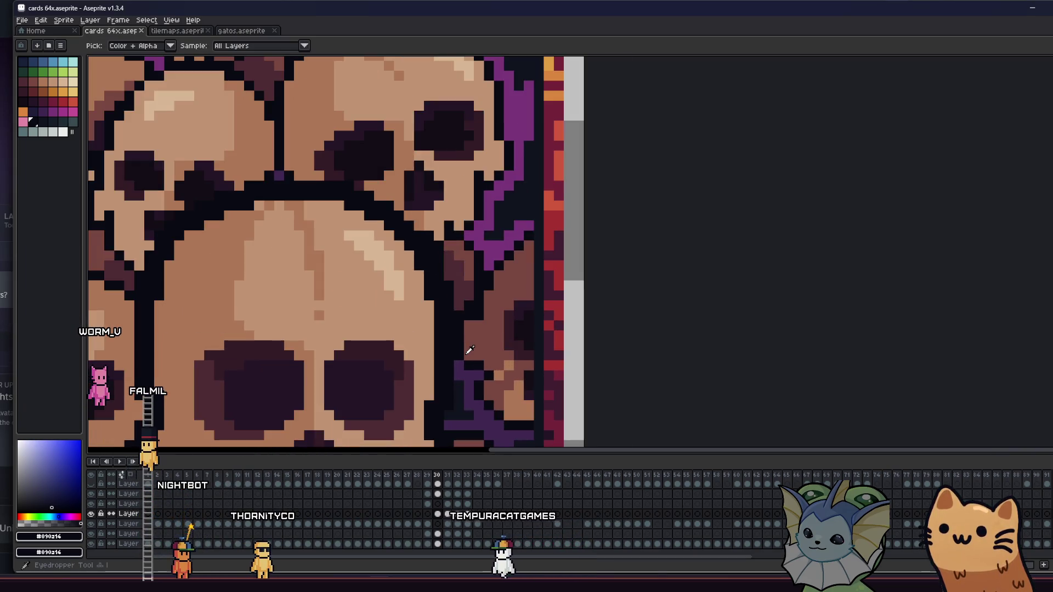
# Touch up pixels with the Eraser and Pencil using a purple shade sampled from the card.
pyautogui.press('e')
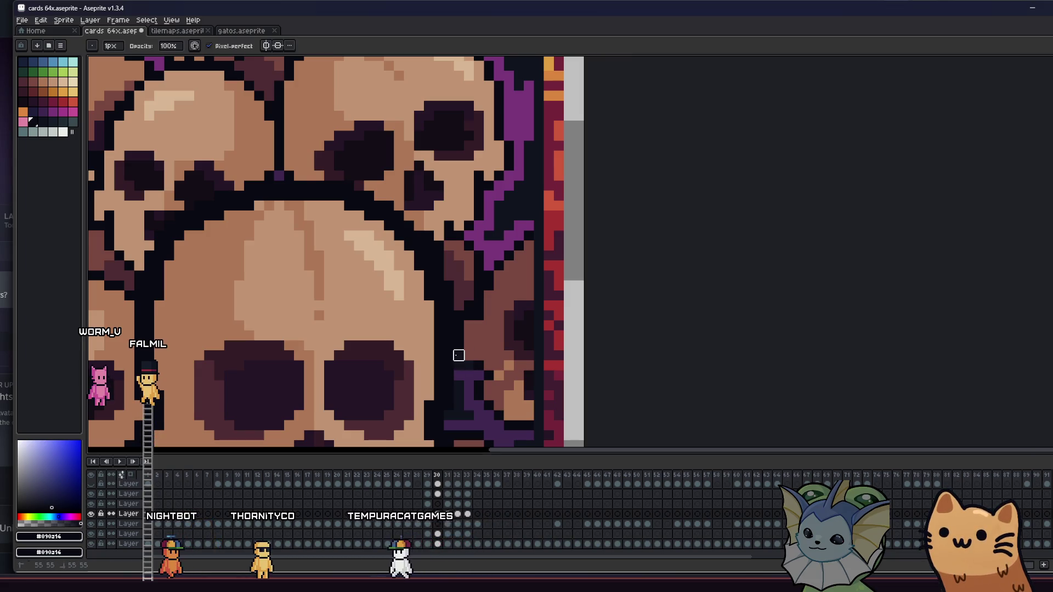
pyautogui.scroll(-1, 459, 356)
pyautogui.scroll(1, 389, 382)
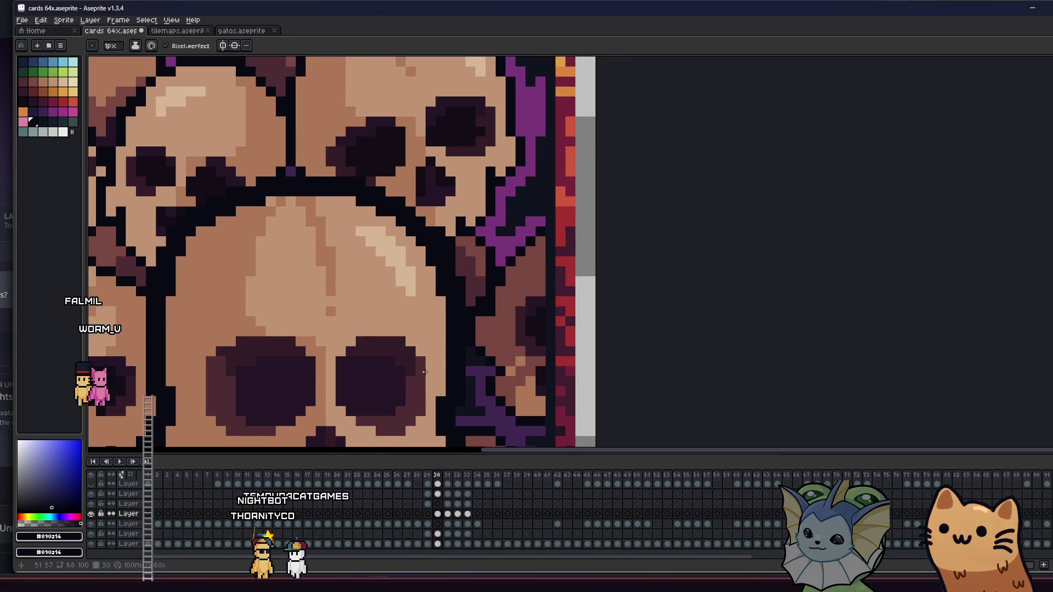
pyautogui.scroll(-1, 463, 368)
pyautogui.scroll(1, 472, 365)
pyautogui.press('b')
pyautogui.keyDown('alt'); pyautogui.click(477, 363); pyautogui.keyUp('alt')
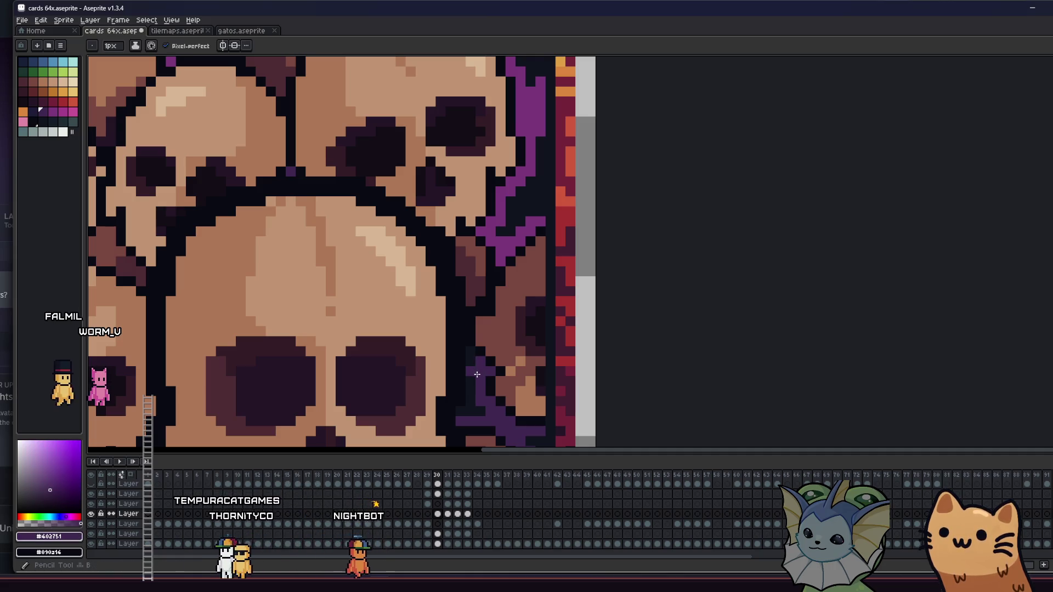
pyautogui.scroll(-2, 469, 352)
pyautogui.press('v')
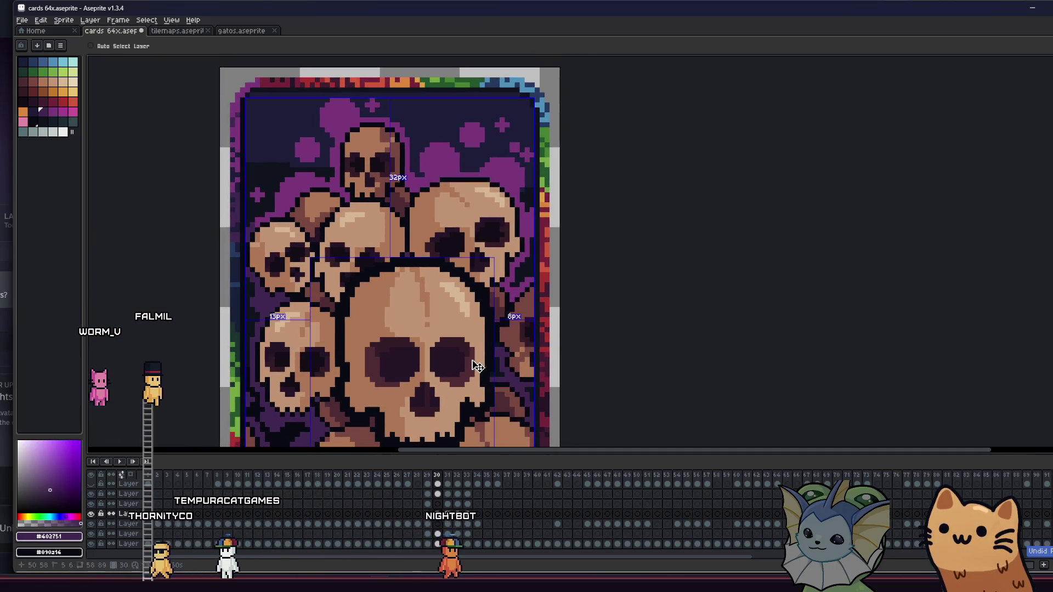
pyautogui.press('b')
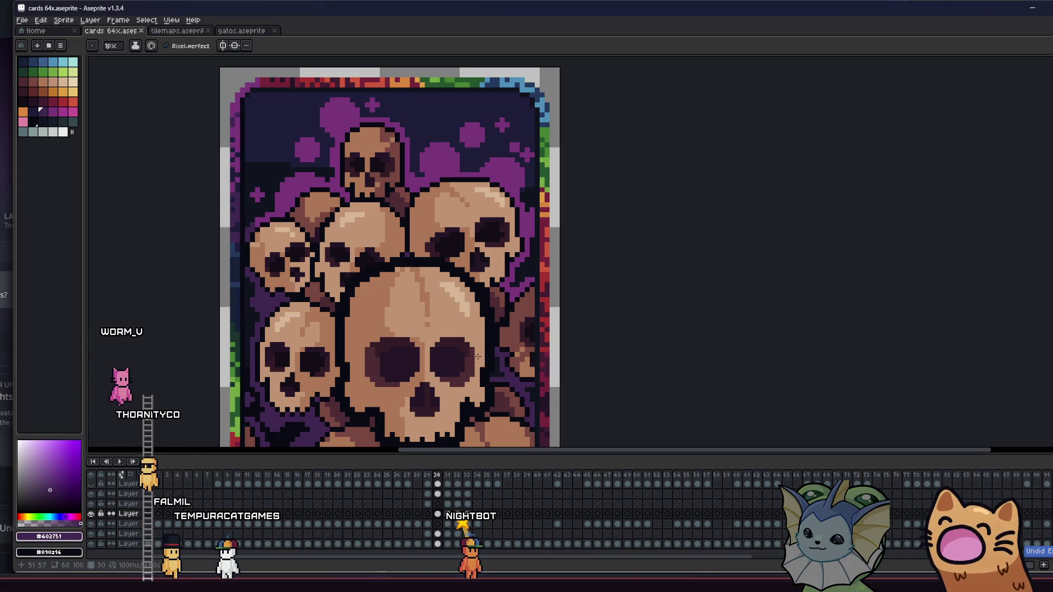
pyautogui.scroll(3, 486, 355)
# Sample the dark outline colour again and save cards 64x.aseprite.
pyautogui.press('i')
pyautogui.click(494, 298)
pyautogui.scroll(-3, 463, 350)
pyautogui.press('v')
pyautogui.press('b')
pyautogui.hotkey('ctrl', 's')
pyautogui.scroll(-3, 428, 328)
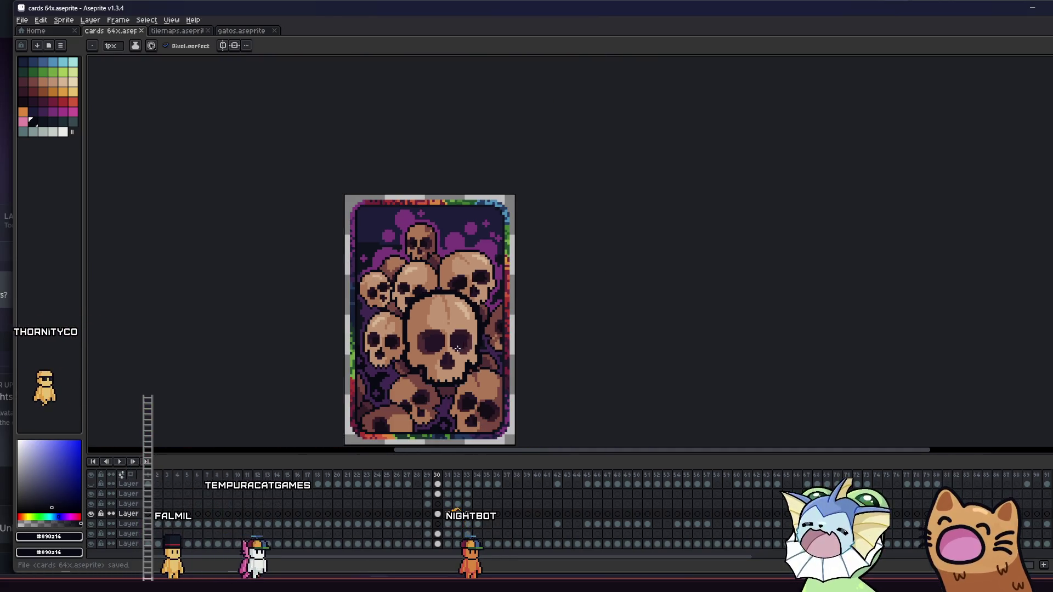
pyautogui.scroll(2, 428, 328)
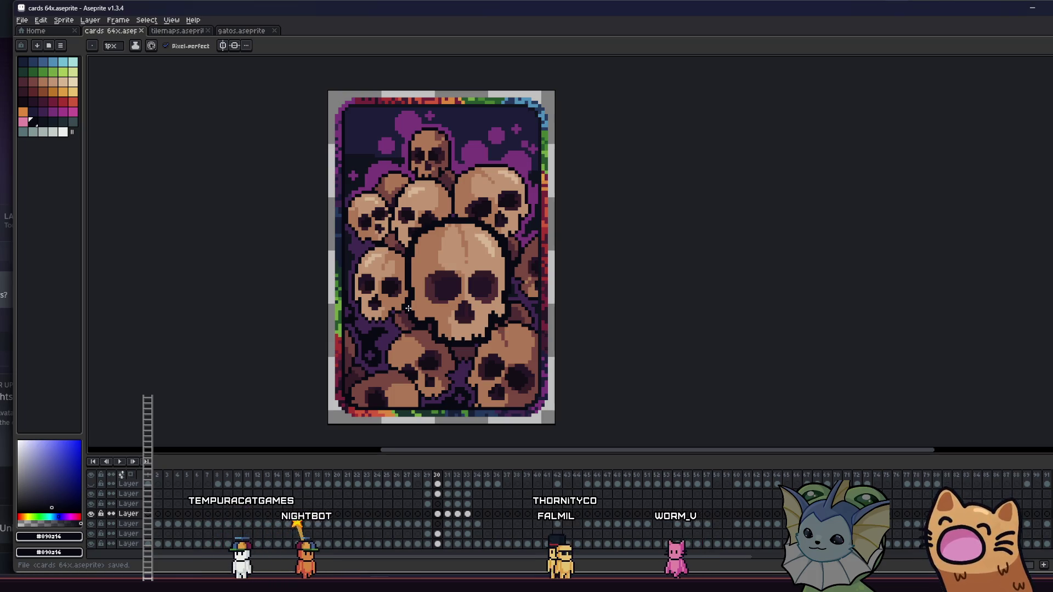
pyautogui.hscroll(-3, 745, 314)
# Fill a background patch on the lower layer's frame-30 cel with dark #090a16.
pyautogui.press('v')
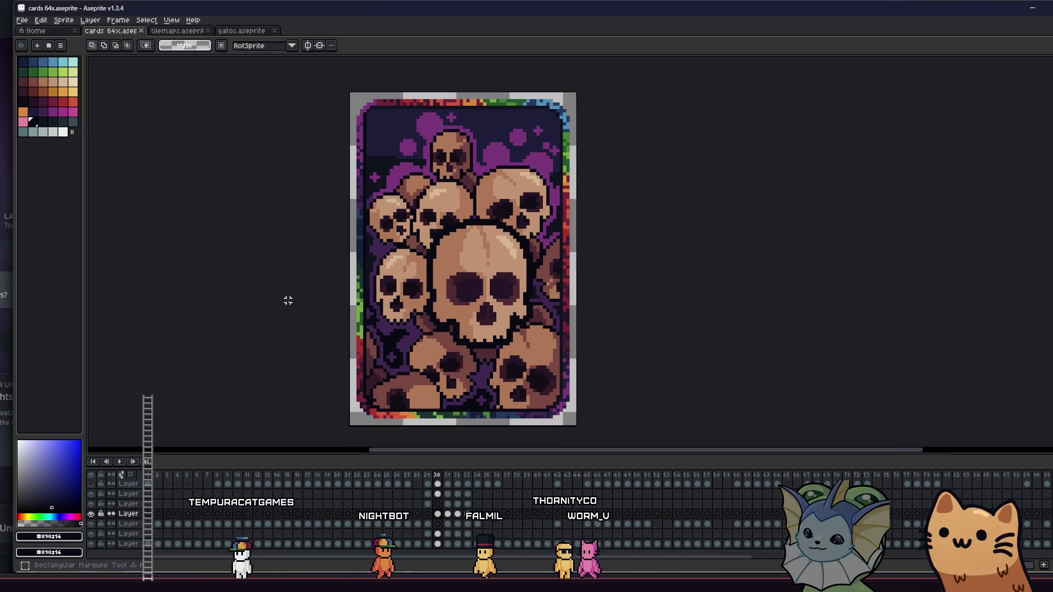
pyautogui.scroll(-1, 334, 309)
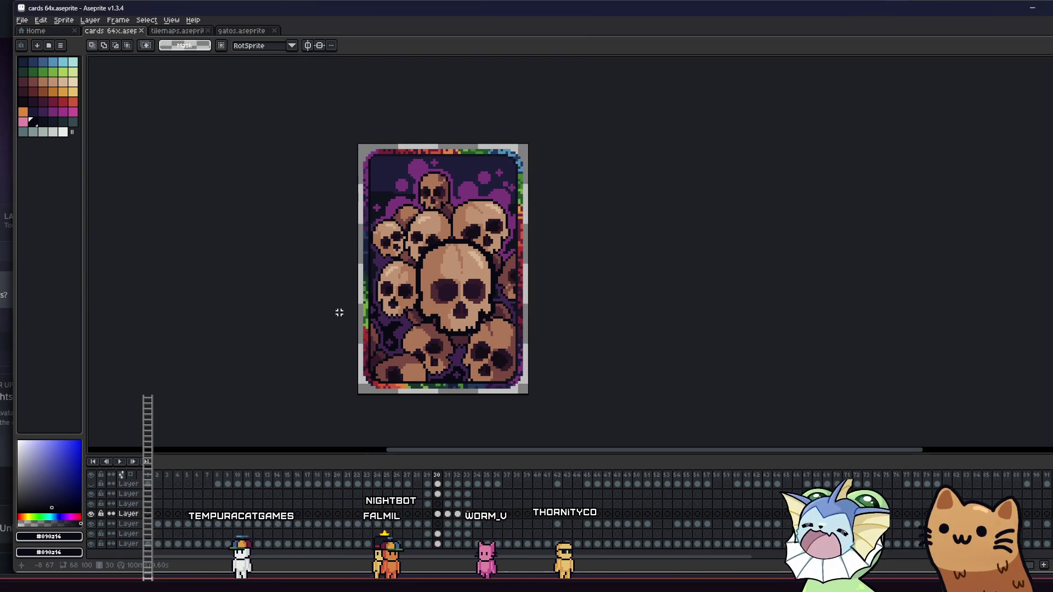
pyautogui.scroll(-3, 346, 312)
pyautogui.press('i')
pyautogui.scroll(3, 356, 308)
pyautogui.scroll(-2, 359, 307)
pyautogui.scroll(3, 356, 306)
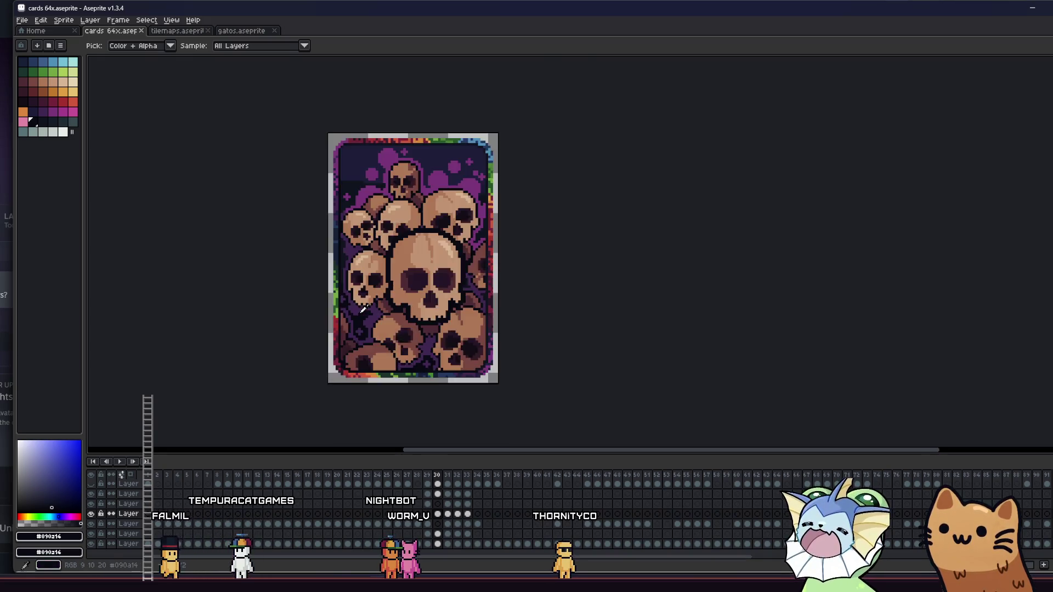
pyautogui.click(438, 533)
pyautogui.scroll(1, 510, 258)
pyautogui.scroll(-2, 527, 258)
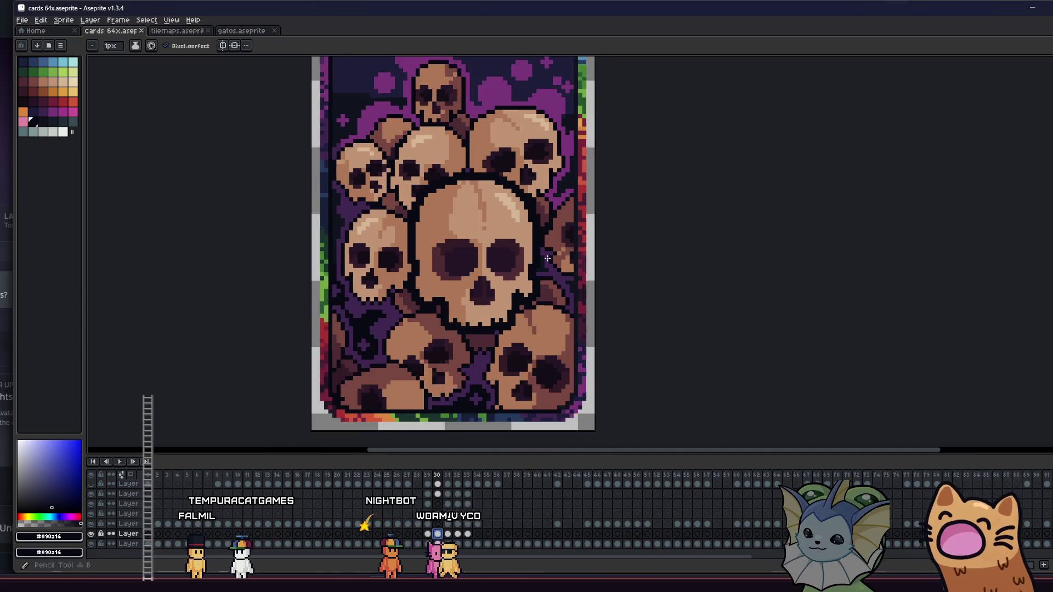
pyautogui.scroll(2, 543, 258)
pyautogui.press('g')
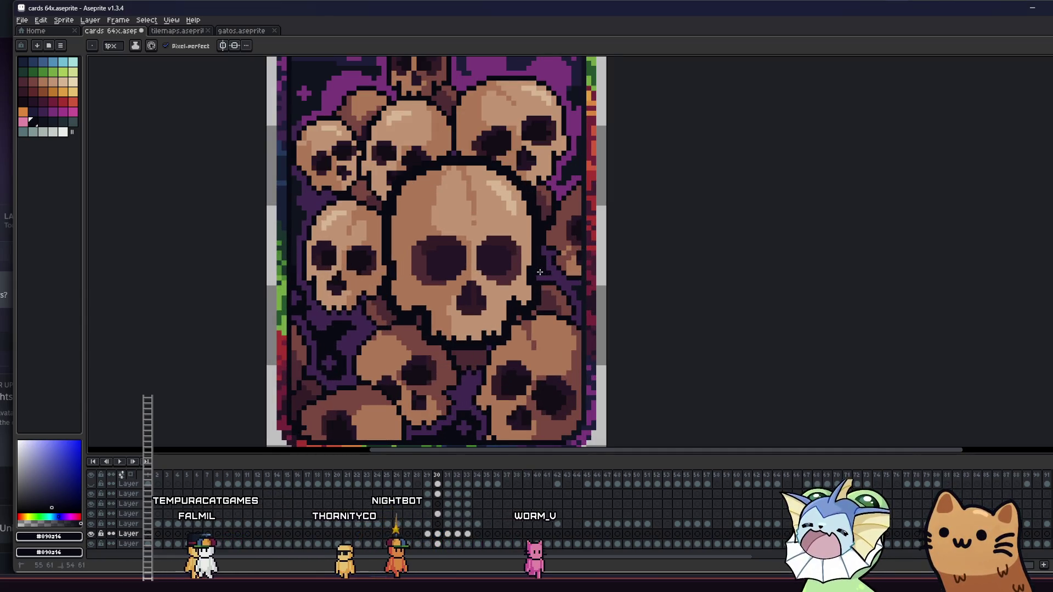
pyautogui.click(525, 303)
# Cycle through Pencil, Eraser, Paint Bucket, Eyedropper and marquee while inspecting the card.
pyautogui.press('b')
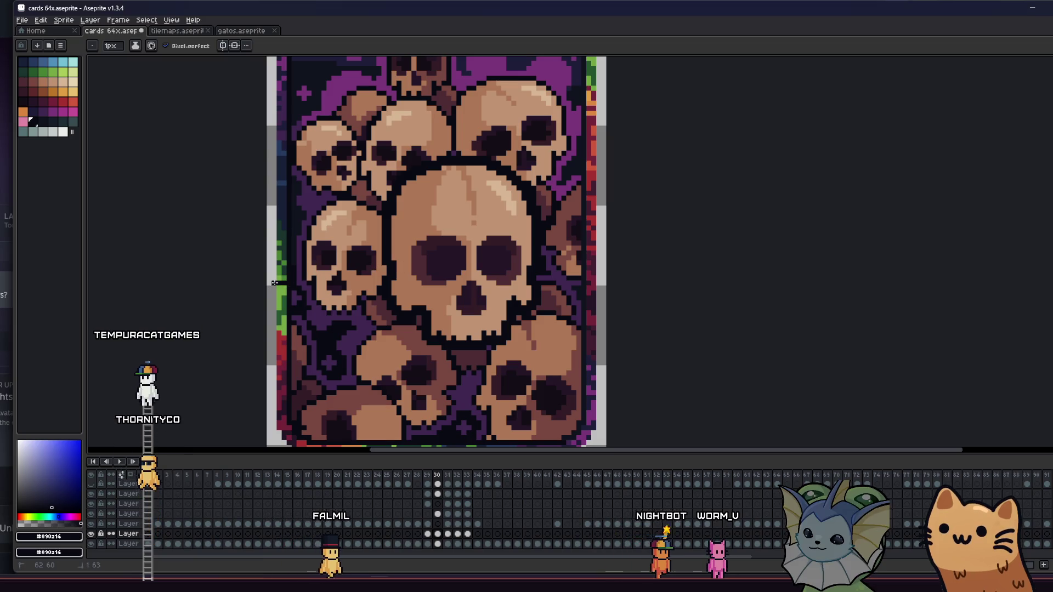
pyautogui.press('e')
pyautogui.press('g')
pyautogui.press('b')
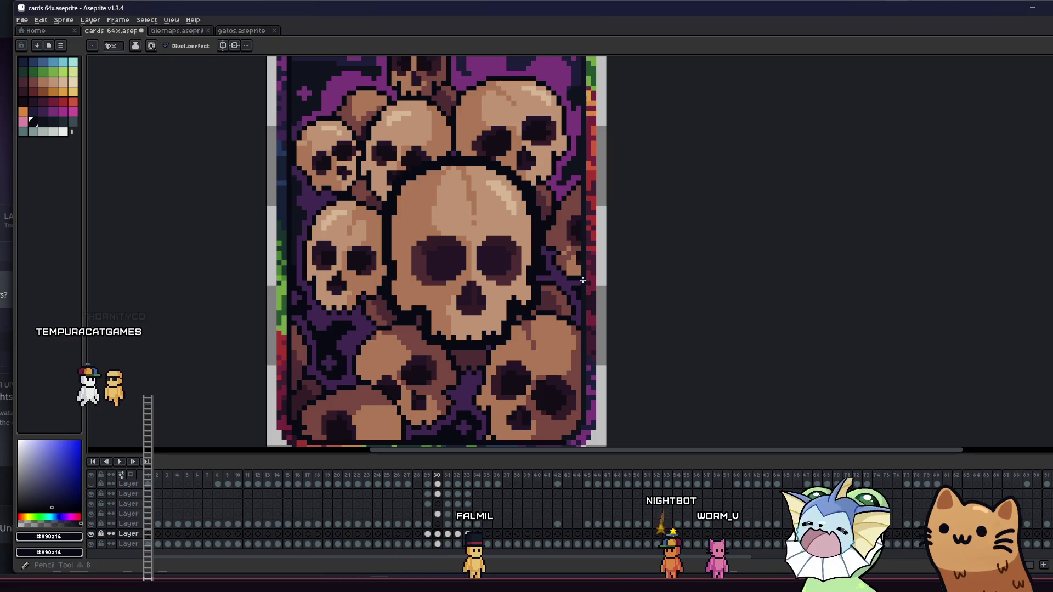
pyautogui.scroll(-5, 485, 308)
pyautogui.press('m')
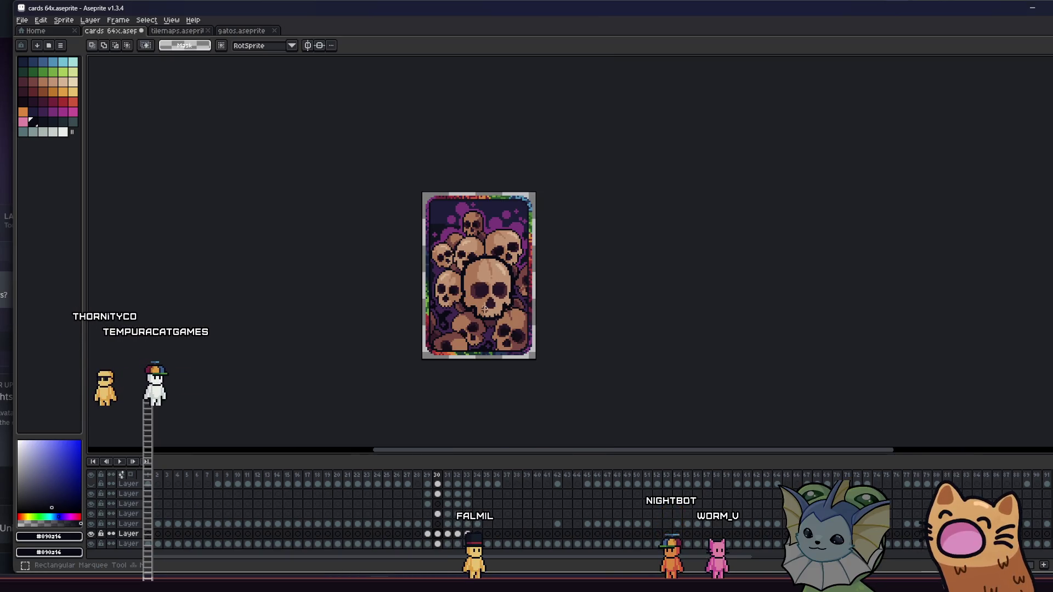
pyautogui.hscroll(3, 431, 306)
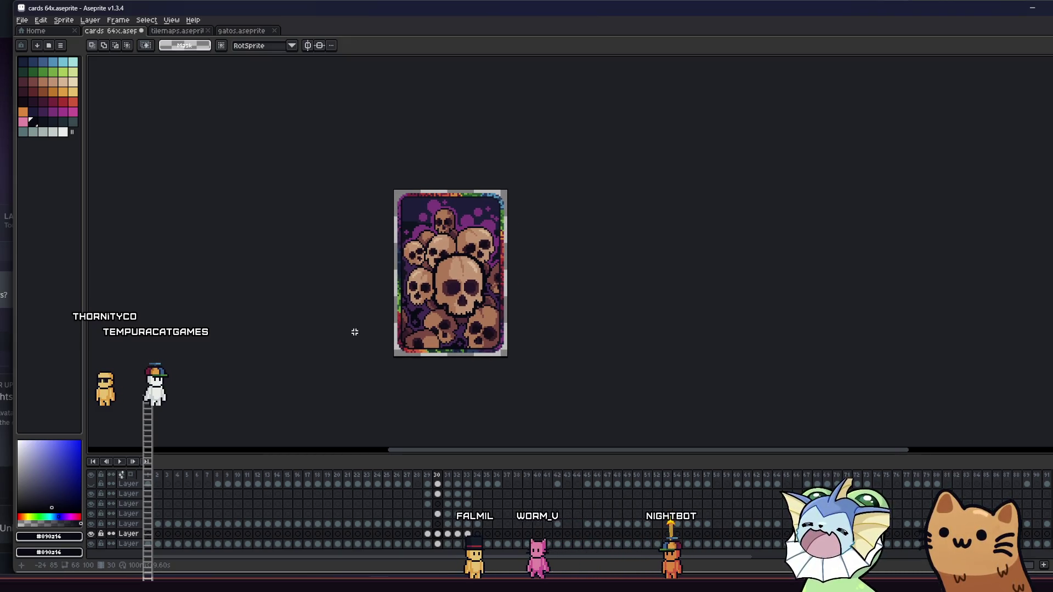
pyautogui.scroll(1, 402, 329)
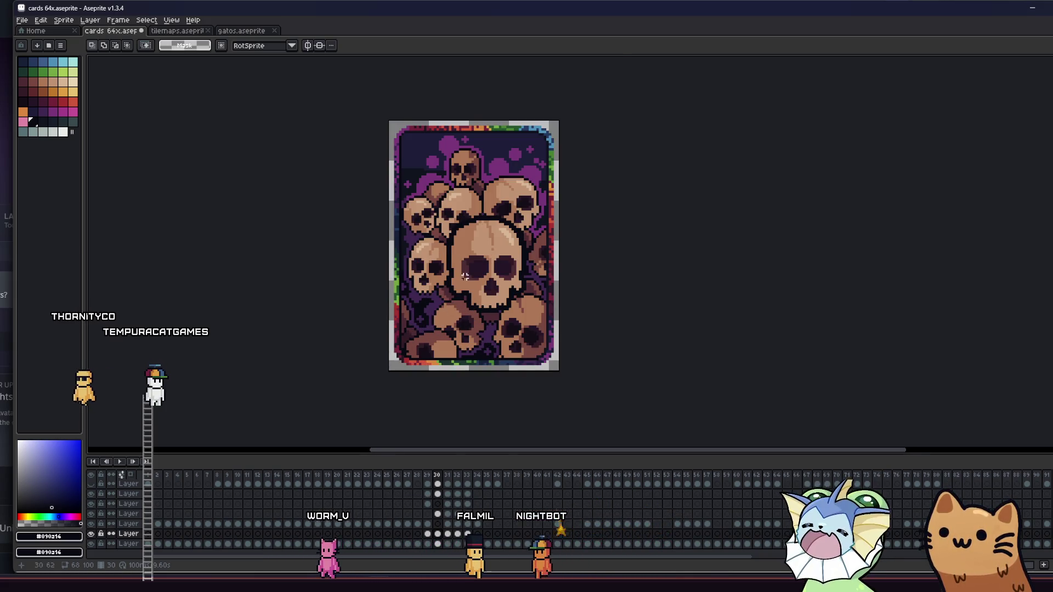
pyautogui.scroll(2, 465, 281)
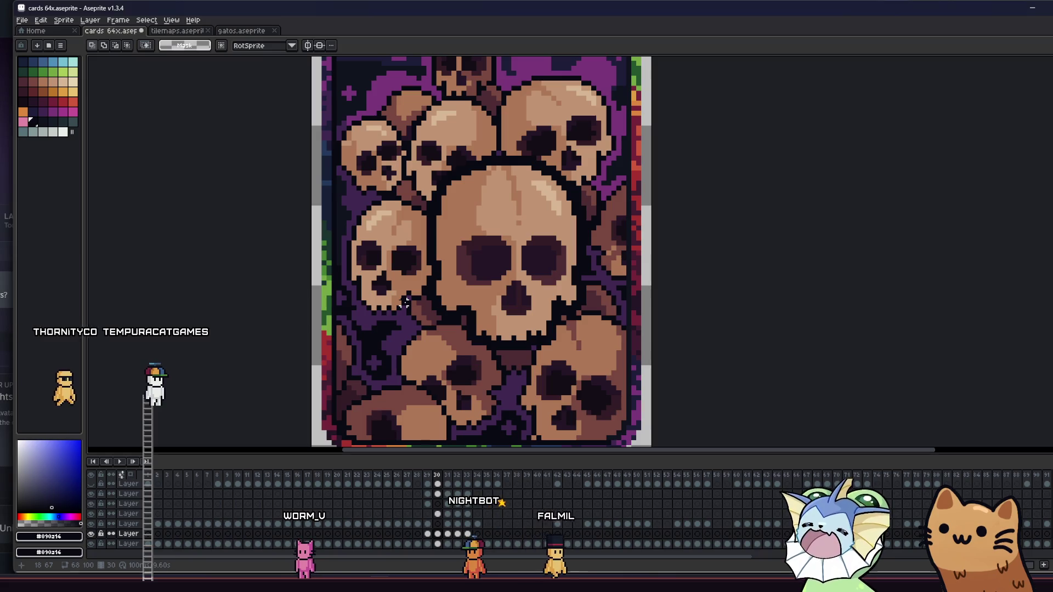
pyautogui.scroll(-4, 462, 290)
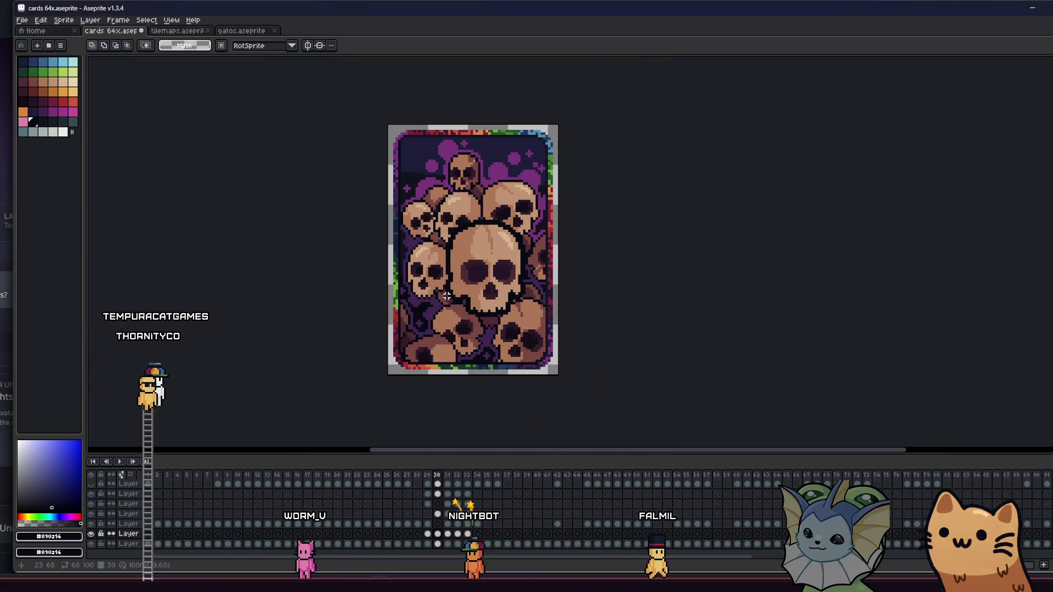
pyautogui.press('i')
pyautogui.moveTo(390, 291); pyautogui.dragTo(381, 287)
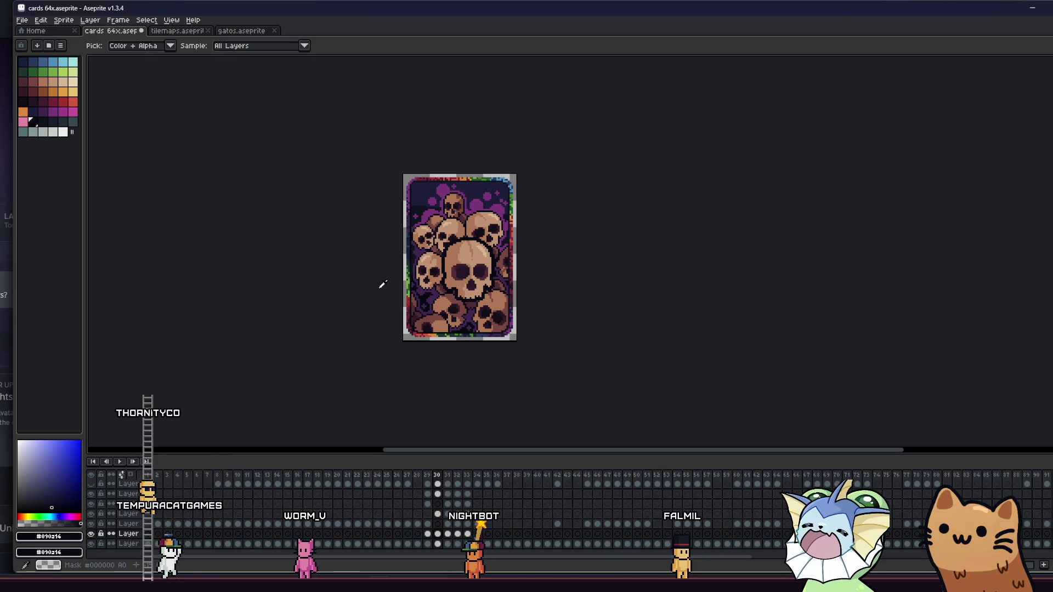
pyautogui.press('m')
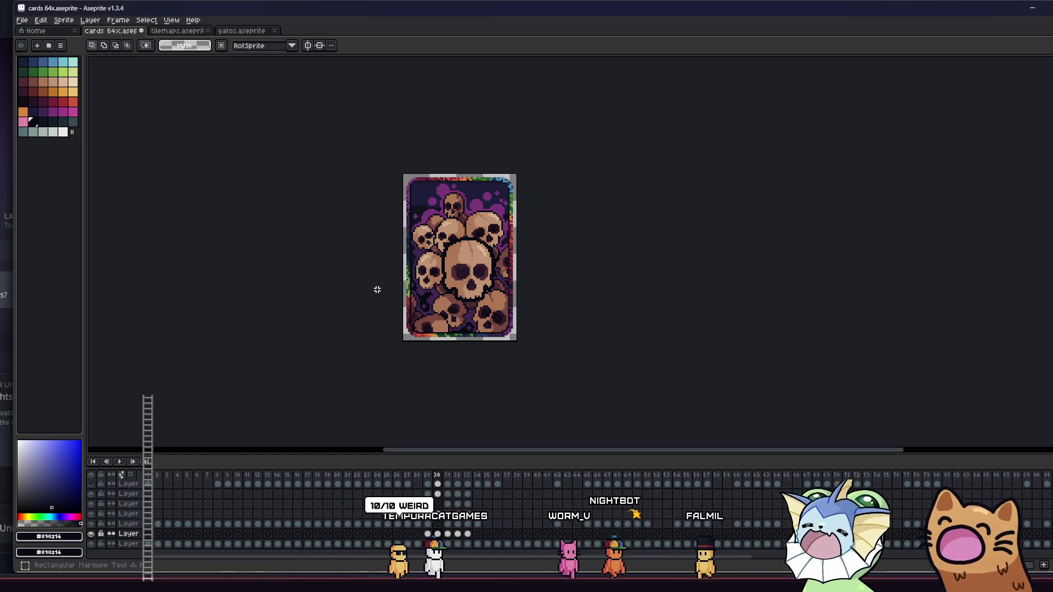
pyautogui.scroll(2, 376, 285)
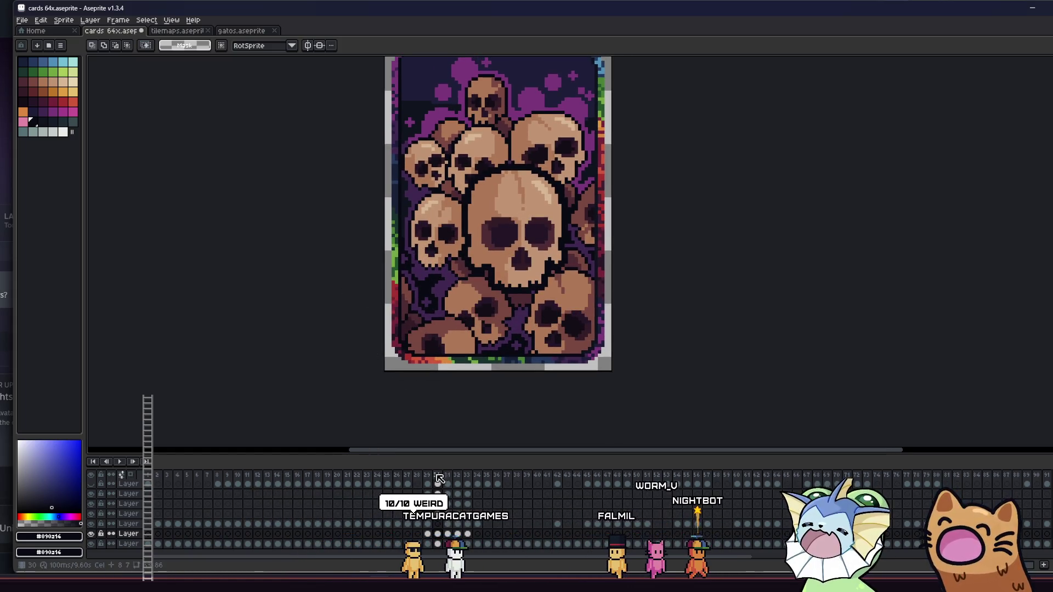
# Toggle Layer 11 and the upper layer's visibility to compare, leaving the upper layer active.
pyautogui.click(91, 514)
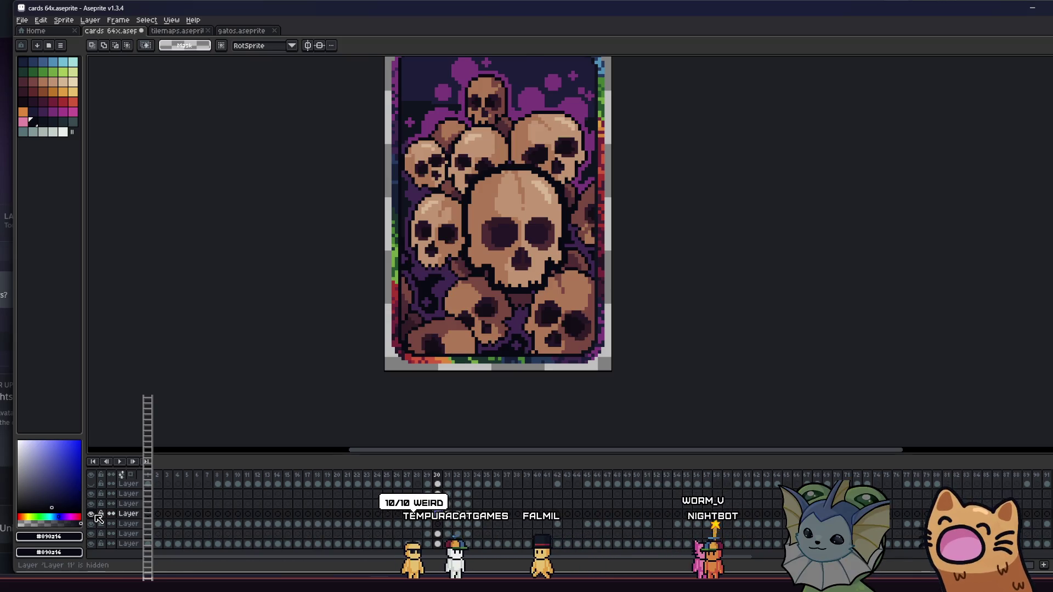
pyautogui.click(128, 493)
pyautogui.click(93, 495)
pyautogui.click(93, 494)
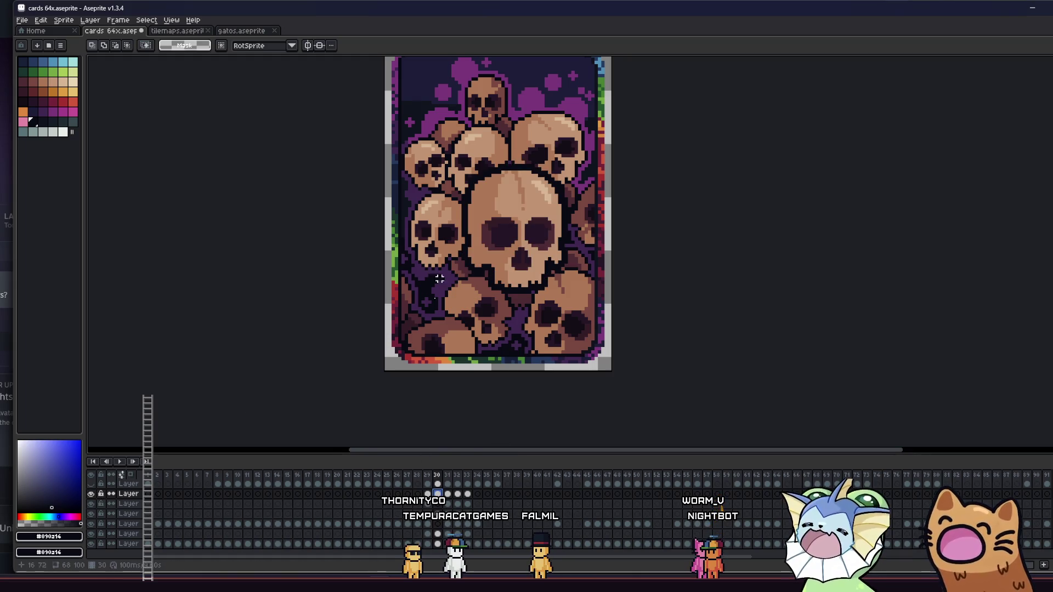
# Fill the big central skull's eye sockets with a darker palette colour.
pyautogui.press('i')
pyautogui.scroll(3, 494, 253)
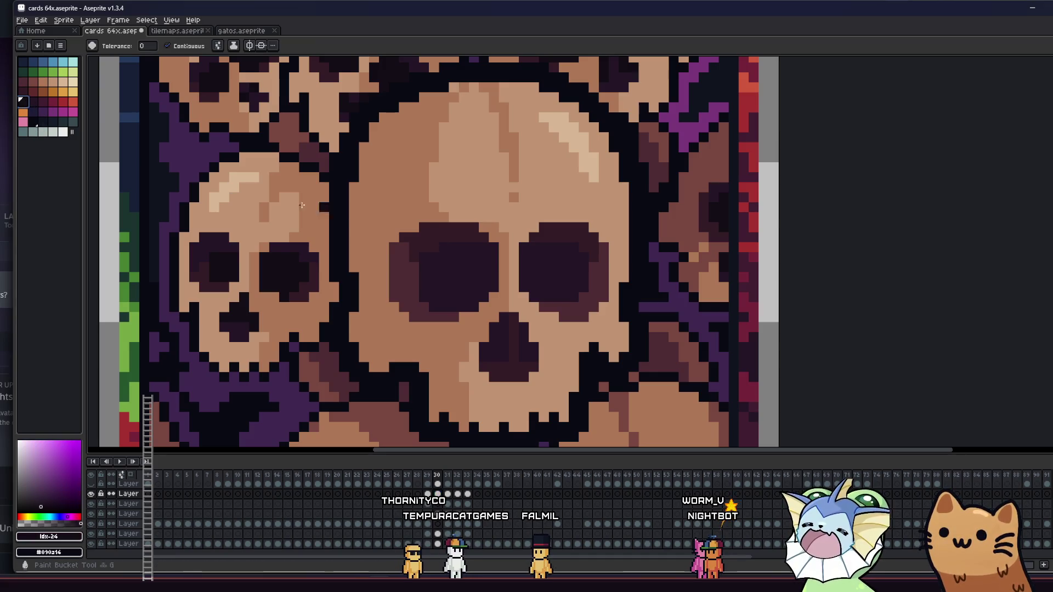
pyautogui.click(421, 238)
pyautogui.click(33, 102)
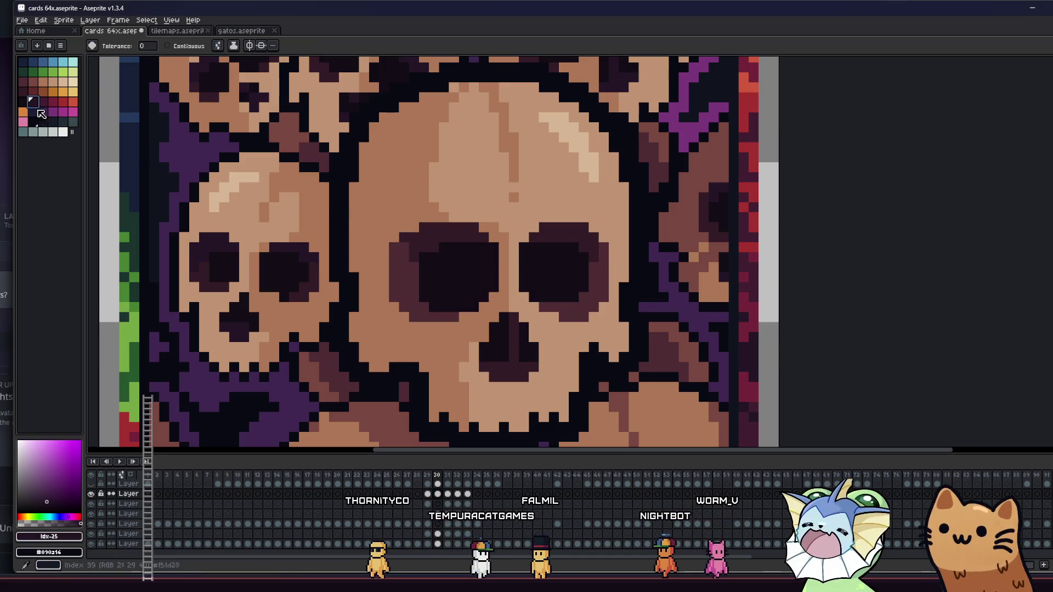
pyautogui.click(23, 92)
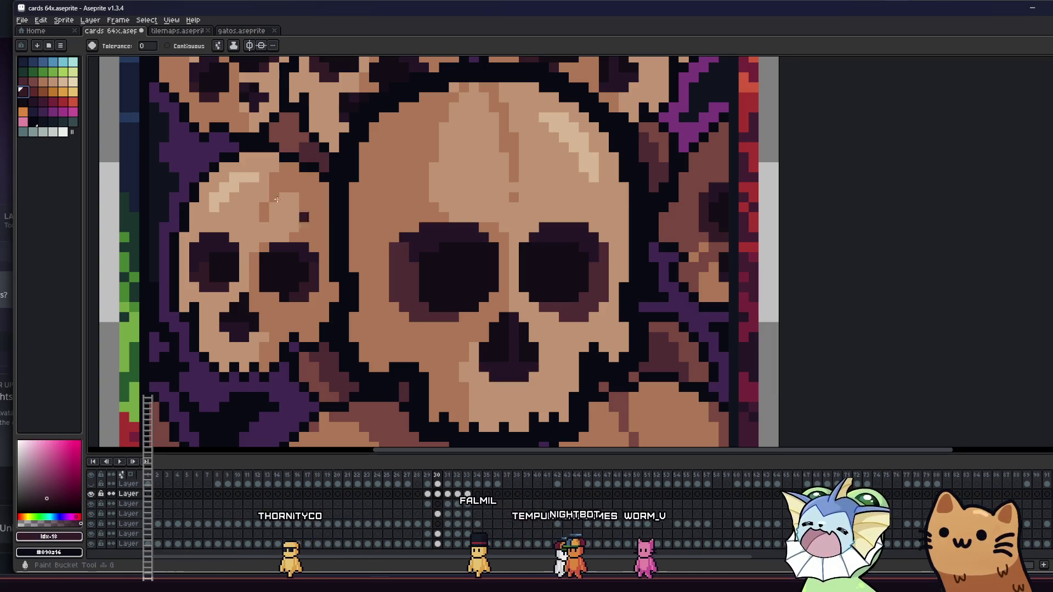
pyautogui.click(421, 275)
pyautogui.scroll(-5, 378, 295)
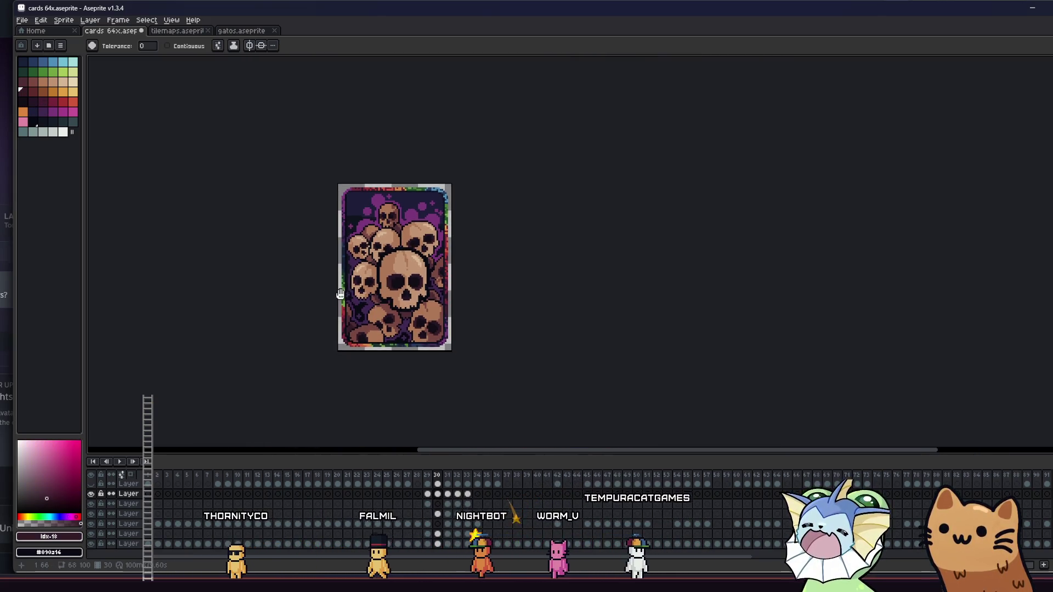
# Save cards 64x.aseprite.
pyautogui.press('m')
pyautogui.scroll(-1, 311, 289)
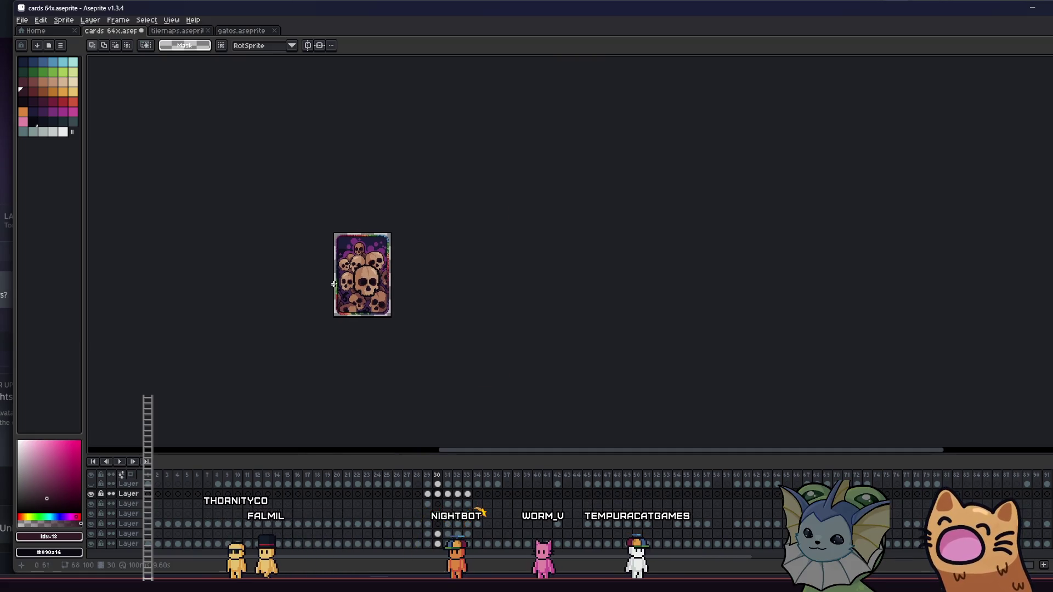
pyautogui.scroll(3, 312, 289)
pyautogui.hotkey('ctrl', 's')
pyautogui.scroll(2, 326, 300)
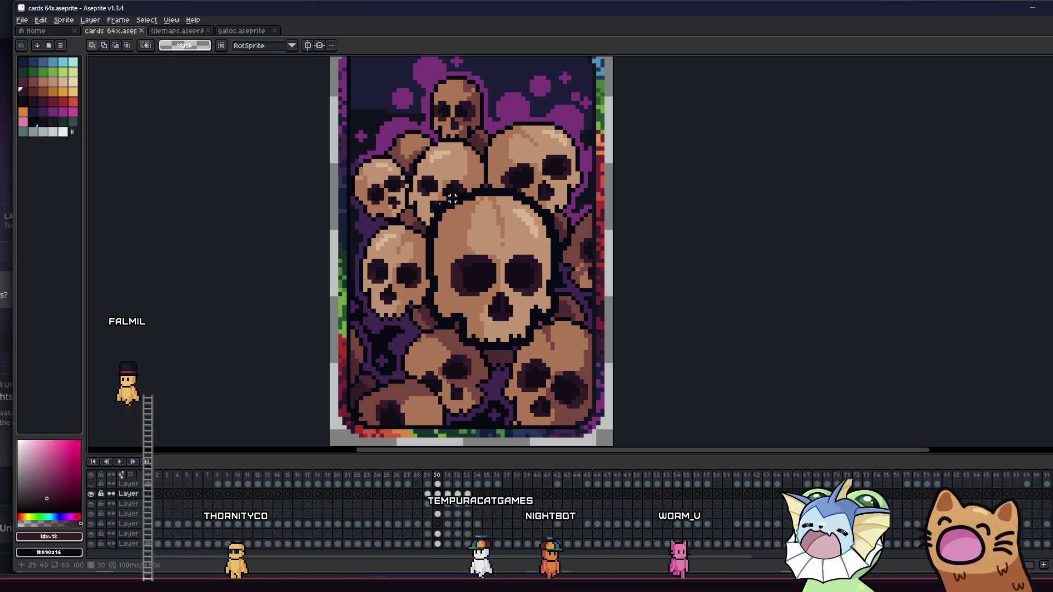
# Sample dark purple #241527 from the skull for the Pencil and pan across the card.
pyautogui.press('i')
pyautogui.scroll(5, 470, 210)
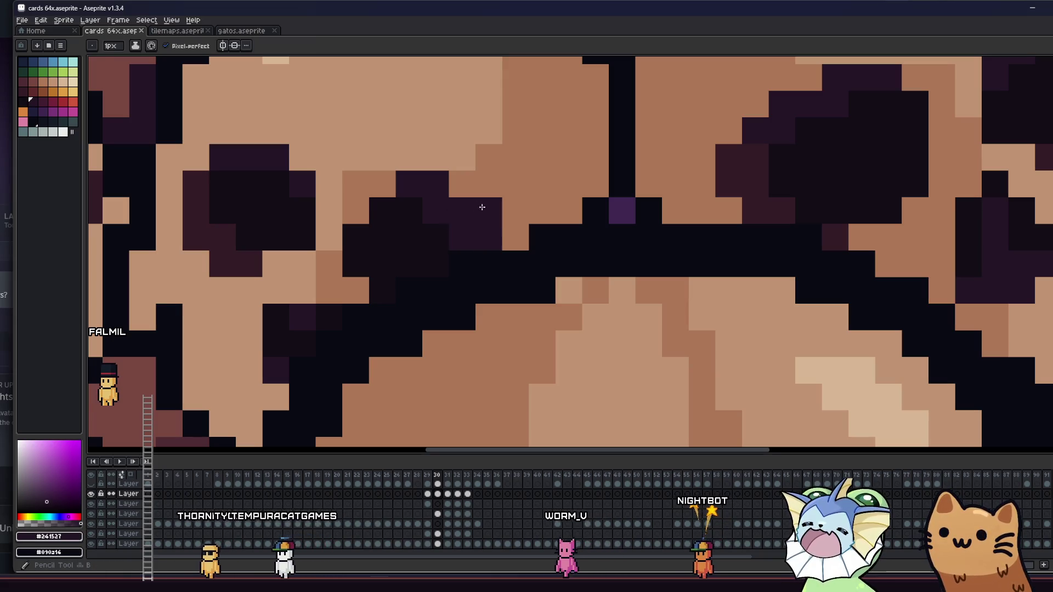
pyautogui.click(458, 187)
pyautogui.press('b')
pyautogui.scroll(-5, 439, 230)
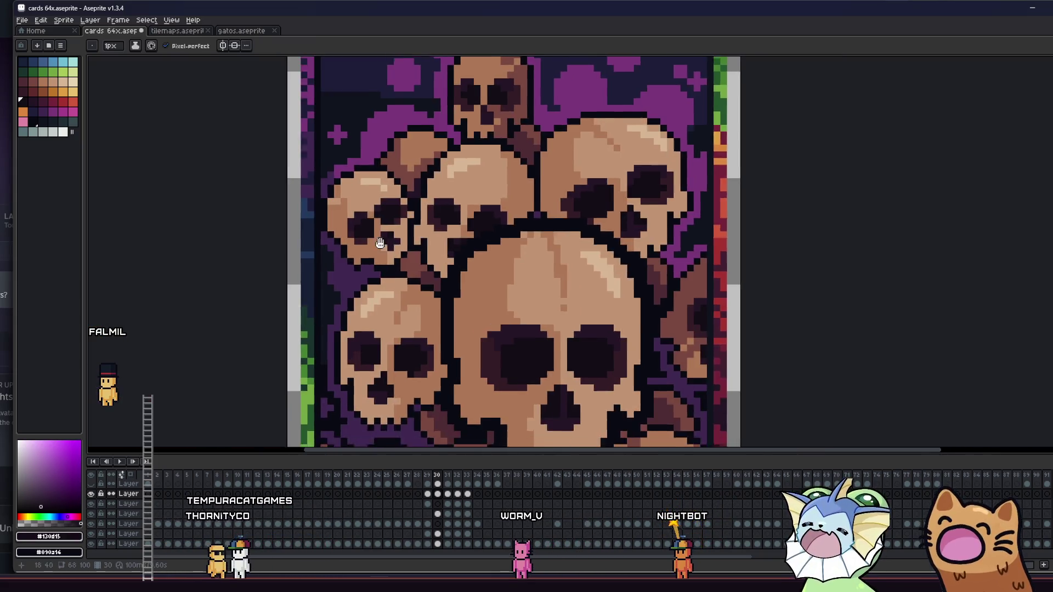
pyautogui.scroll(-2, 421, 257)
pyautogui.moveTo(391, 260); pyautogui.dragTo(390, 259)
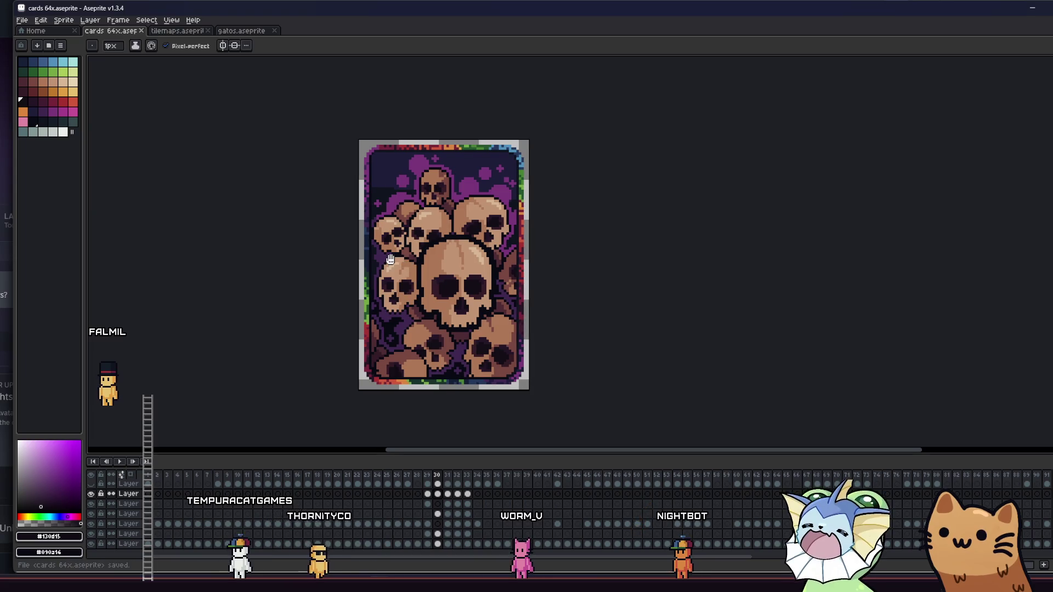
pyautogui.scroll(-1, 351, 290)
pyautogui.scroll(-1, 371, 273)
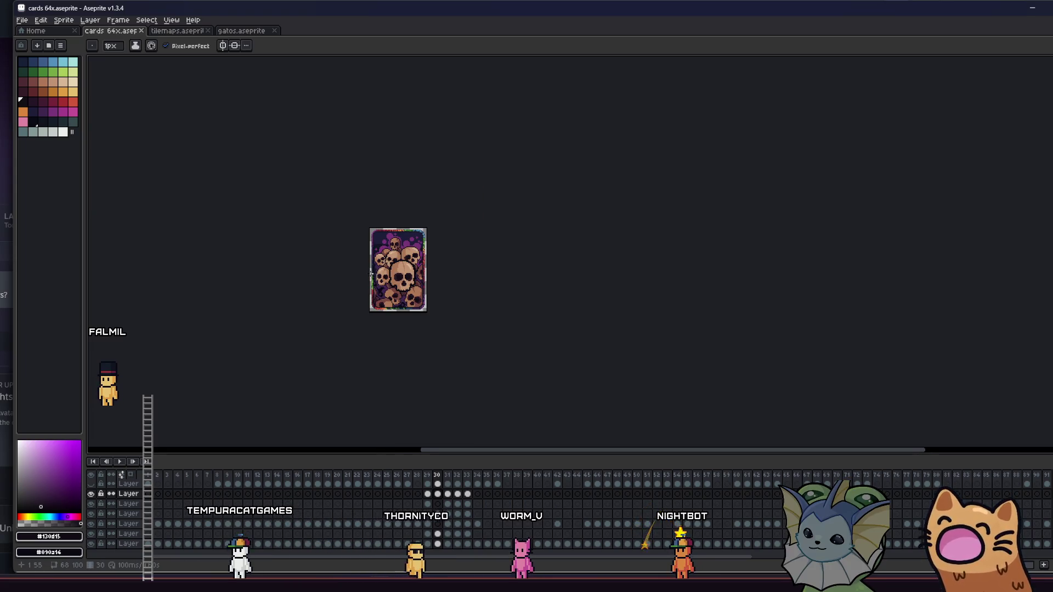
pyautogui.scroll(1, 371, 277)
pyautogui.scroll(-1, 372, 277)
pyautogui.scroll(2, 373, 271)
pyautogui.scroll(1, 373, 270)
pyautogui.moveTo(331, 274); pyautogui.dragTo(346, 257)
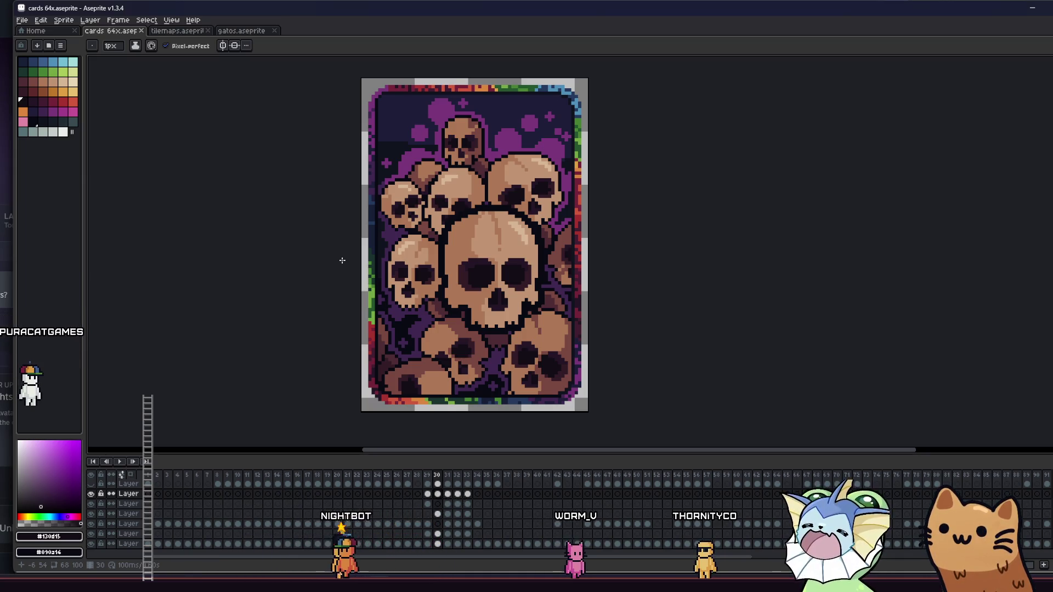
# Touch up the lower-right skull's eye socket pixels using Eyedropper and Pencil.
pyautogui.press('i')
pyautogui.scroll(4, 540, 257)
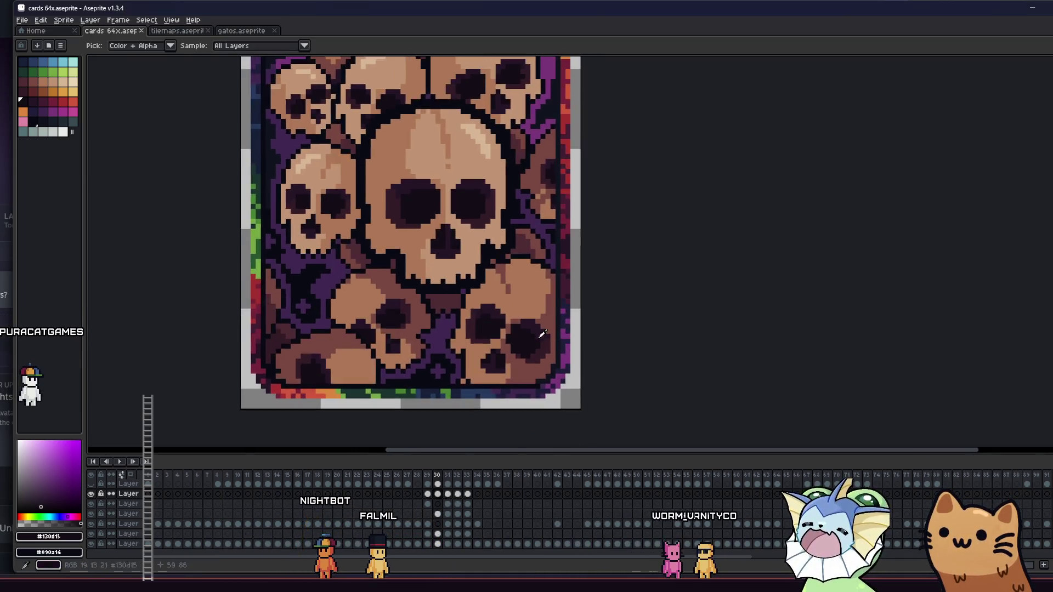
pyautogui.scroll(-3, 483, 342)
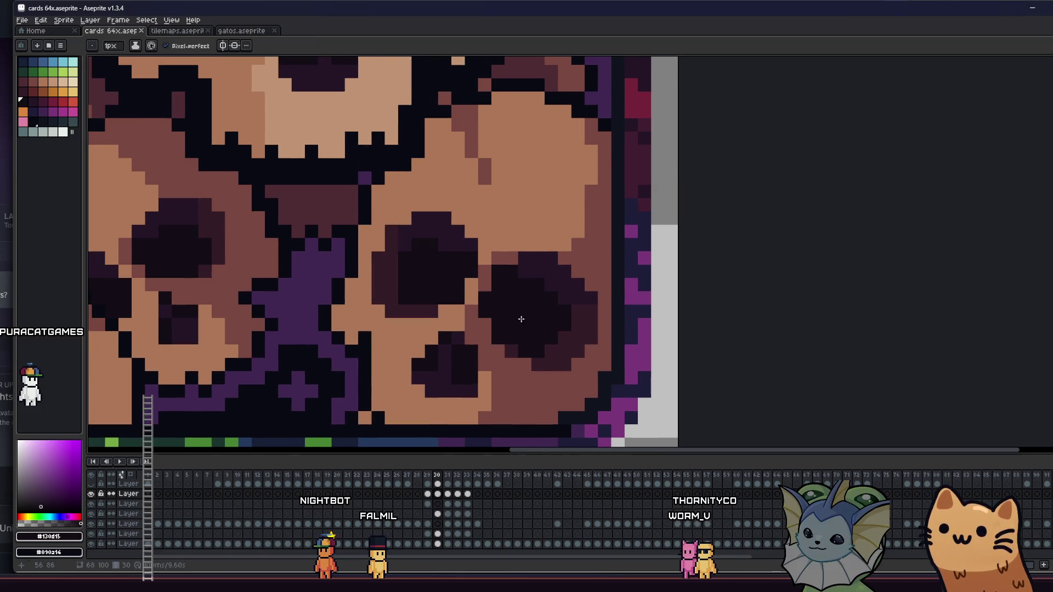
pyautogui.scroll(5, 510, 302)
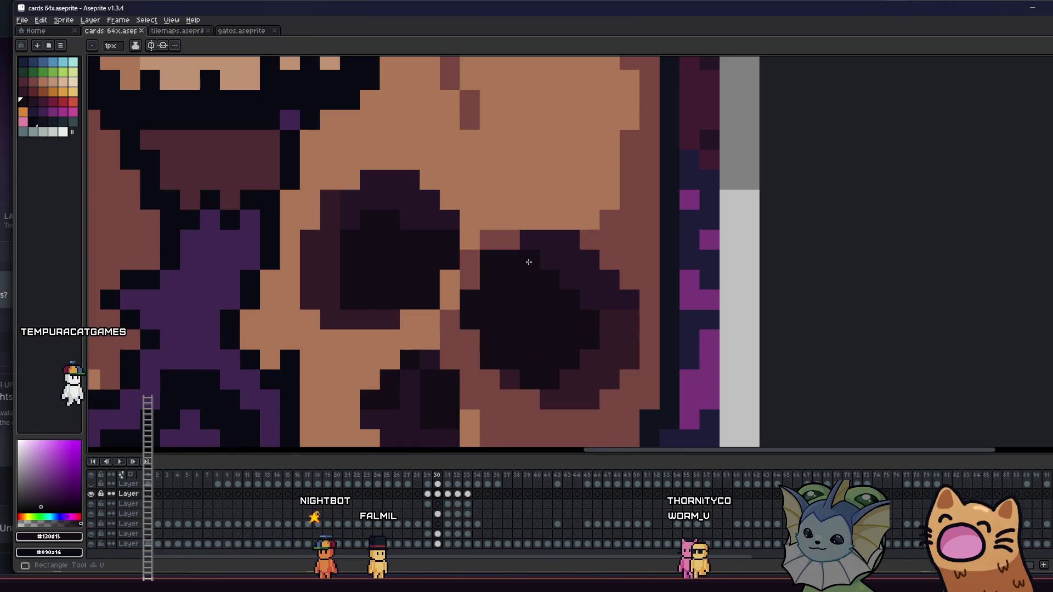
pyautogui.press('b')
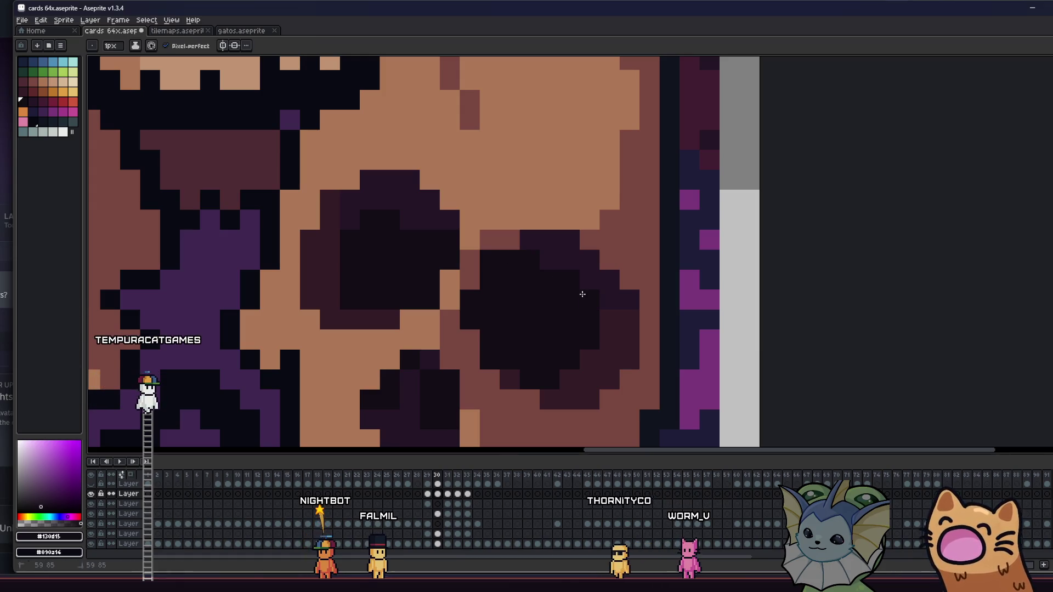
pyautogui.scroll(-1, 582, 299)
pyautogui.scroll(-1, 592, 296)
pyautogui.press('v')
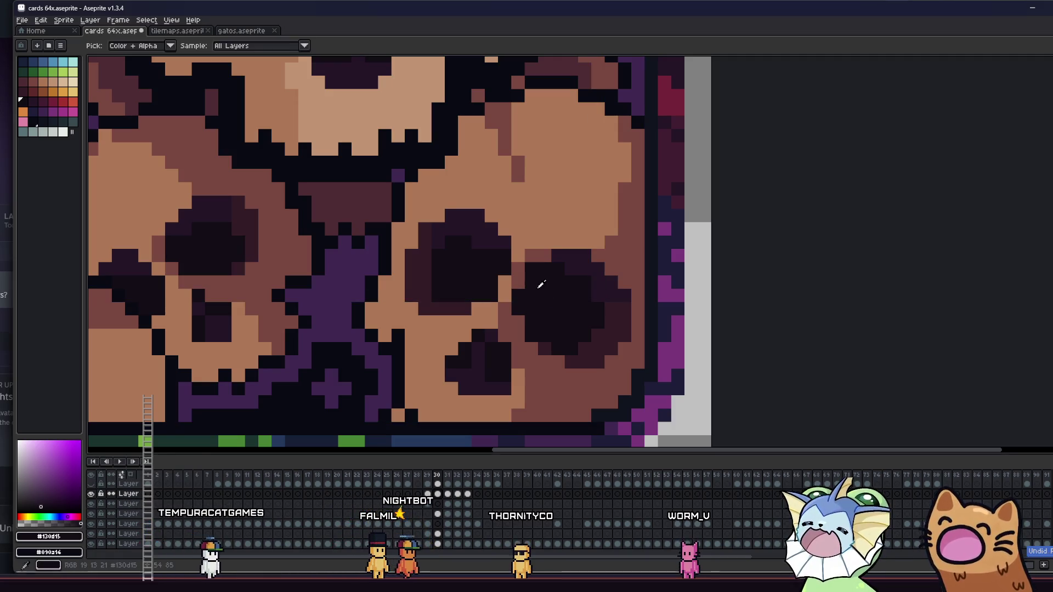
pyautogui.press('i')
pyautogui.press('b')
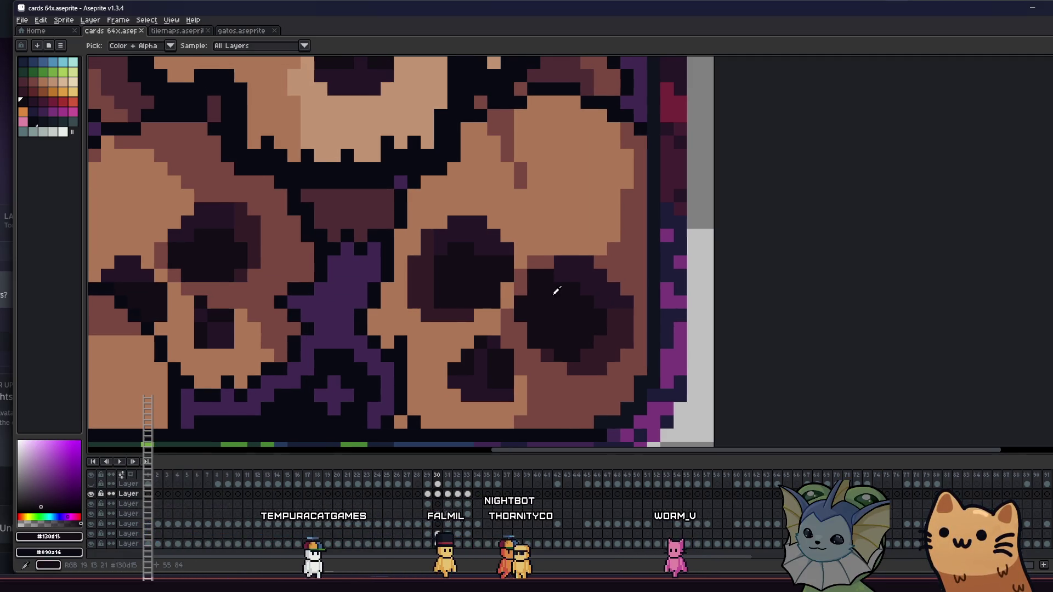
pyautogui.scroll(-3, 585, 306)
pyautogui.rightClick(523, 261)
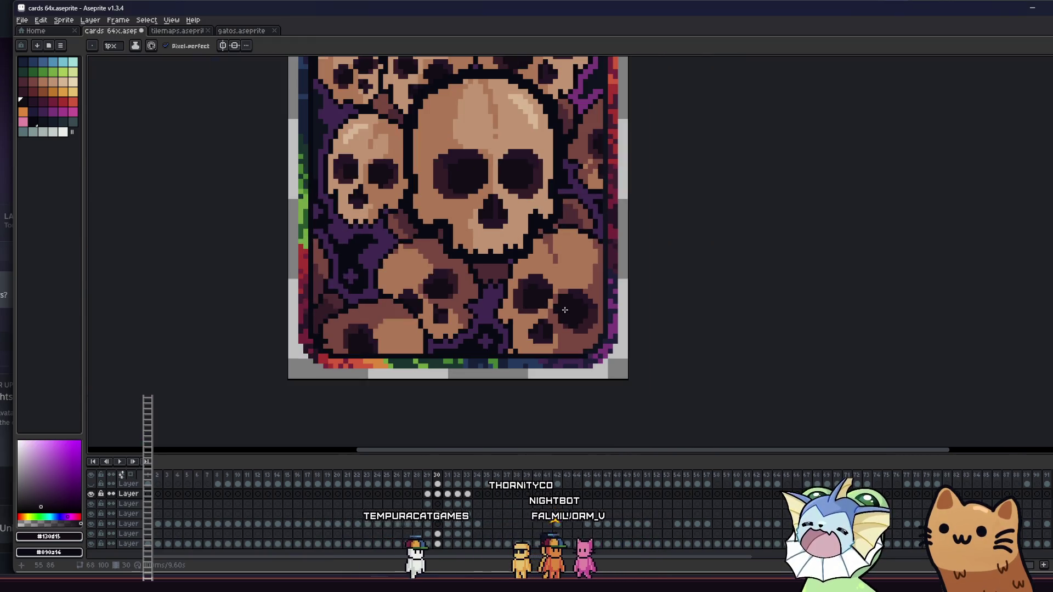
pyautogui.press('Escape')
pyautogui.scroll(3, 540, 291)
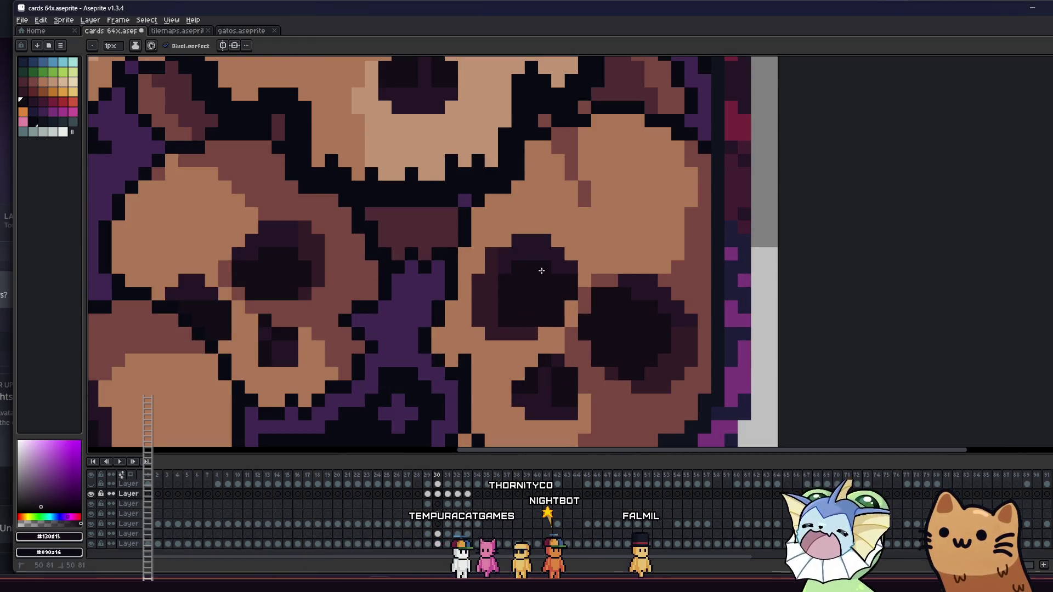
pyautogui.scroll(-5, 465, 299)
# Save cards 64x.aseprite, recheck the eye socket up close, and save again.
pyautogui.hotkey('ctrl', 's')
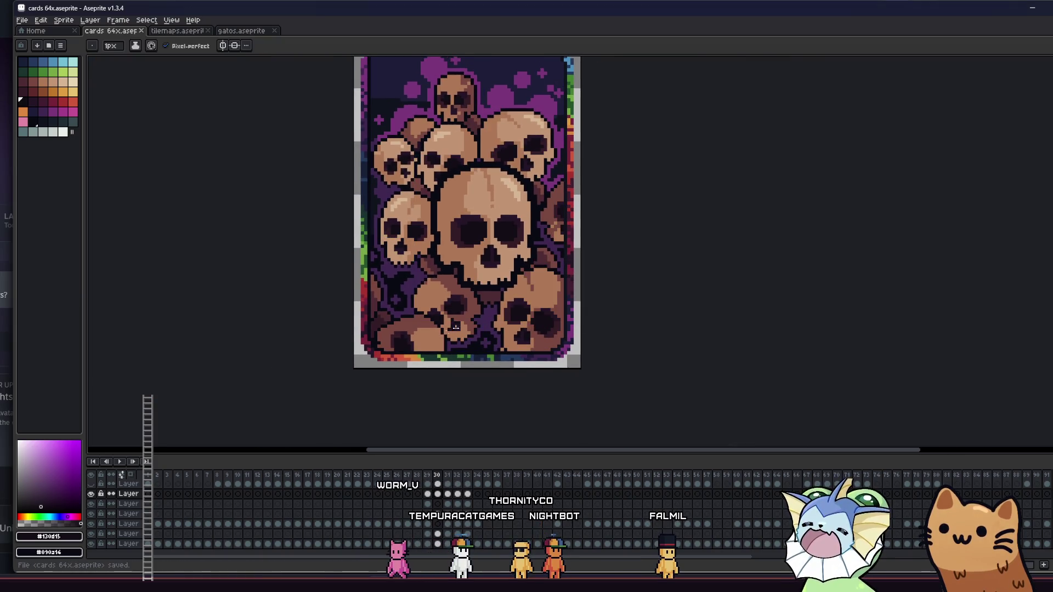
pyautogui.scroll(-1, 450, 324)
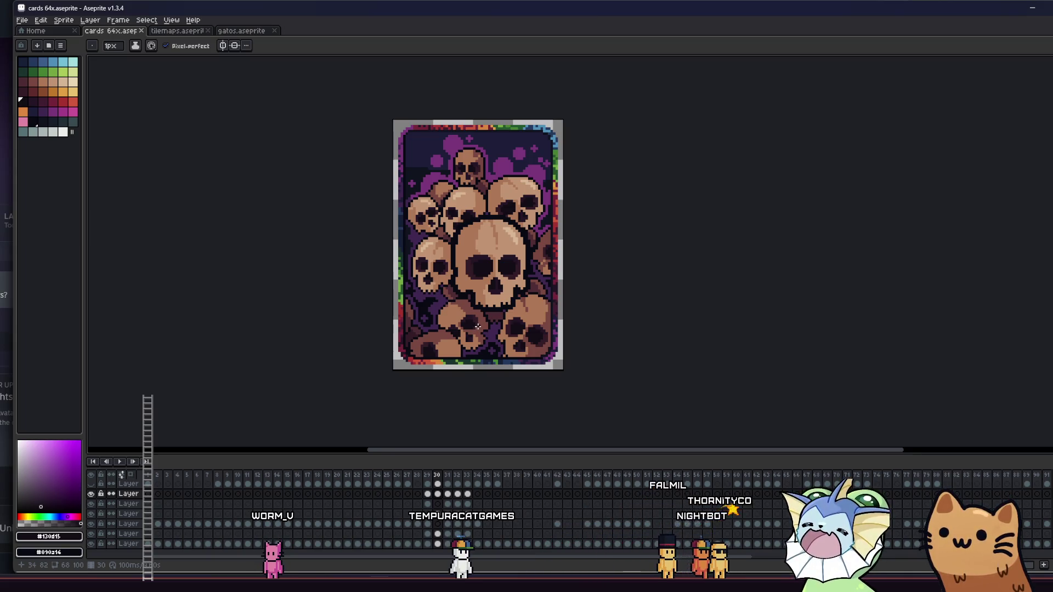
pyautogui.scroll(-1, 476, 329)
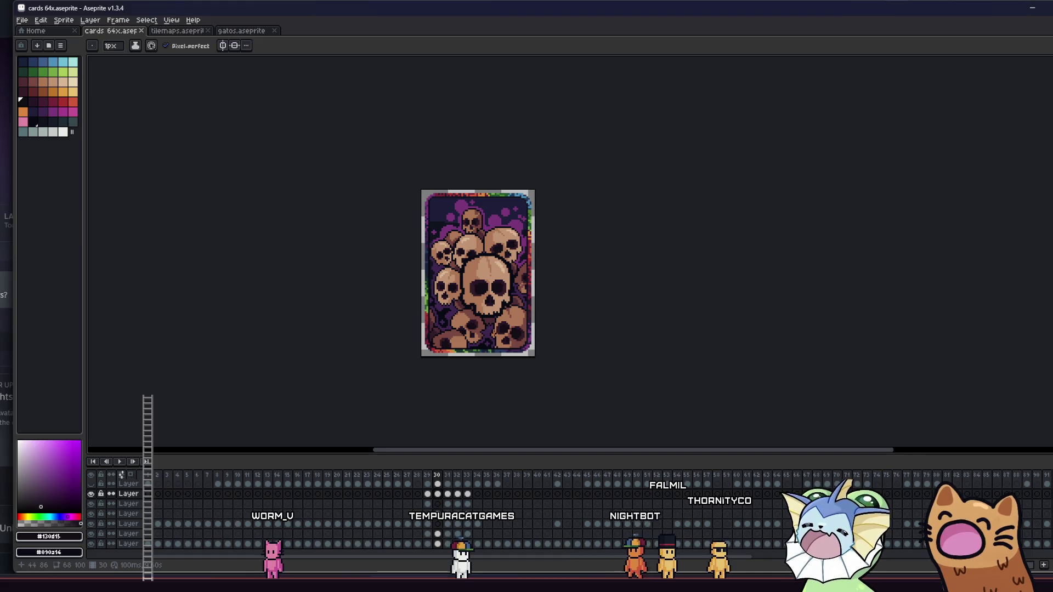
pyautogui.scroll(6, 493, 332)
pyautogui.scroll(-2, 538, 320)
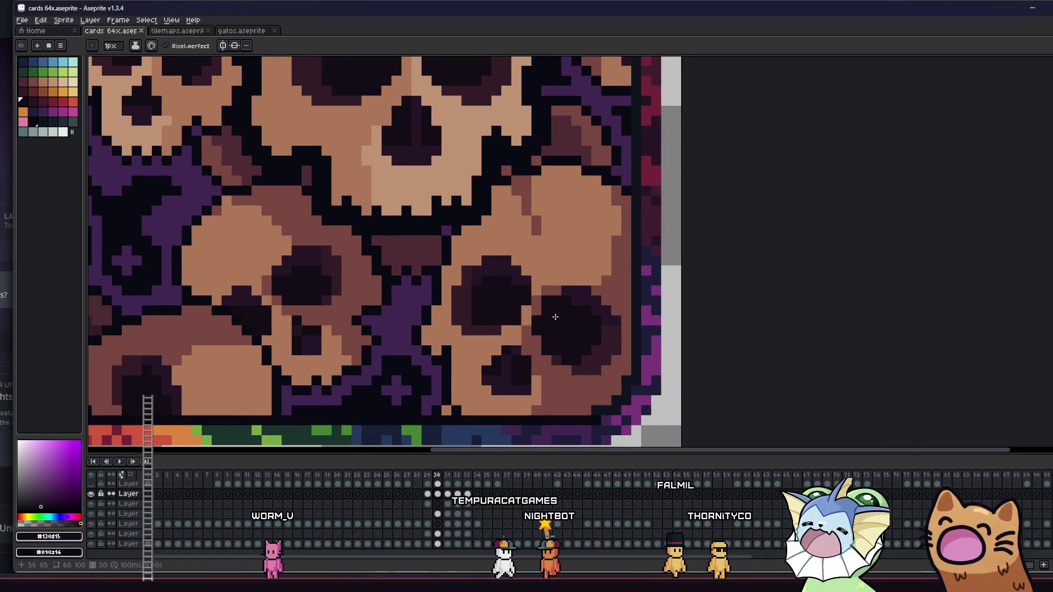
pyautogui.press('i')
pyautogui.scroll(3, 588, 311)
pyautogui.scroll(-4, 590, 301)
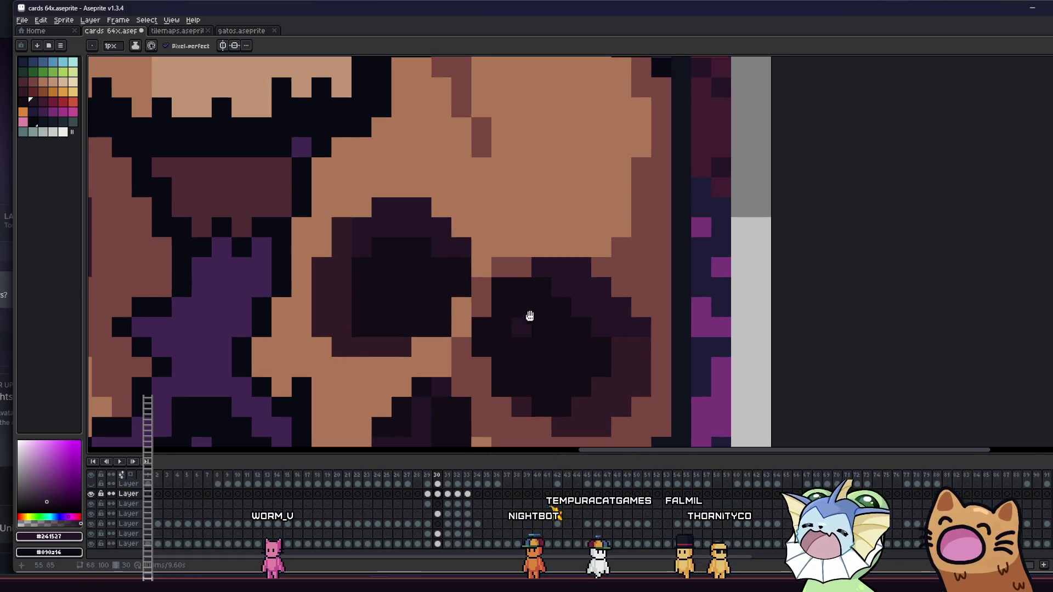
pyautogui.scroll(1, 486, 346)
pyautogui.scroll(-2, 486, 346)
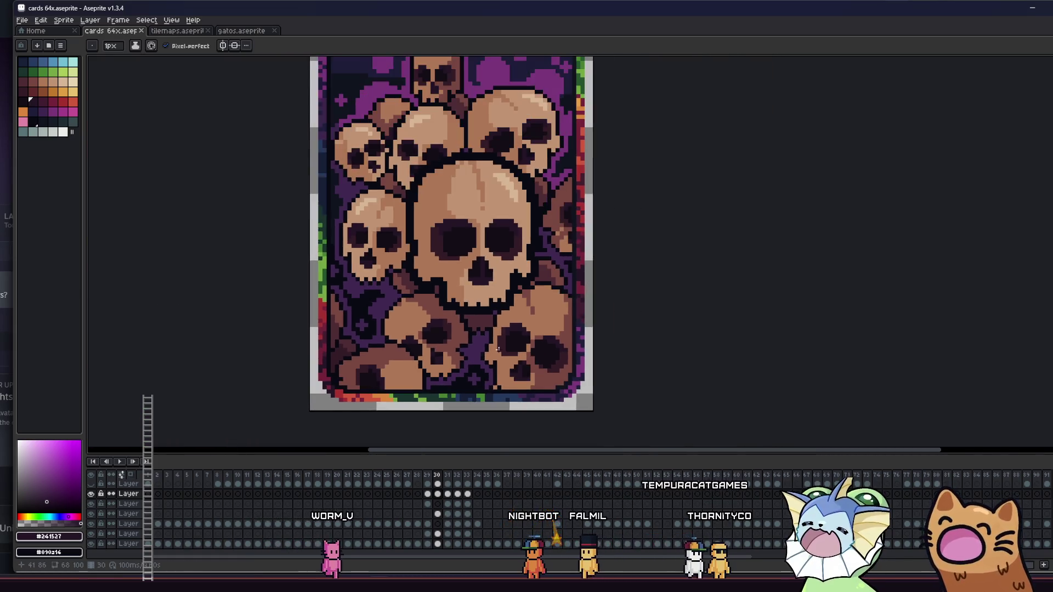
pyautogui.hotkey('ctrl', 's')
pyautogui.scroll(-1, 436, 350)
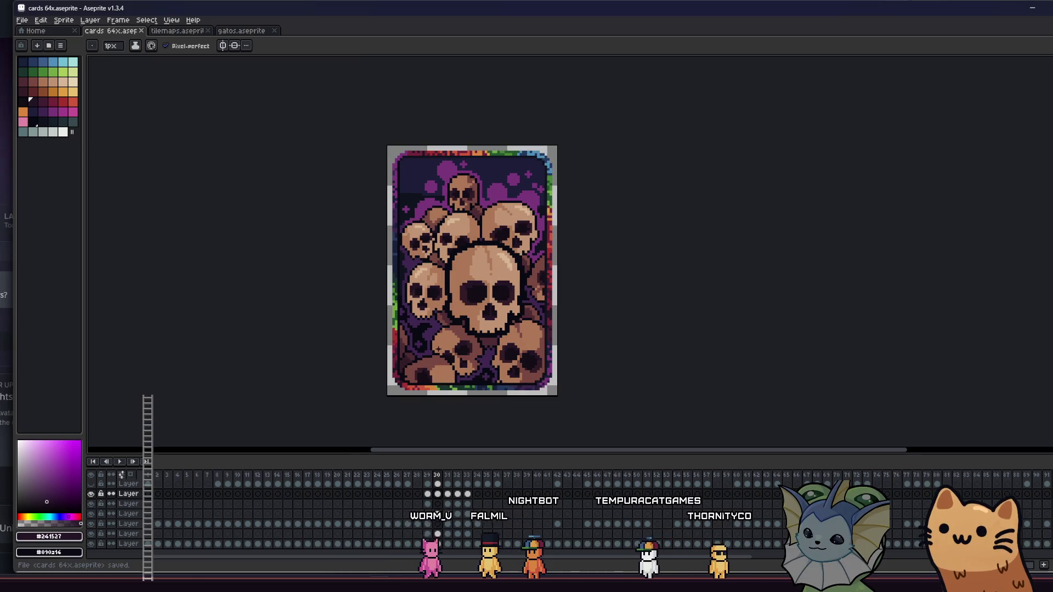
pyautogui.scroll(1, 429, 318)
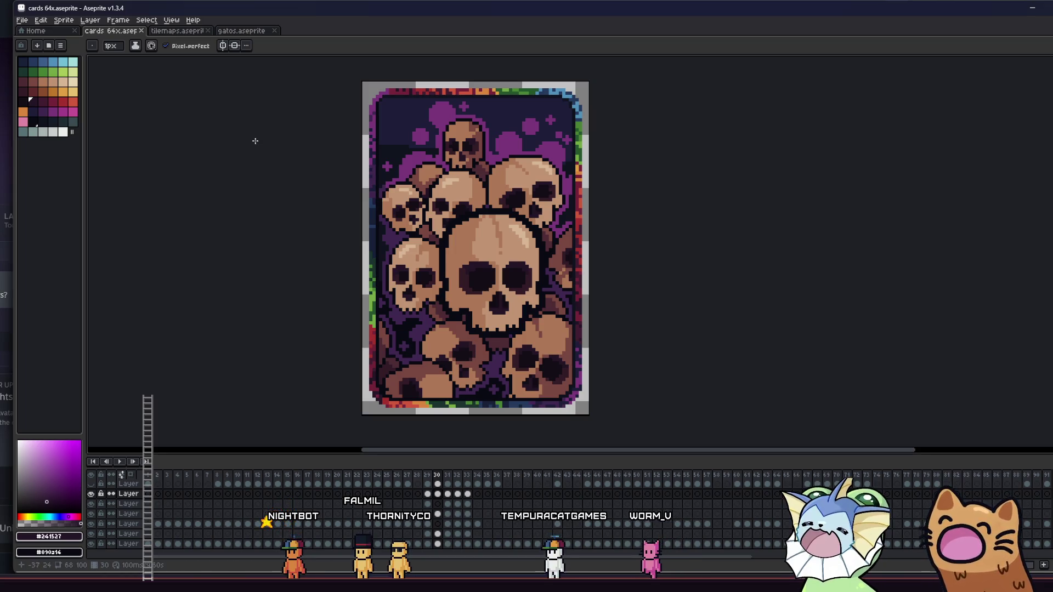
# Sample the dark outline colour #090a14 from the card and save cards 64x.aseprite.
pyautogui.moveTo(323, 183); pyautogui.dragTo(331, 191)
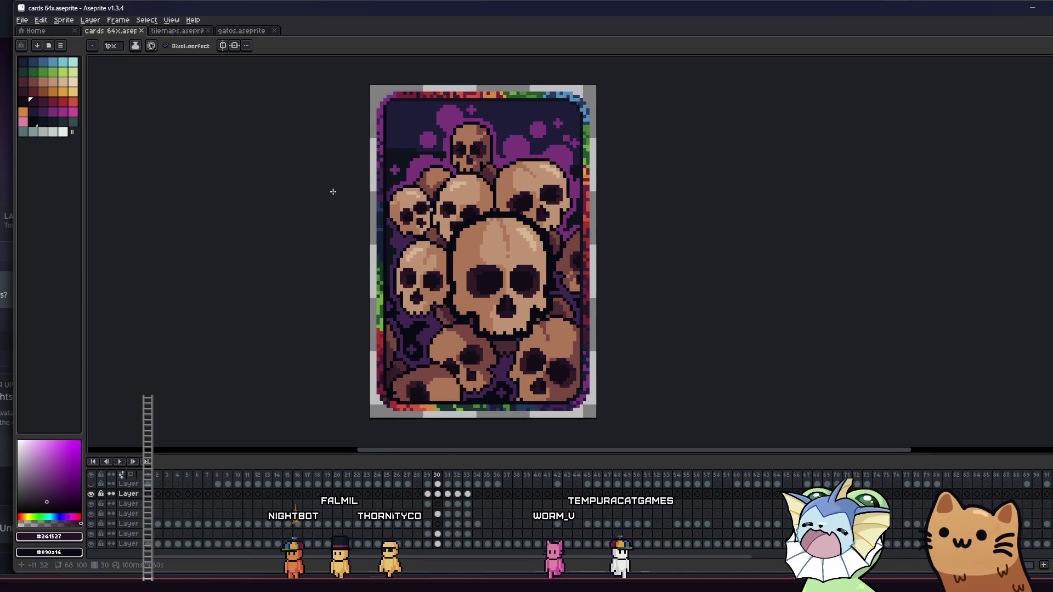
pyautogui.press('i')
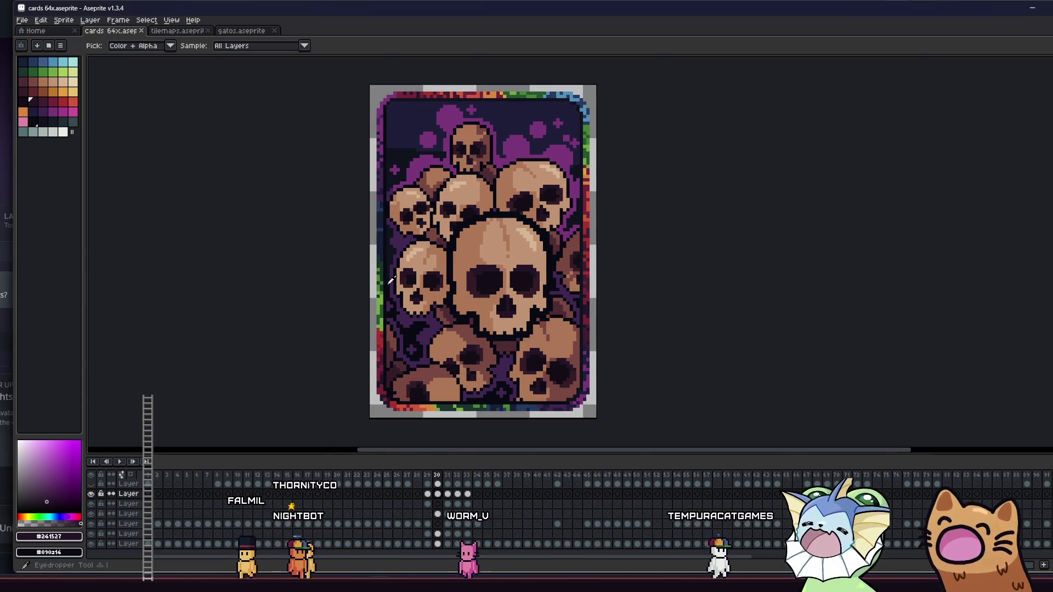
pyautogui.scroll(5, 391, 281)
pyautogui.click(389, 282)
pyautogui.press('b')
pyautogui.scroll(-5, 393, 250)
pyautogui.hotkey('ctrl', 's')
# Recentre the card, then switch to the gatos.aseprite sprite sheet.
pyautogui.moveTo(347, 302); pyautogui.dragTo(340, 300)
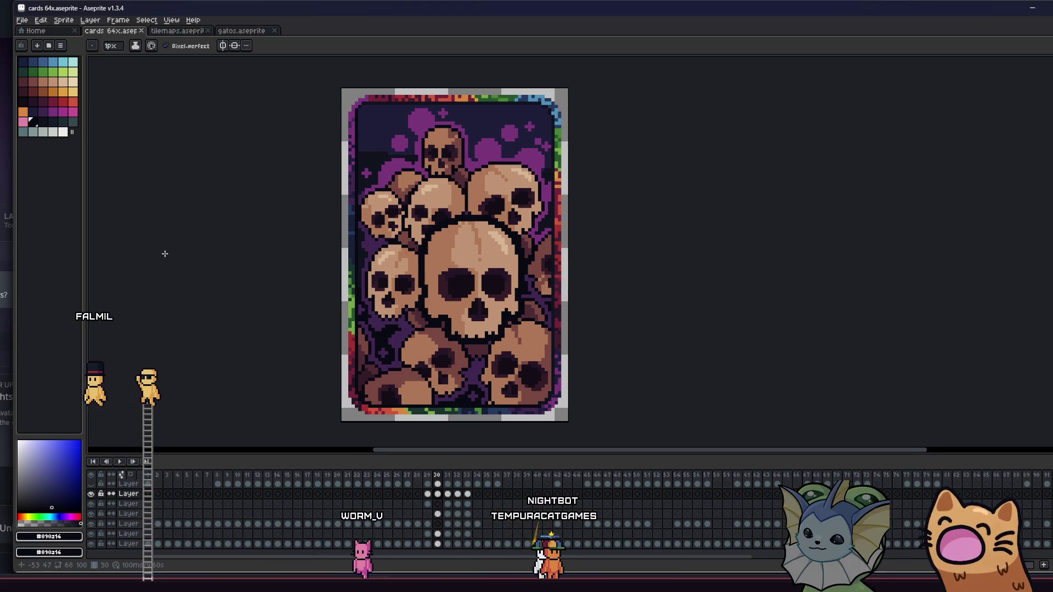
pyautogui.moveTo(291, 286); pyautogui.dragTo(331, 284)
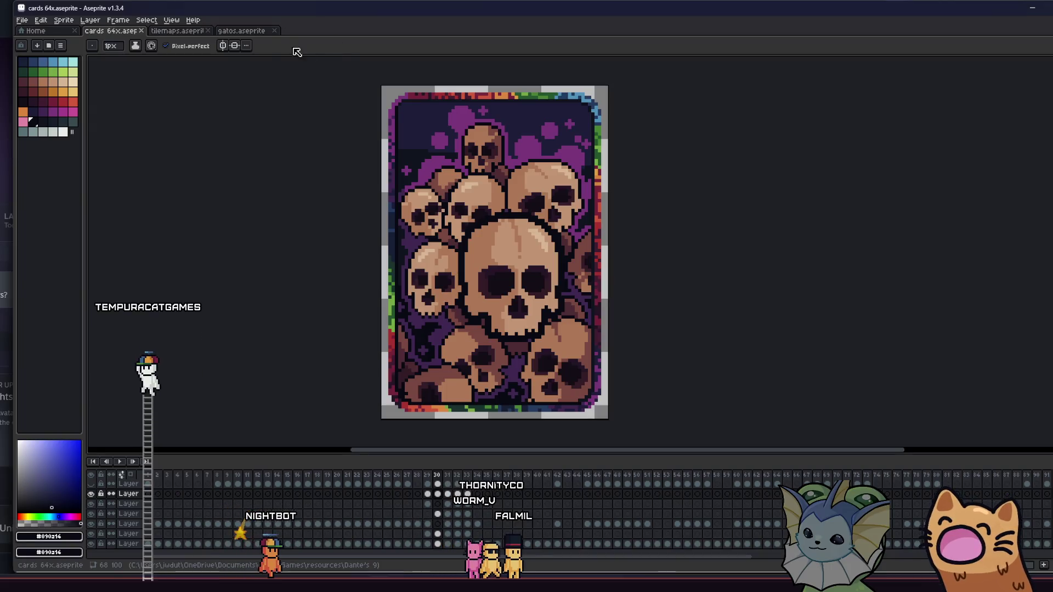
pyautogui.click(233, 31)
# Zoom and pan the gatos sheet to centre the eyeball sprites.
pyautogui.scroll(-3, 369, 192)
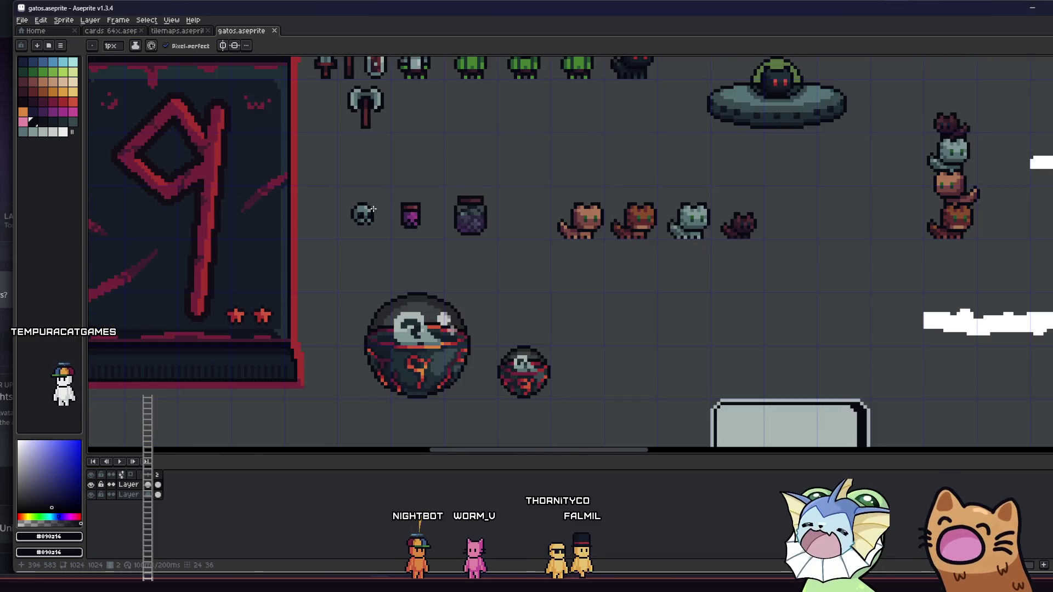
pyautogui.scroll(-5, 361, 249)
pyautogui.scroll(3, 506, 265)
pyautogui.moveTo(412, 258)
pyautogui.mouseDown()
pyautogui.moveTo(535, 275)
pyautogui.moveTo(464, 286)
pyautogui.mouseUp()
pyautogui.scroll(4, 595, 237)
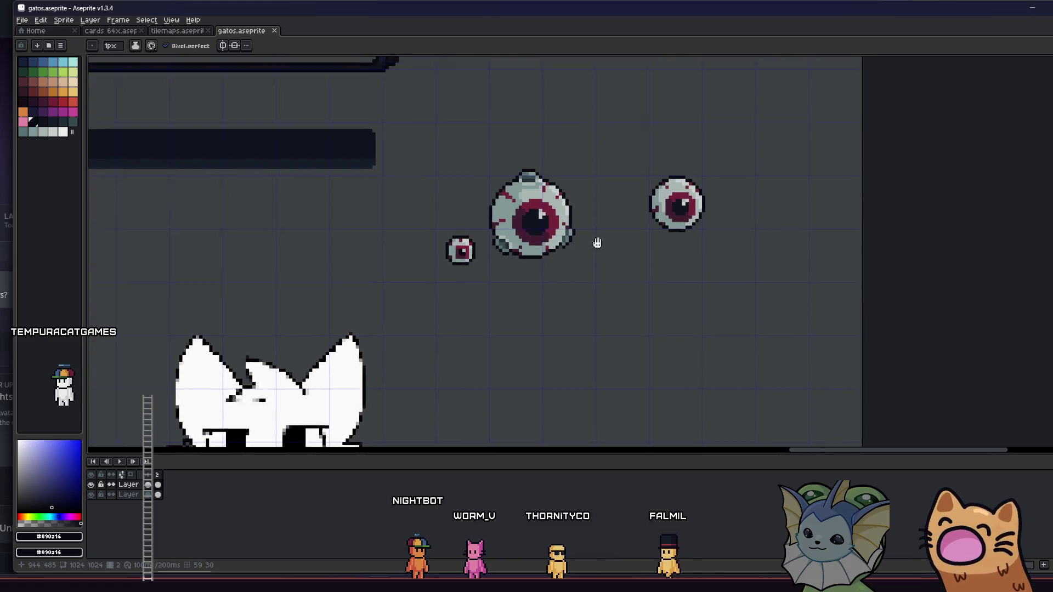
pyautogui.moveTo(570, 265); pyautogui.dragTo(580, 289)
pyautogui.scroll(1, 548, 287)
pyautogui.moveTo(517, 287)
pyautogui.mouseDown()
pyautogui.moveTo(531, 318)
pyautogui.moveTo(576, 324)
pyautogui.mouseUp()
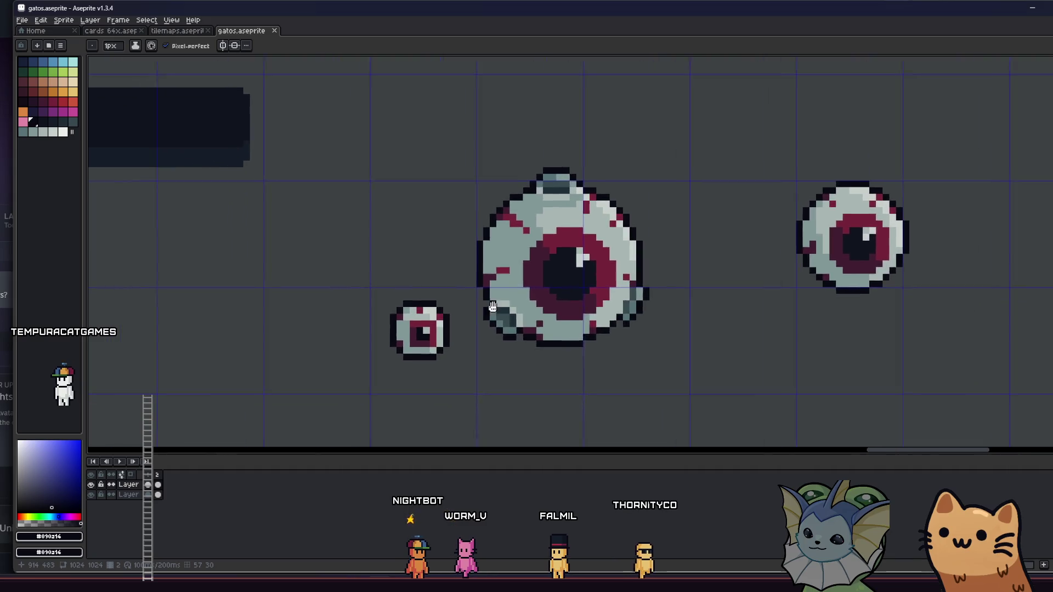
# Try rectangular marquee selections around the small and big eyeballs.
pyautogui.press('m')
pyautogui.moveTo(360, 294)
pyautogui.mouseDown()
pyautogui.moveTo(424, 349)
pyautogui.moveTo(340, 353)
pyautogui.mouseUp()
pyautogui.moveTo(336, 145); pyautogui.dragTo(577, 367)
pyautogui.moveTo(257, 281); pyautogui.dragTo(352, 362)
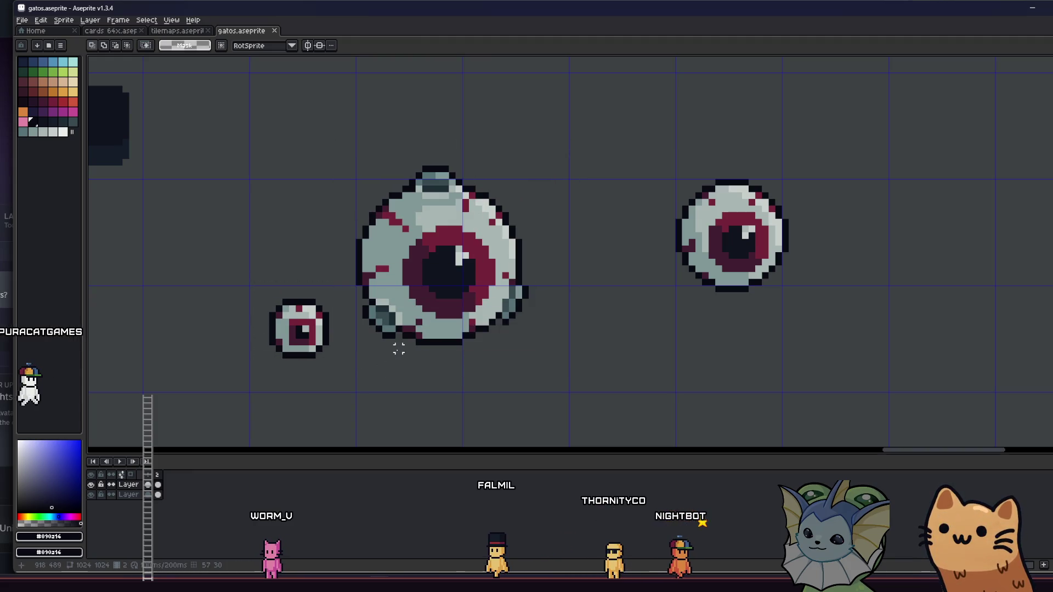
pyautogui.scroll(-2, 351, 329)
pyautogui.scroll(1, 358, 305)
pyautogui.scroll(-1, 358, 306)
# Select the small and big eyeballs together with the marquee, then clear the selection.
pyautogui.moveTo(267, 175); pyautogui.dragTo(511, 375)
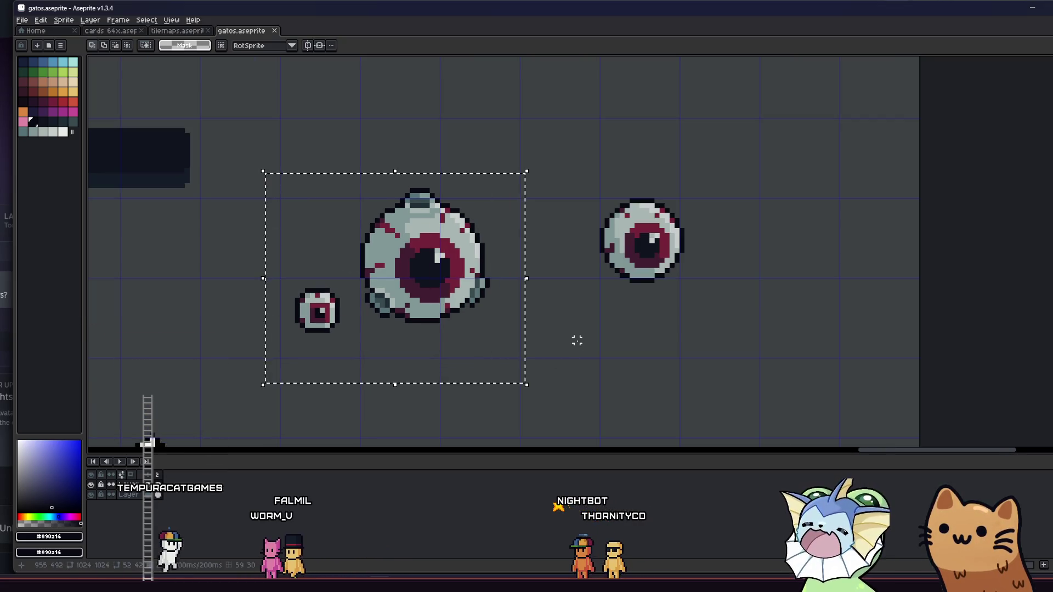
pyautogui.scroll(-1, 600, 353)
pyautogui.click(678, 356)
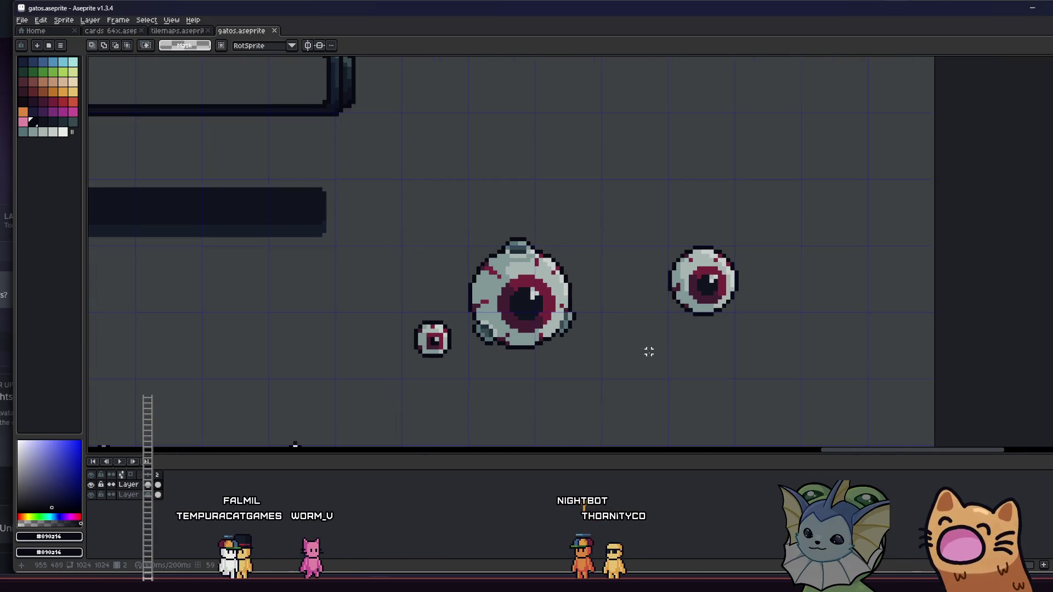
pyautogui.scroll(1, 658, 351)
pyautogui.scroll(-1, 647, 349)
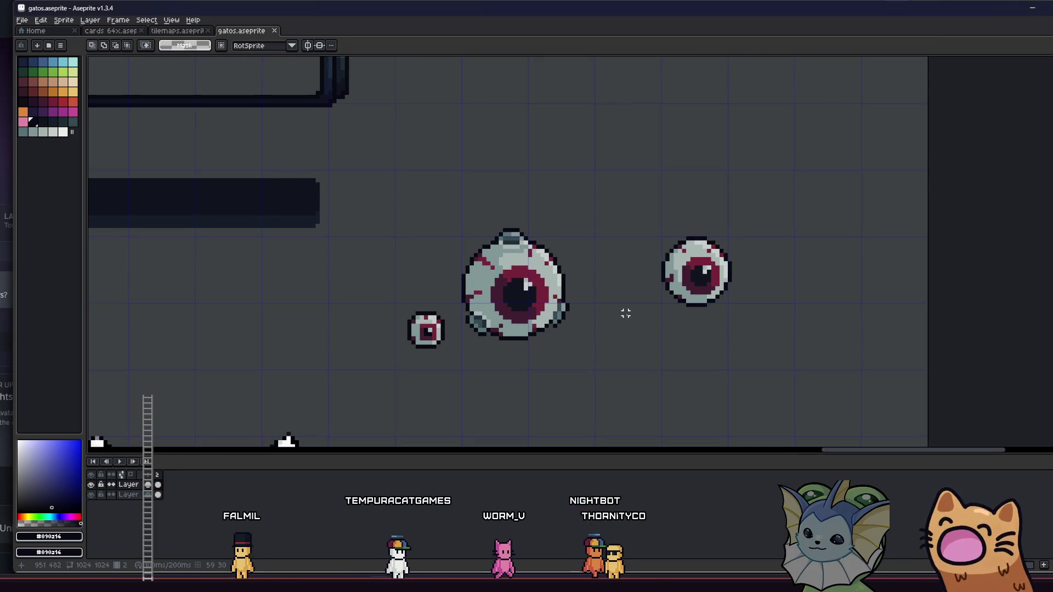
pyautogui.scroll(1, 622, 310)
pyautogui.scroll(-1, 431, 296)
pyautogui.scroll(1, 435, 295)
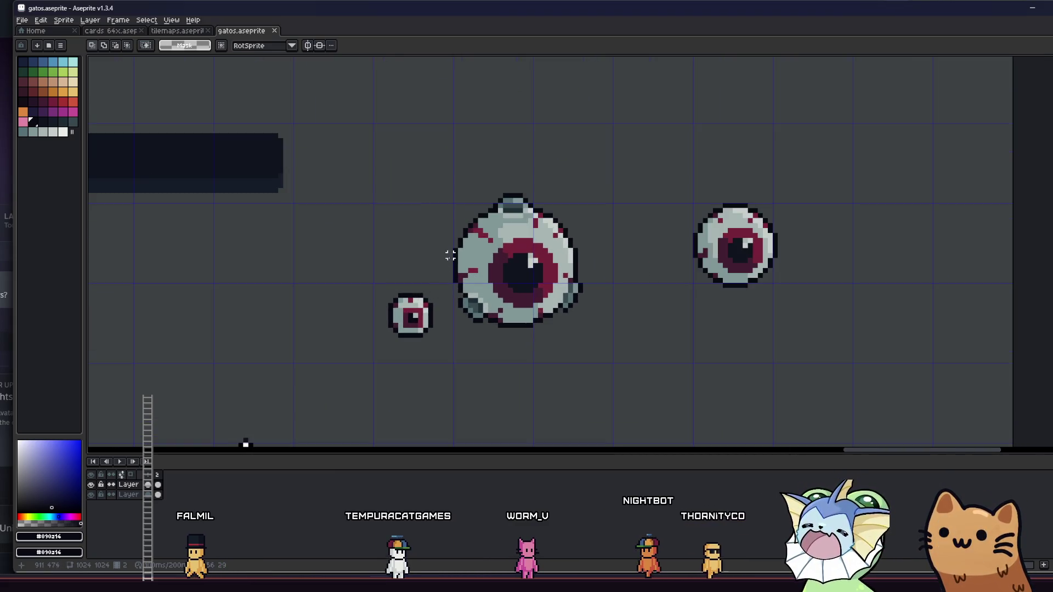
# Select the big eyeball, then deselect it and the small eyeball selection.
pyautogui.moveTo(447, 182); pyautogui.dragTo(600, 335)
pyautogui.hotkey('ctrl', 'd')
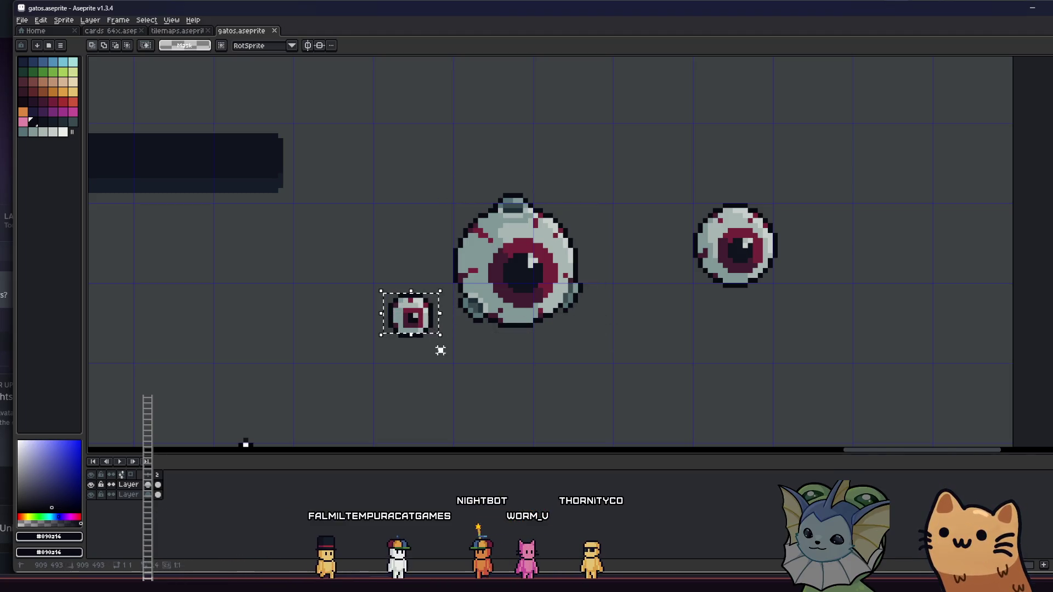
pyautogui.hotkey('ctrl', 'd')
pyautogui.scroll(-2, 471, 258)
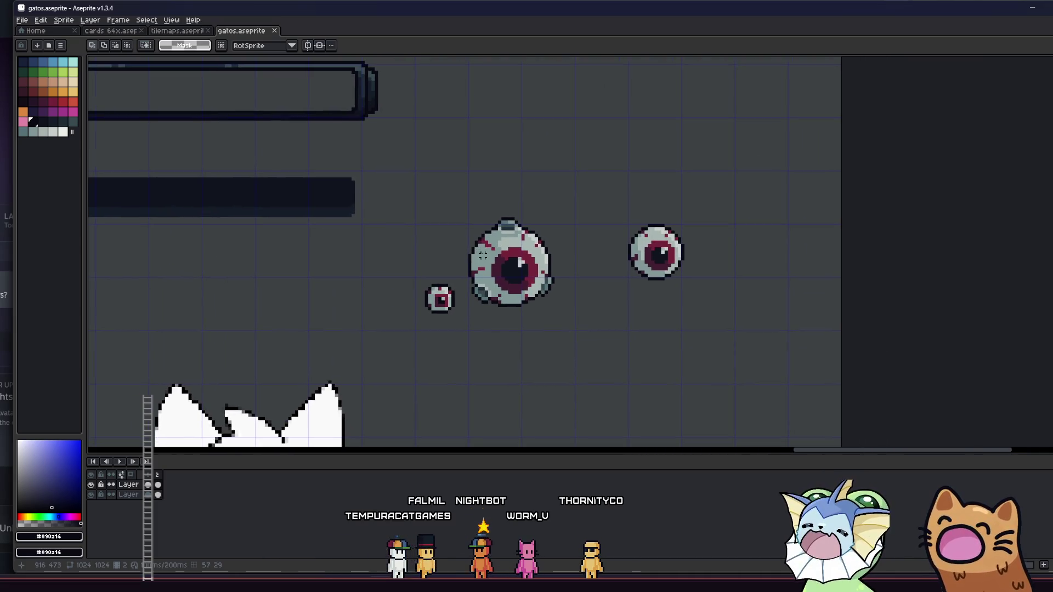
pyautogui.scroll(-1, 482, 251)
pyautogui.scroll(1, 486, 241)
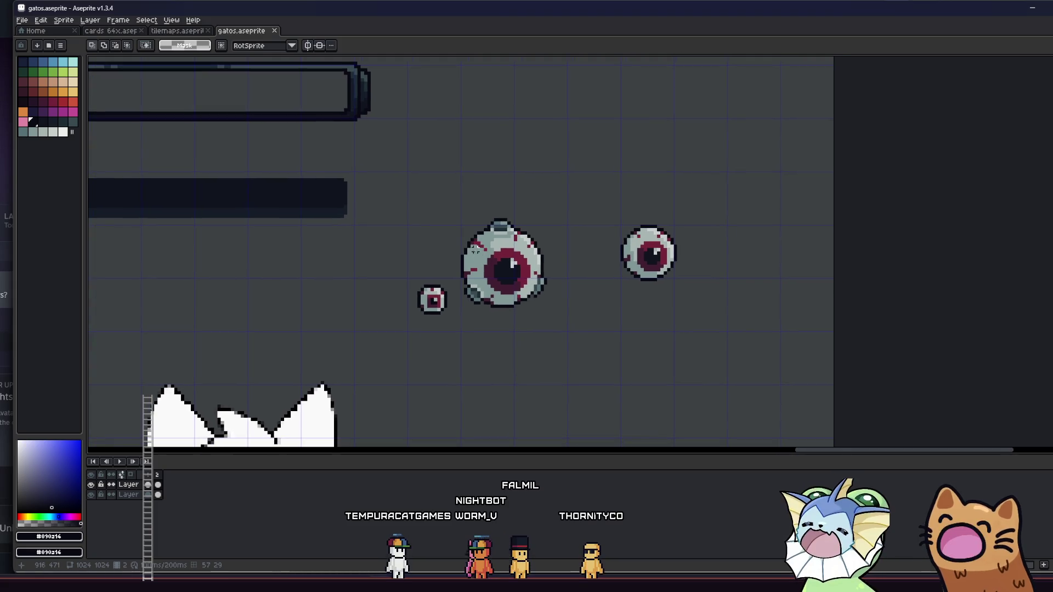
pyautogui.scroll(1, 483, 241)
# Reframe the view over the eyeballs and marquee-select the big eyeball.
pyautogui.moveTo(449, 203)
pyautogui.mouseDown()
pyautogui.moveTo(635, 377)
pyautogui.moveTo(588, 359)
pyautogui.mouseUp()
pyautogui.scroll(-2, 620, 315)
pyautogui.hscroll(-2, 620, 315)
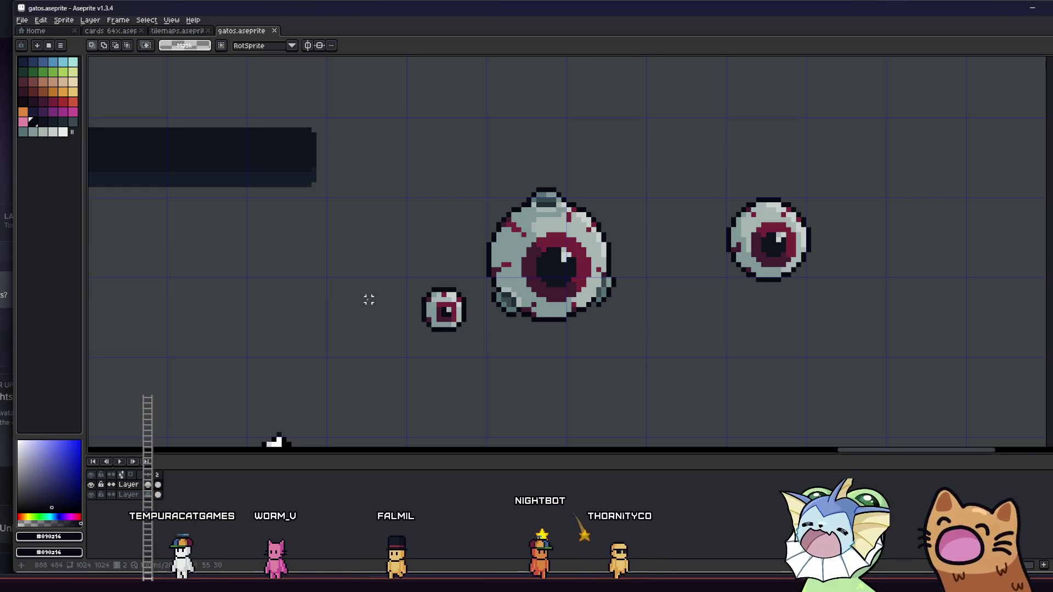
pyautogui.scroll(-2, 368, 299)
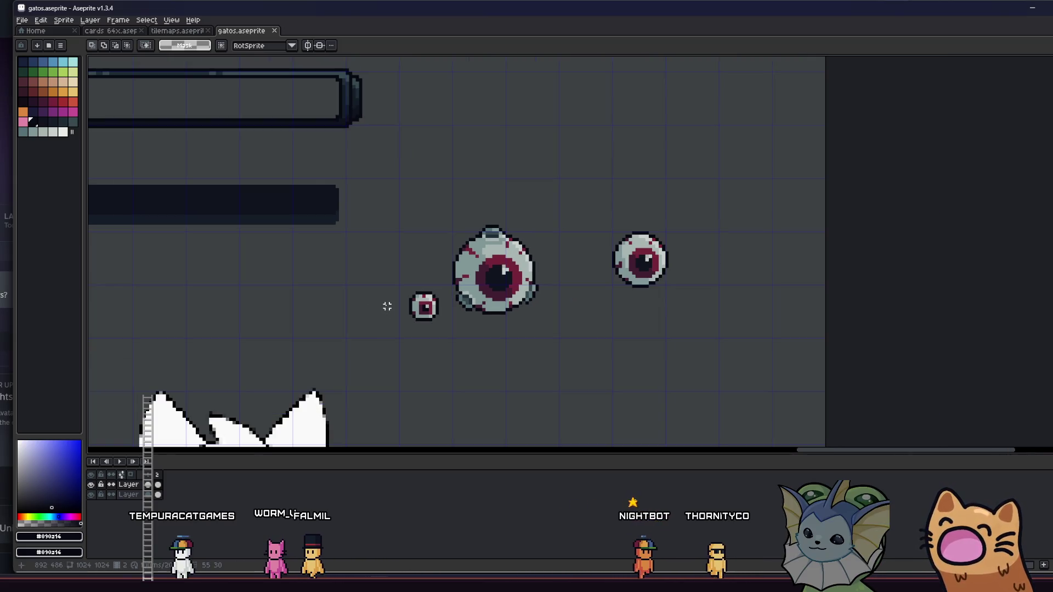
pyautogui.scroll(-1, 397, 303)
pyautogui.moveTo(388, 301)
pyautogui.mouseDown()
pyautogui.moveTo(437, 312)
pyautogui.moveTo(392, 305)
pyautogui.mouseUp()
pyautogui.scroll(1, 440, 258)
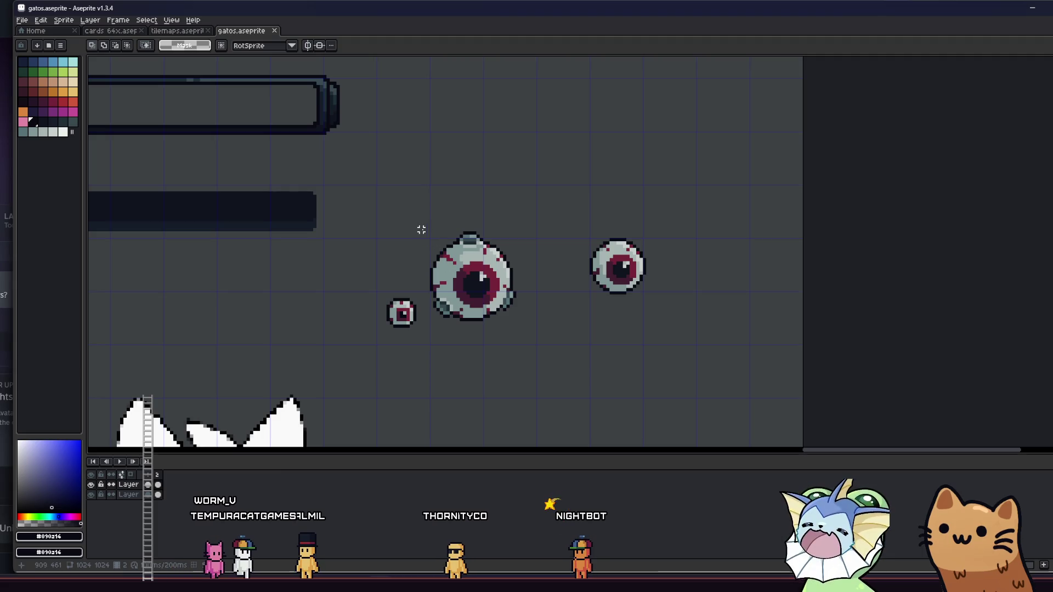
pyautogui.moveTo(426, 226); pyautogui.dragTo(530, 330)
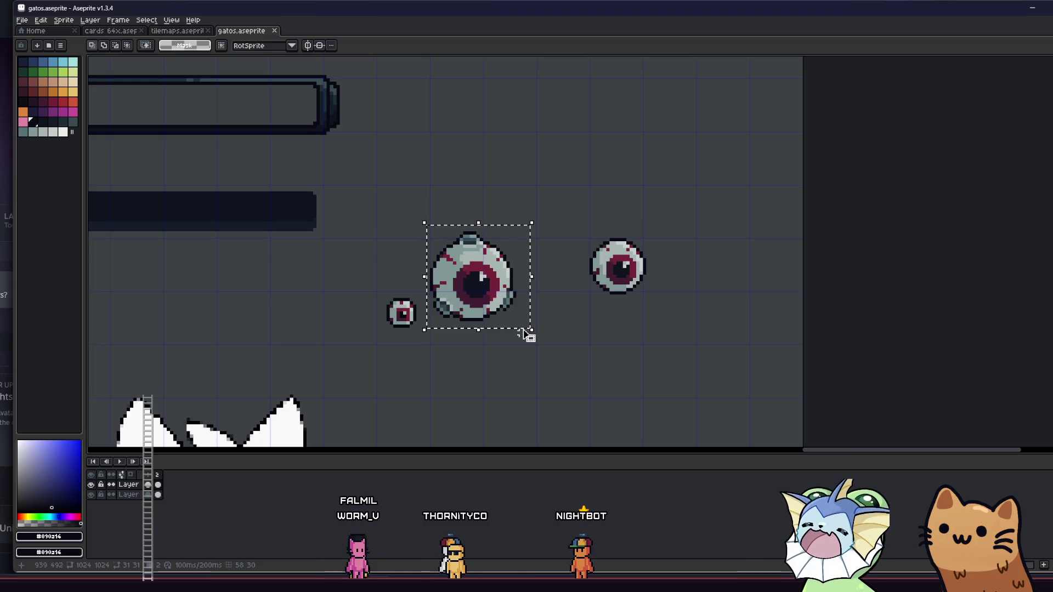
# Move the big eyeball up and right, nudge it one pixel further right, and commit.
pyautogui.moveTo(478, 316)
pyautogui.mouseDown()
pyautogui.moveTo(513, 307)
pyautogui.moveTo(477, 333)
pyautogui.moveTo(482, 316)
pyautogui.moveTo(500, 318)
pyautogui.moveTo(482, 317)
pyautogui.mouseUp()
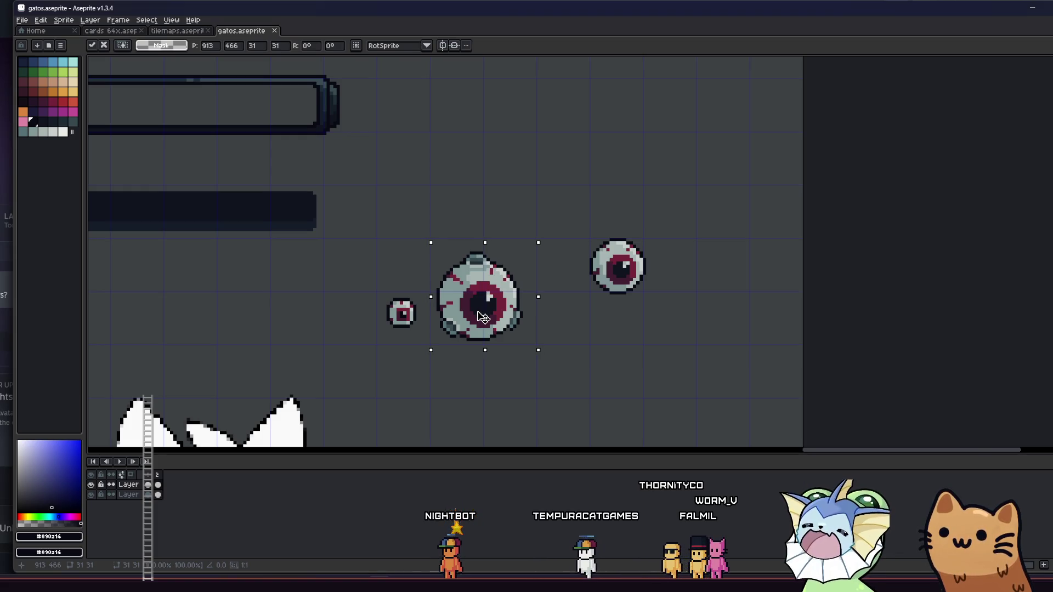
pyautogui.moveTo(485, 317); pyautogui.dragTo(486, 317)
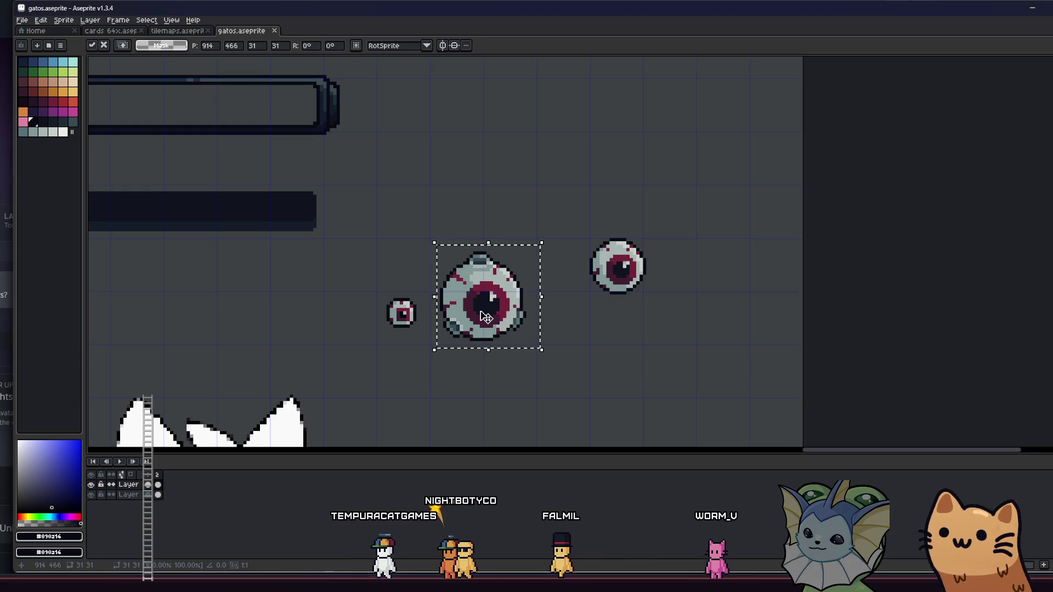
pyautogui.hotkey('ctrl', 'd')
pyautogui.scroll(3, 455, 299)
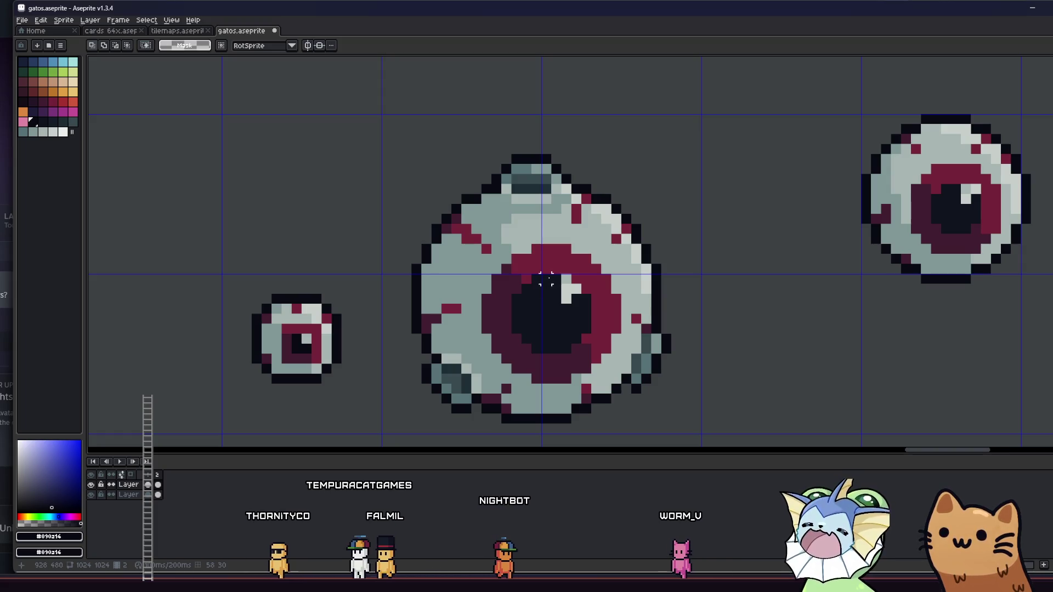
pyautogui.scroll(-2, 552, 278)
# Lift the big eyeball two pixels higher, then measure it against the 32x32 grid cells.
pyautogui.moveTo(462, 189); pyautogui.dragTo(661, 423)
pyautogui.moveTo(600, 358); pyautogui.dragTo(599, 346)
pyautogui.hotkey('ctrl', 'd')
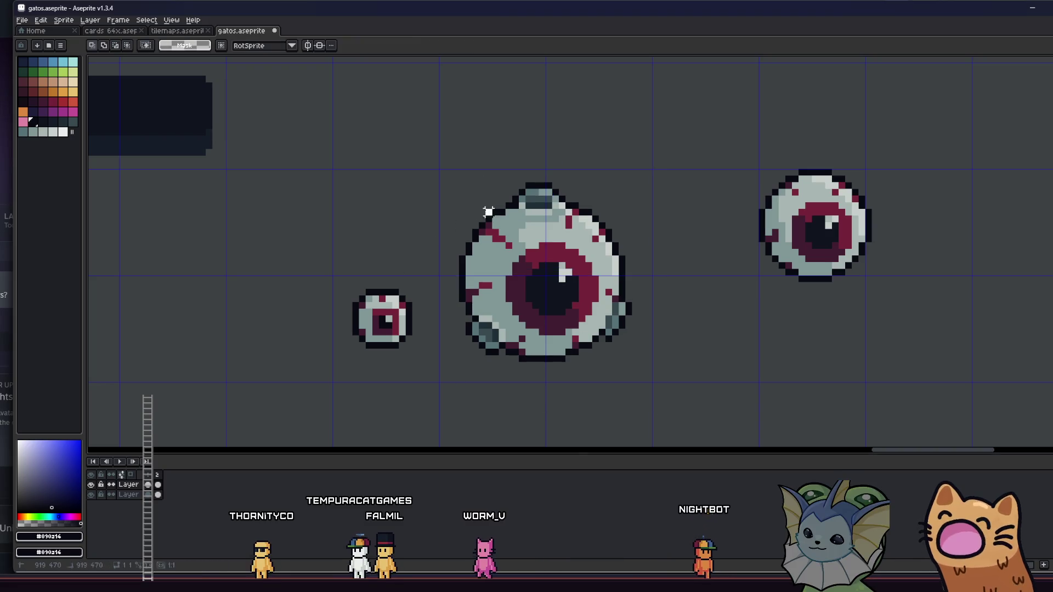
pyautogui.moveTo(622, 324)
pyautogui.mouseDown()
pyautogui.moveTo(630, 336)
pyautogui.moveTo(535, 260)
pyautogui.moveTo(608, 321)
pyautogui.mouseUp()
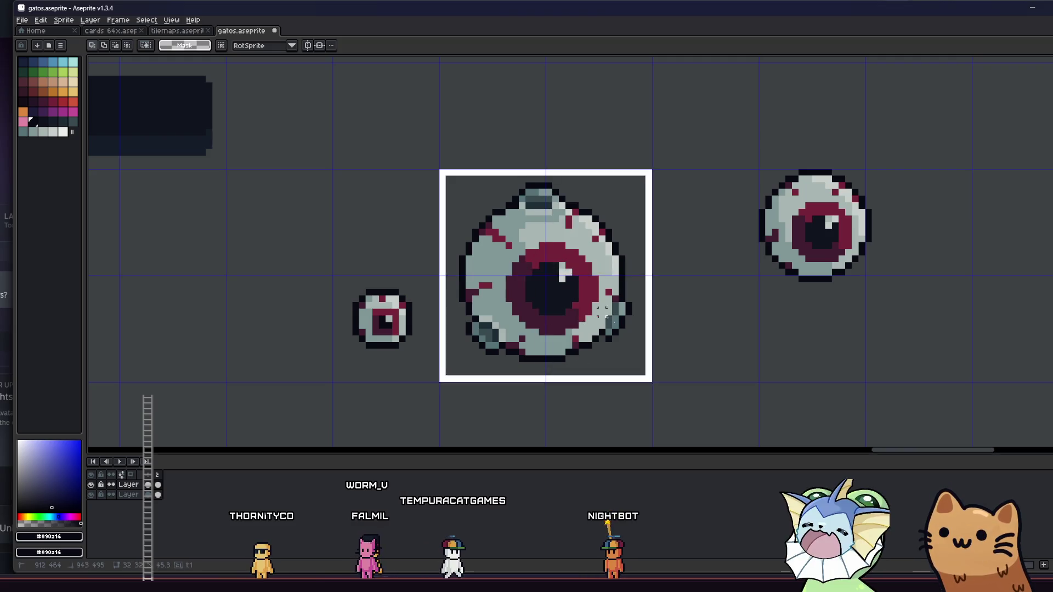
pyautogui.moveTo(602, 284)
pyautogui.mouseDown()
pyautogui.moveTo(587, 272)
pyautogui.moveTo(541, 272)
pyautogui.moveTo(571, 271)
pyautogui.moveTo(557, 282)
pyautogui.moveTo(540, 263)
pyautogui.moveTo(554, 247)
pyautogui.moveTo(546, 291)
pyautogui.moveTo(214, 153)
pyautogui.moveTo(759, 292)
pyautogui.moveTo(542, 258)
pyautogui.moveTo(554, 297)
pyautogui.mouseUp()
# Select the neighbouring grid cells around the eye to compare their size, then clear the selection.
pyautogui.click(669, 293)
pyautogui.moveTo(542, 245); pyautogui.dragTo(472, 197)
pyautogui.moveTo(548, 263); pyautogui.dragTo(630, 181)
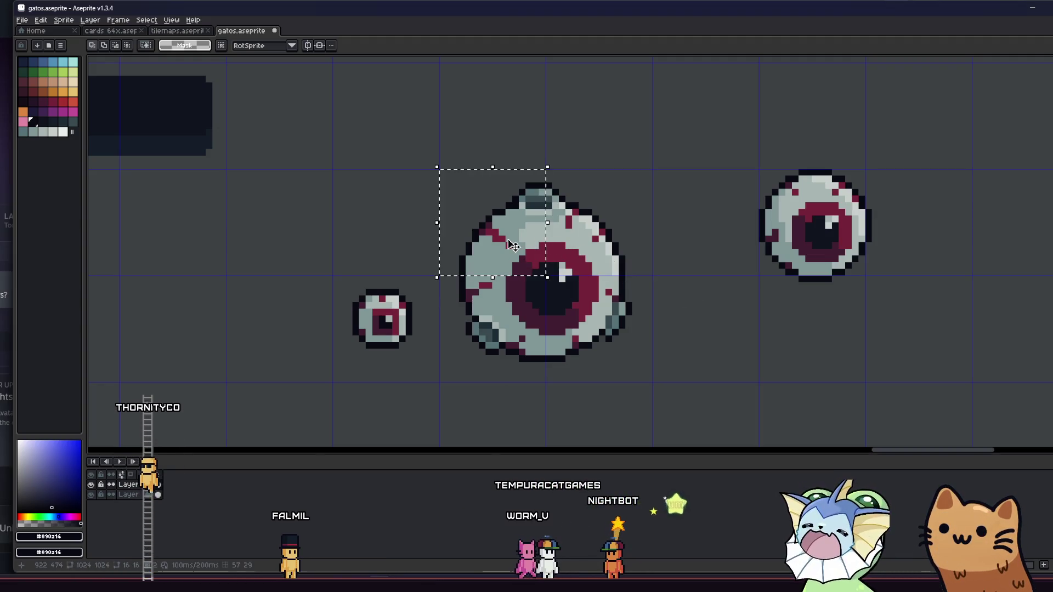
pyautogui.moveTo(598, 281)
pyautogui.mouseDown()
pyautogui.moveTo(647, 378)
pyautogui.moveTo(445, 378)
pyautogui.moveTo(648, 379)
pyautogui.mouseUp()
pyautogui.moveTo(369, 252)
pyautogui.mouseDown()
pyautogui.moveTo(378, 320)
pyautogui.moveTo(454, 305)
pyautogui.mouseUp()
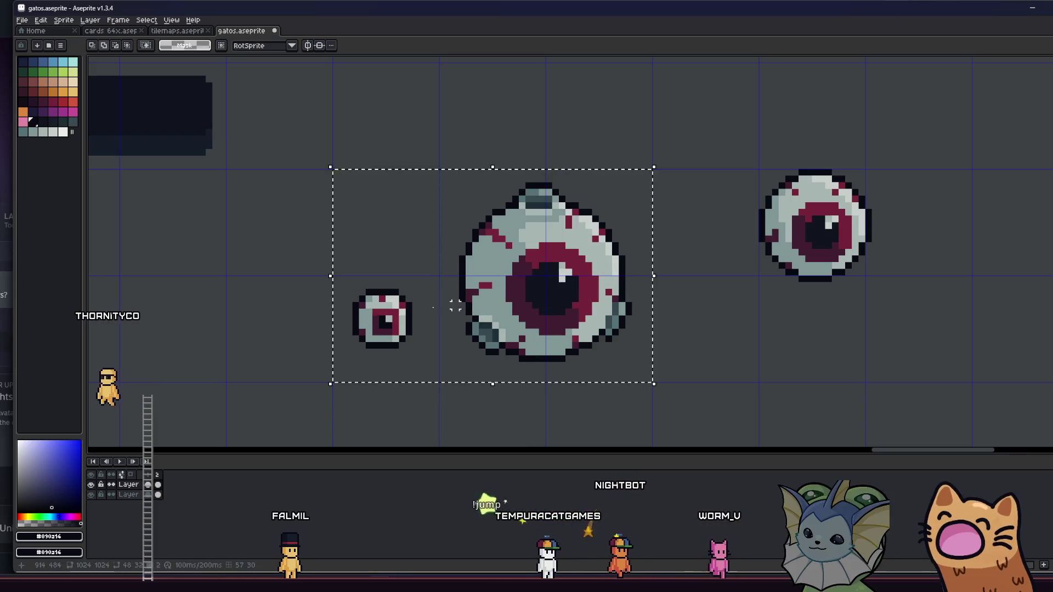
pyautogui.scroll(-2, 682, 237)
pyautogui.click(520, 235)
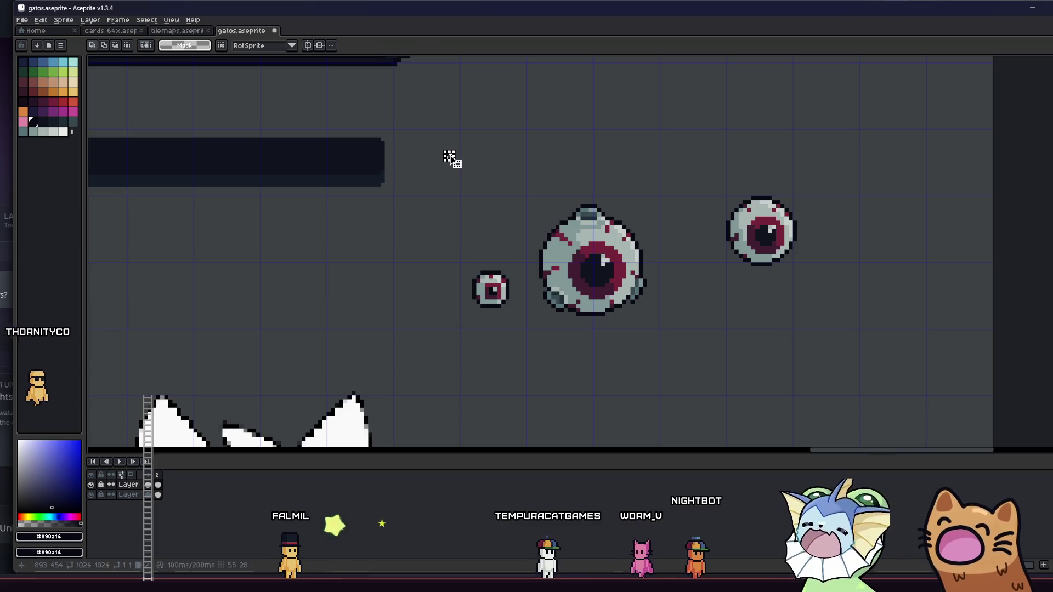
# Measure the grid area covered by the eyeballs with a selection, then clear it.
pyautogui.moveTo(442, 157)
pyautogui.mouseDown()
pyautogui.moveTo(423, 184)
pyautogui.moveTo(660, 329)
pyautogui.mouseUp()
pyautogui.scroll(1, 305, 251)
pyautogui.click(320, 258)
pyautogui.scroll(-3, 320, 258)
pyautogui.scroll(4, 488, 296)
pyautogui.scroll(-2, 489, 296)
pyautogui.scroll(3, 488, 296)
# Select the big eyeball and measure square areas around the eyeballs and the small eyeball.
pyautogui.moveTo(511, 266)
pyautogui.mouseDown()
pyautogui.moveTo(489, 287)
pyautogui.moveTo(545, 332)
pyautogui.moveTo(499, 305)
pyautogui.moveTo(532, 321)
pyautogui.mouseUp()
pyautogui.moveTo(422, 215)
pyautogui.mouseDown()
pyautogui.moveTo(573, 343)
pyautogui.moveTo(472, 366)
pyautogui.moveTo(548, 386)
pyautogui.moveTo(500, 346)
pyautogui.moveTo(539, 337)
pyautogui.moveTo(449, 242)
pyautogui.moveTo(545, 399)
pyautogui.moveTo(449, 204)
pyautogui.mouseUp()
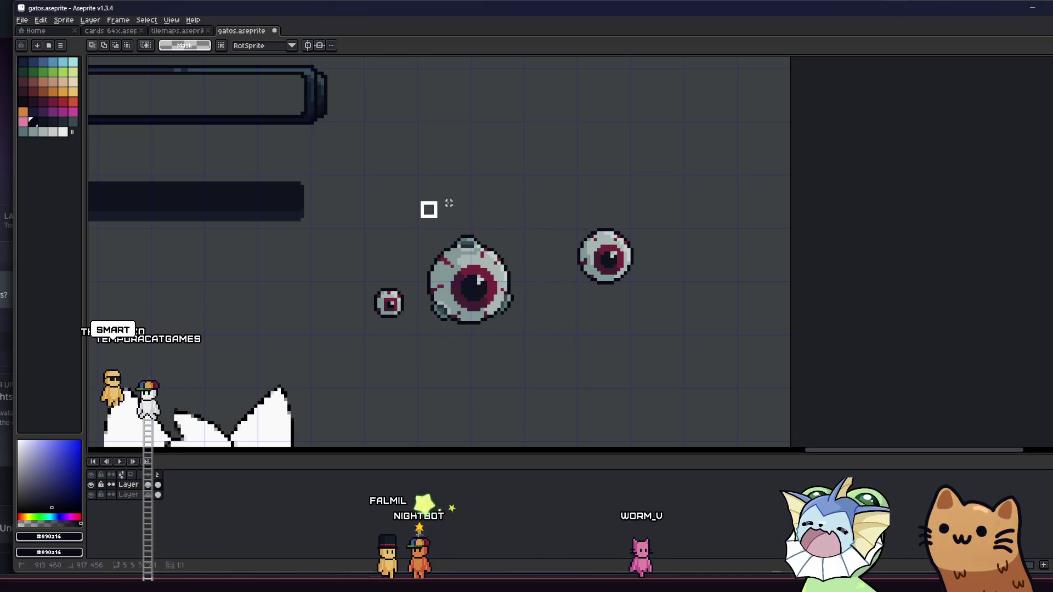
pyautogui.moveTo(408, 270)
pyautogui.mouseDown()
pyautogui.moveTo(504, 367)
pyautogui.moveTo(406, 269)
pyautogui.moveTo(505, 362)
pyautogui.moveTo(433, 306)
pyautogui.moveTo(348, 303)
pyautogui.moveTo(592, 396)
pyautogui.moveTo(550, 301)
pyautogui.moveTo(631, 423)
pyautogui.moveTo(455, 286)
pyautogui.moveTo(469, 279)
pyautogui.moveTo(466, 329)
pyautogui.moveTo(630, 416)
pyautogui.moveTo(442, 266)
pyautogui.moveTo(541, 360)
pyautogui.moveTo(501, 322)
pyautogui.moveTo(483, 327)
pyautogui.moveTo(539, 340)
pyautogui.moveTo(448, 265)
pyautogui.moveTo(650, 326)
pyautogui.moveTo(459, 345)
pyautogui.moveTo(529, 242)
pyautogui.moveTo(548, 305)
pyautogui.moveTo(620, 294)
pyautogui.mouseUp()
pyautogui.scroll(2, 472, 289)
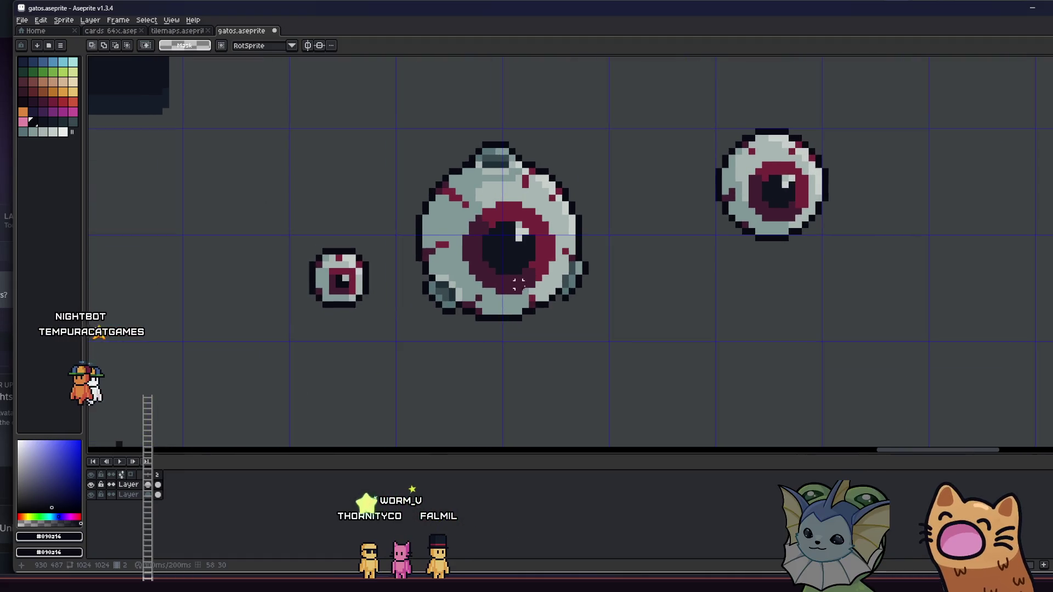
pyautogui.scroll(-2, 389, 236)
pyautogui.scroll(1, 389, 236)
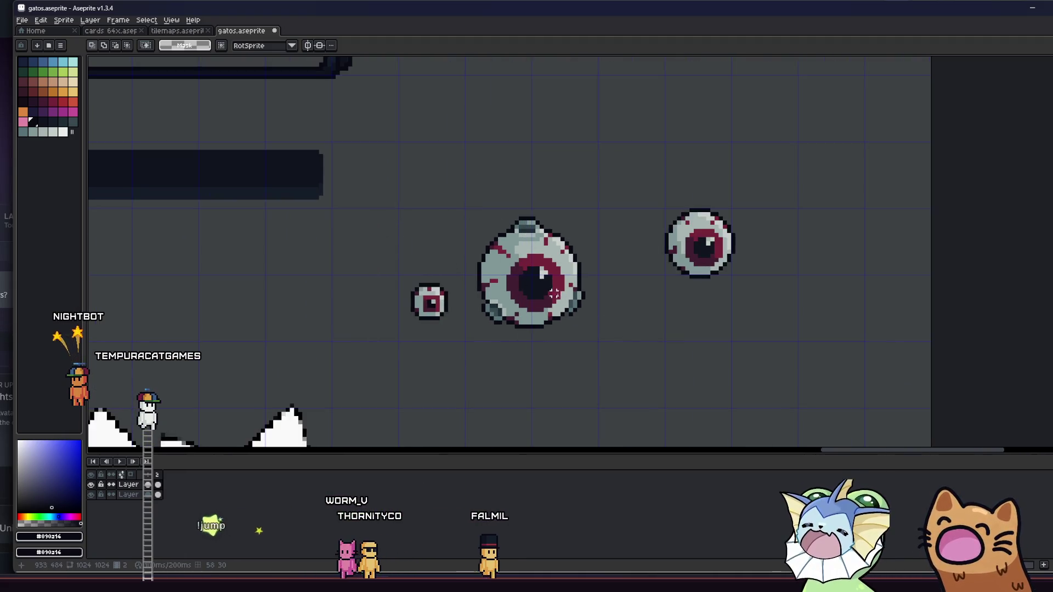
pyautogui.scroll(-1, 506, 297)
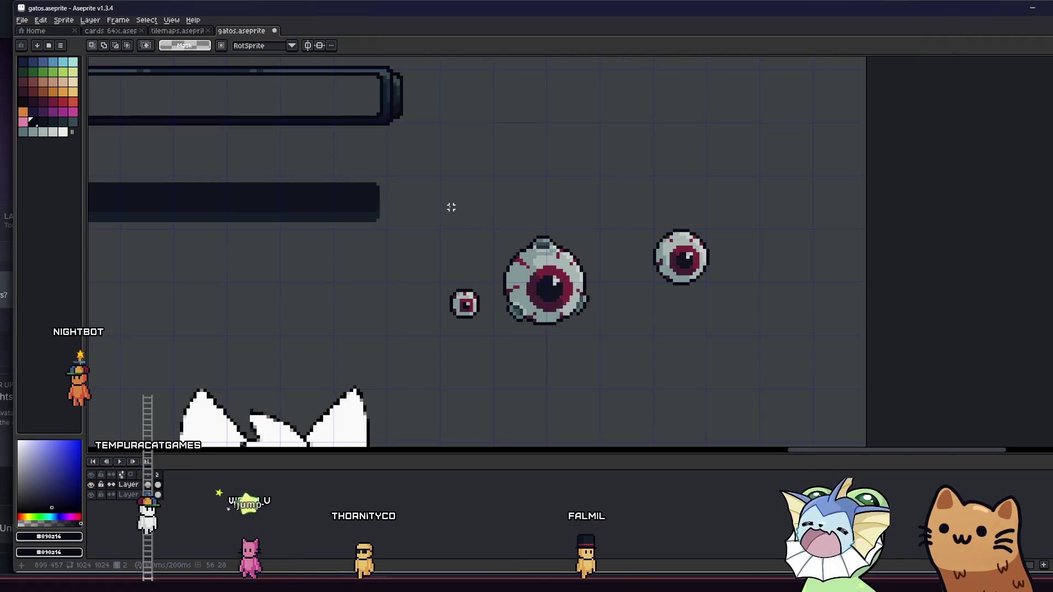
# Select the large eyeball to inspect its position on the grid.
pyautogui.moveTo(524, 249); pyautogui.dragTo(603, 321)
pyautogui.scroll(1, 602, 322)
pyautogui.scroll(3, 602, 322)
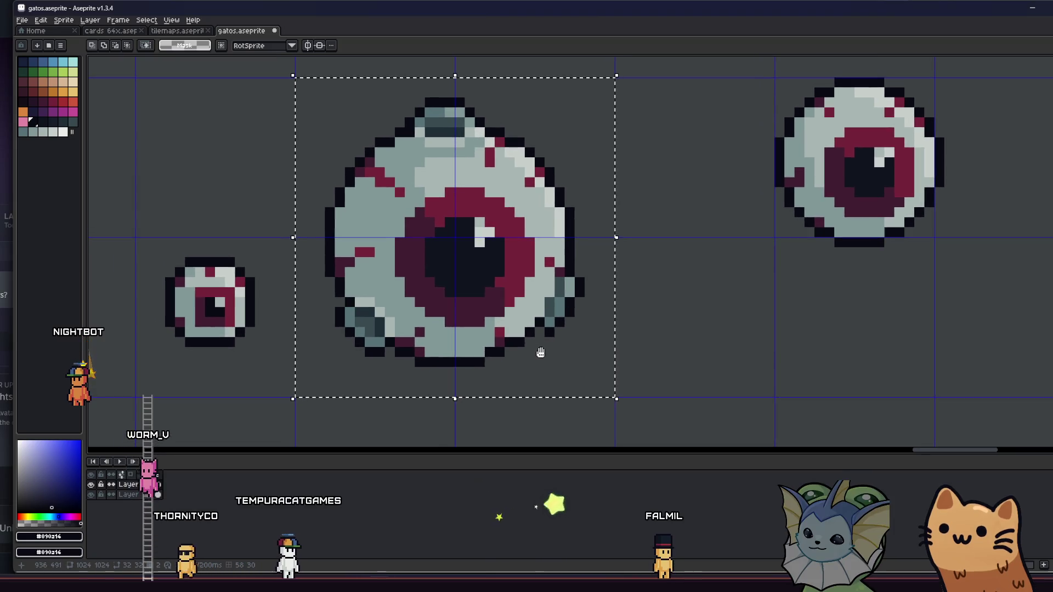
pyautogui.scroll(-1, 605, 338)
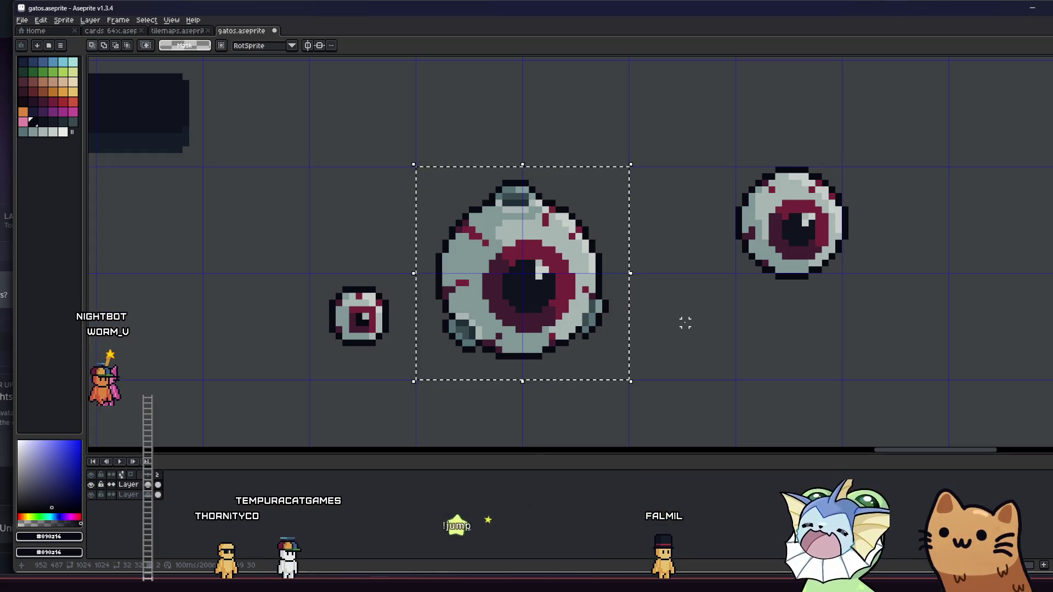
pyautogui.scroll(1, 504, 228)
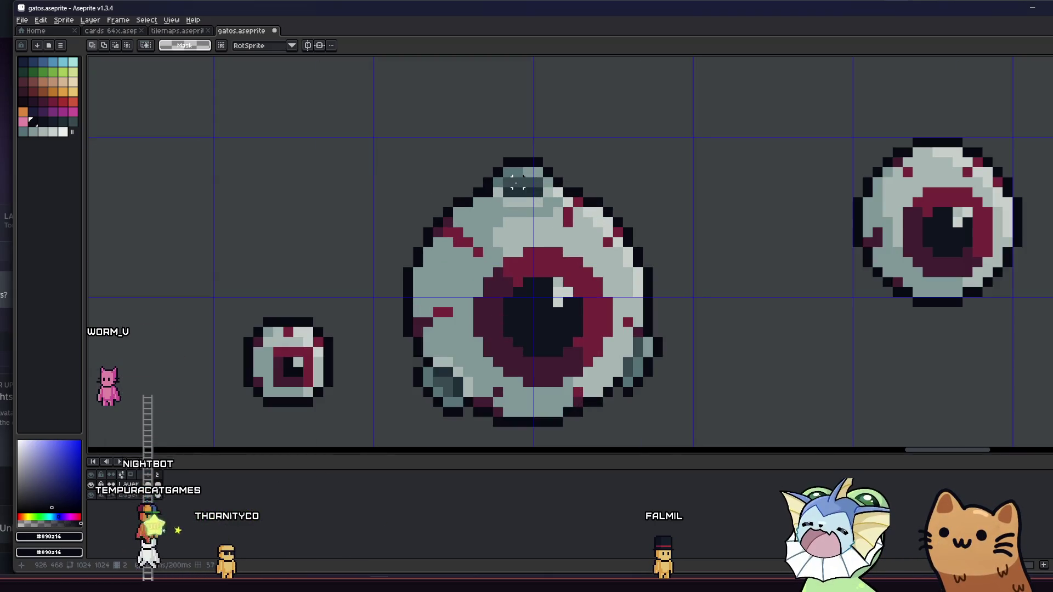
pyautogui.scroll(-3, 498, 239)
pyautogui.scroll(-1, 454, 282)
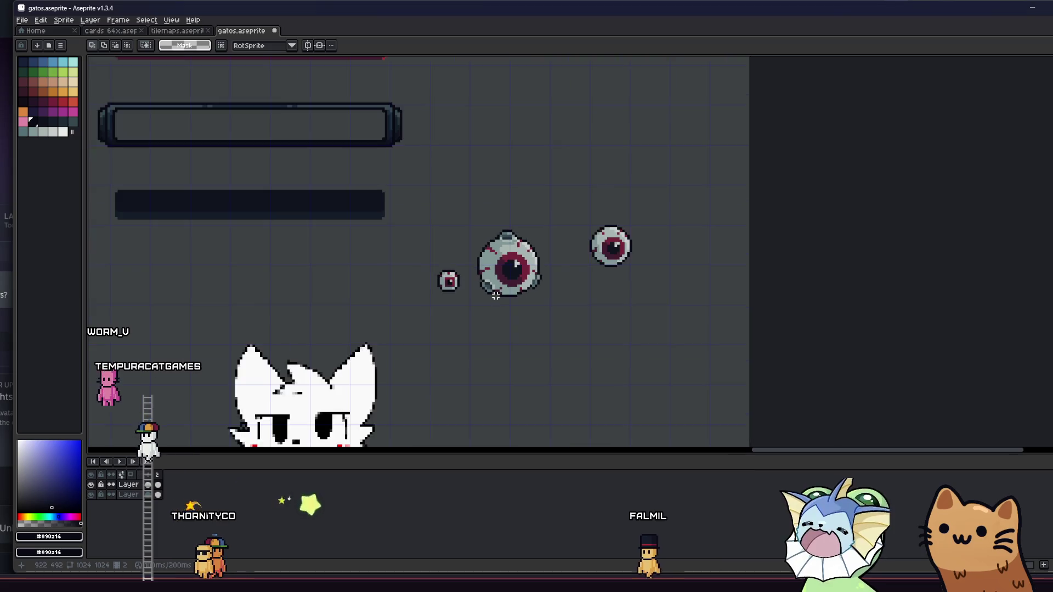
pyautogui.scroll(3, 477, 324)
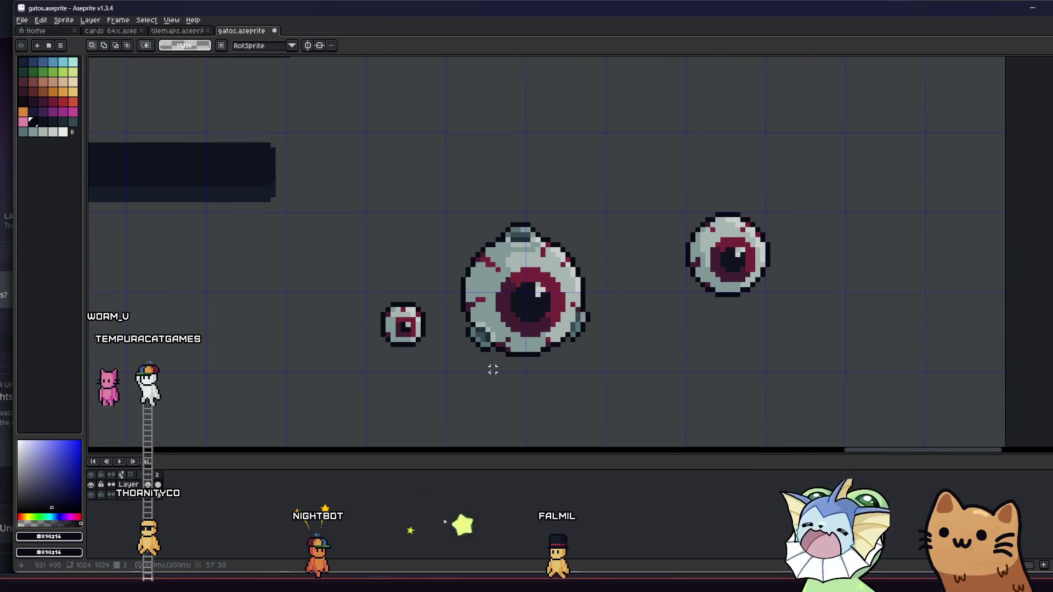
pyautogui.scroll(-1, 381, 378)
# Select the small eyeball, then the whole large eyeball, deselecting each afterwards.
pyautogui.moveTo(368, 302); pyautogui.dragTo(436, 349)
pyautogui.scroll(2, 415, 335)
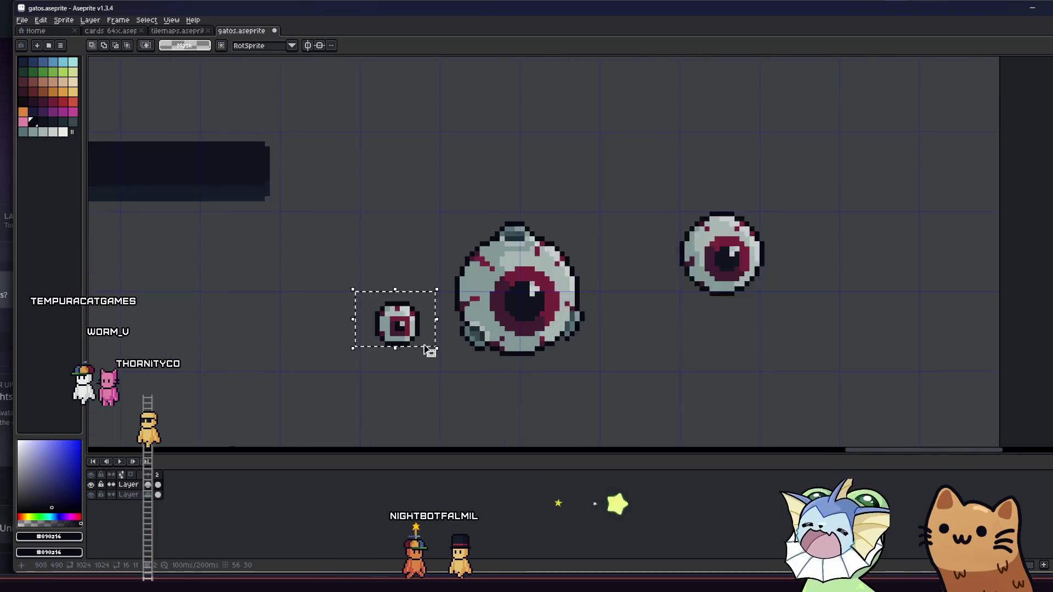
pyautogui.click(301, 336)
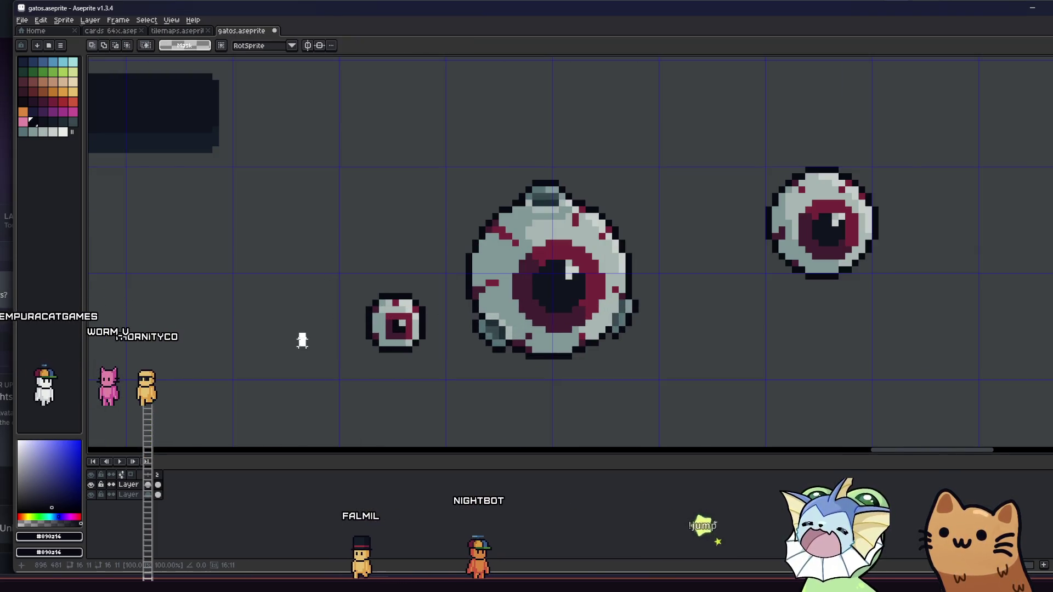
pyautogui.moveTo(301, 341); pyautogui.dragTo(267, 337)
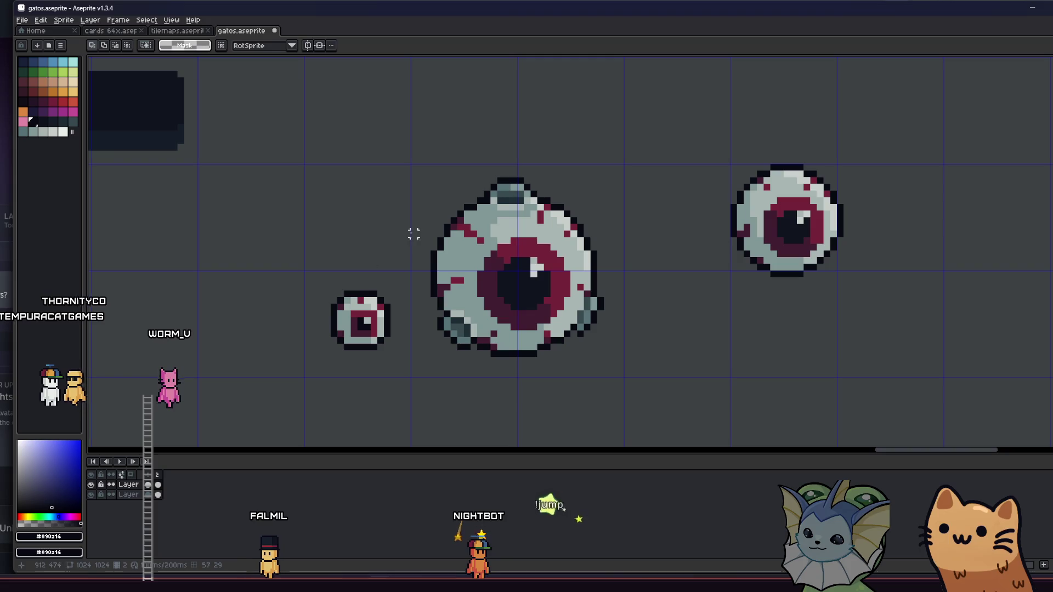
pyautogui.moveTo(429, 169); pyautogui.dragTo(499, 258)
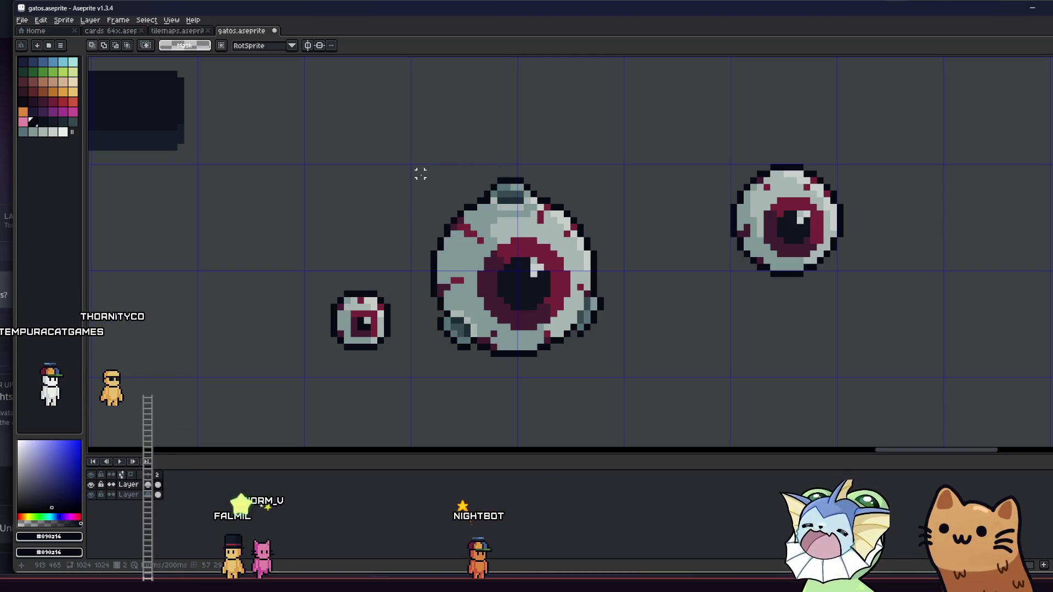
pyautogui.moveTo(426, 171)
pyautogui.mouseDown()
pyautogui.moveTo(546, 267)
pyautogui.moveTo(615, 355)
pyautogui.moveTo(606, 369)
pyautogui.moveTo(600, 353)
pyautogui.moveTo(608, 363)
pyautogui.mouseUp()
pyautogui.click(627, 340)
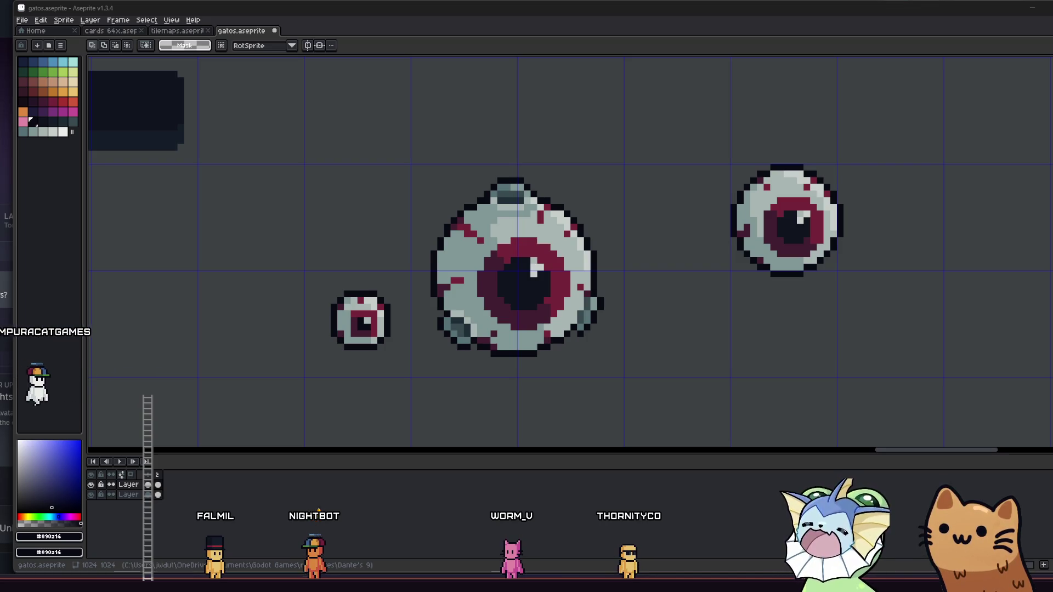
pyautogui.moveTo(537, 274)
pyautogui.mouseDown()
pyautogui.moveTo(549, 278)
pyautogui.moveTo(562, 251)
pyautogui.mouseUp()
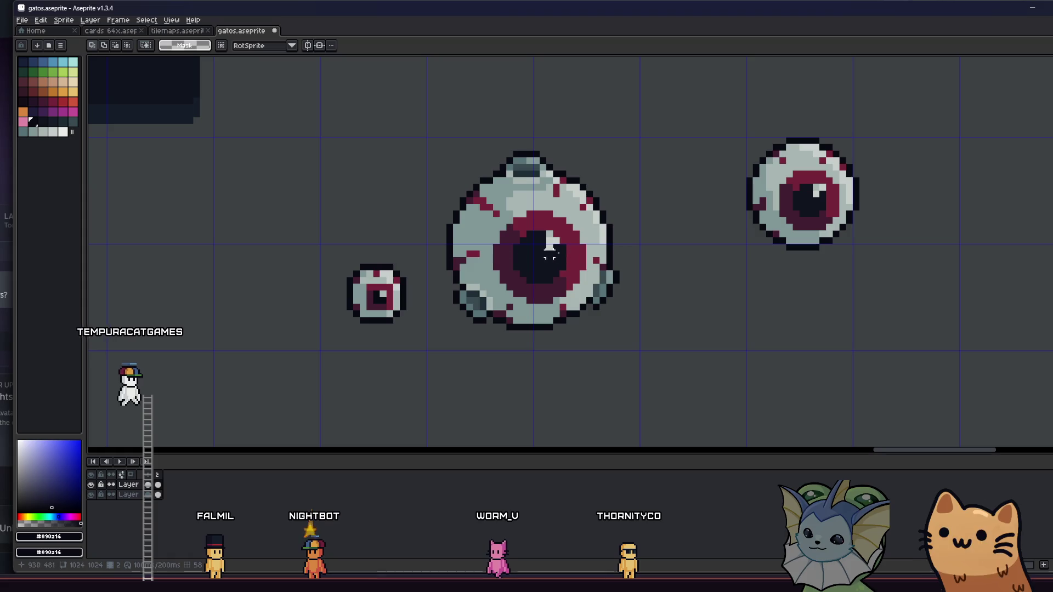
pyautogui.press('g')
pyautogui.press('+')
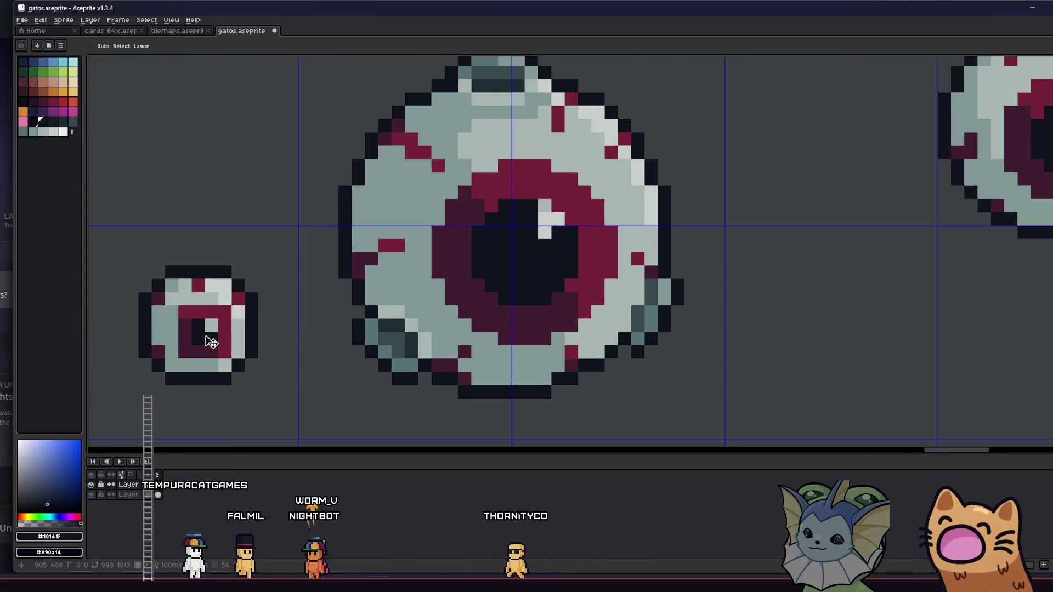
pyautogui.scroll(-4, 205, 336)
pyautogui.moveTo(261, 335); pyautogui.dragTo(373, 335)
pyautogui.press('m')
pyautogui.scroll(-1, 426, 230)
pyautogui.moveTo(376, 195)
pyautogui.mouseDown()
pyautogui.moveTo(620, 334)
pyautogui.moveTo(625, 356)
pyautogui.mouseUp()
pyautogui.click(646, 373)
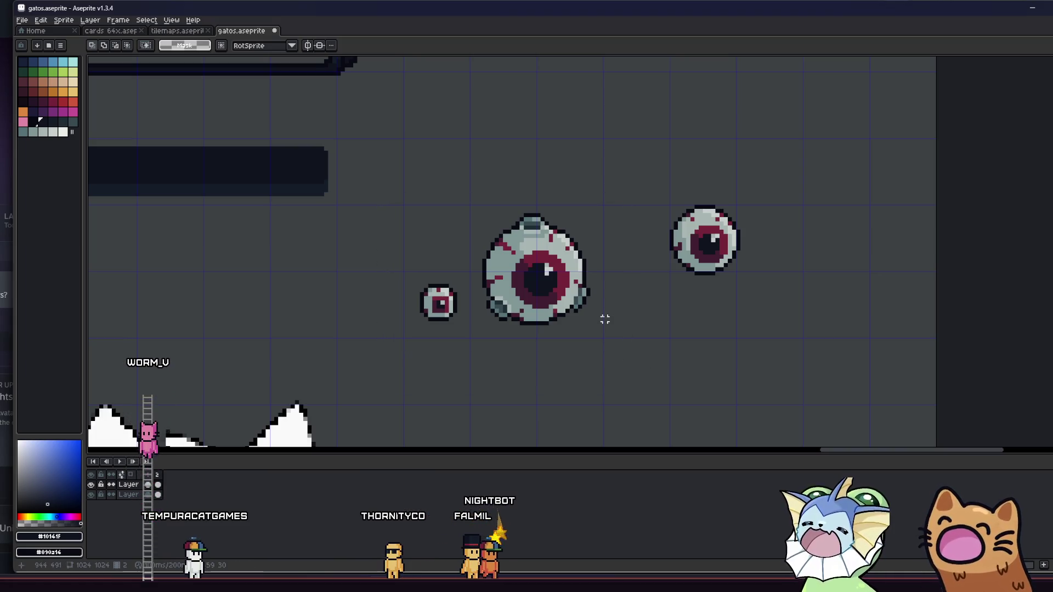
pyautogui.moveTo(559, 320); pyautogui.dragTo(518, 323)
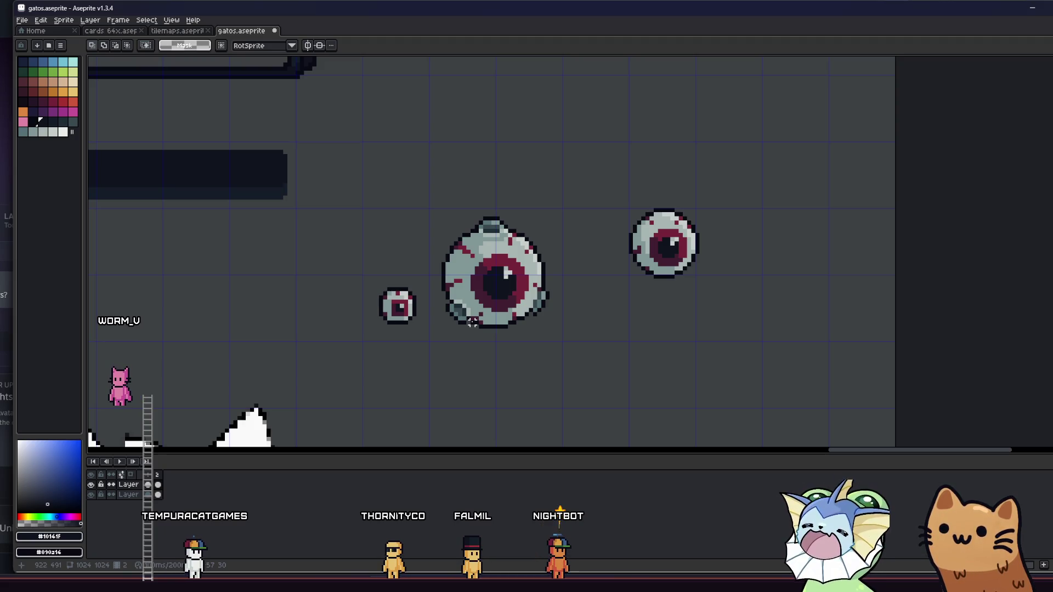
pyautogui.moveTo(368, 294); pyautogui.dragTo(364, 288)
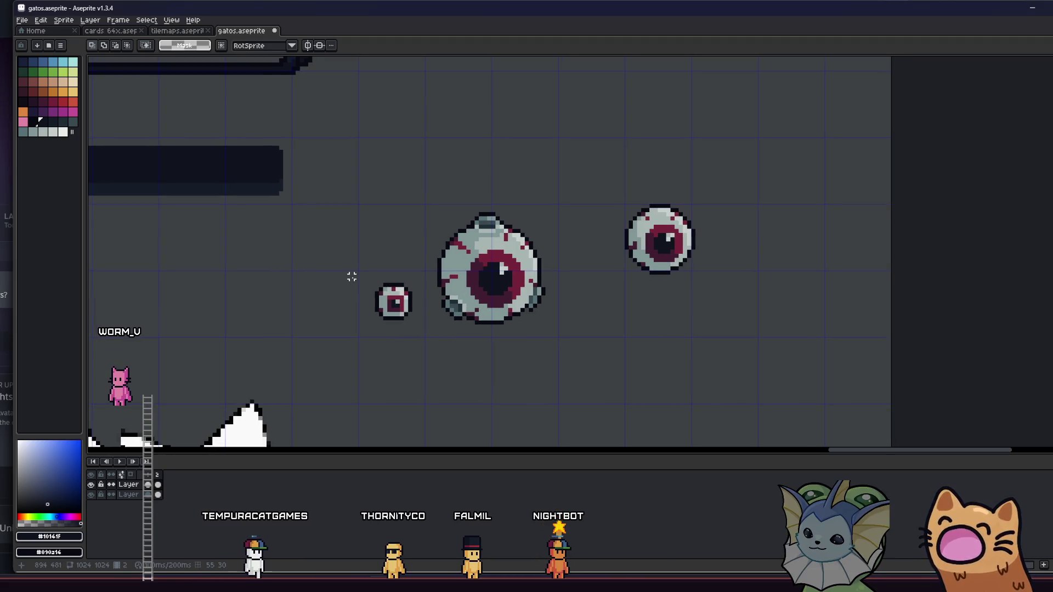
pyautogui.moveTo(356, 190)
pyautogui.mouseDown()
pyautogui.moveTo(597, 377)
pyautogui.moveTo(595, 367)
pyautogui.mouseUp()
pyautogui.moveTo(597, 186); pyautogui.dragTo(739, 280)
pyautogui.click(722, 293)
pyautogui.moveTo(423, 203)
pyautogui.mouseDown()
pyautogui.moveTo(524, 266)
pyautogui.moveTo(560, 326)
pyautogui.mouseUp()
pyautogui.click(573, 334)
pyautogui.scroll(-5, 572, 334)
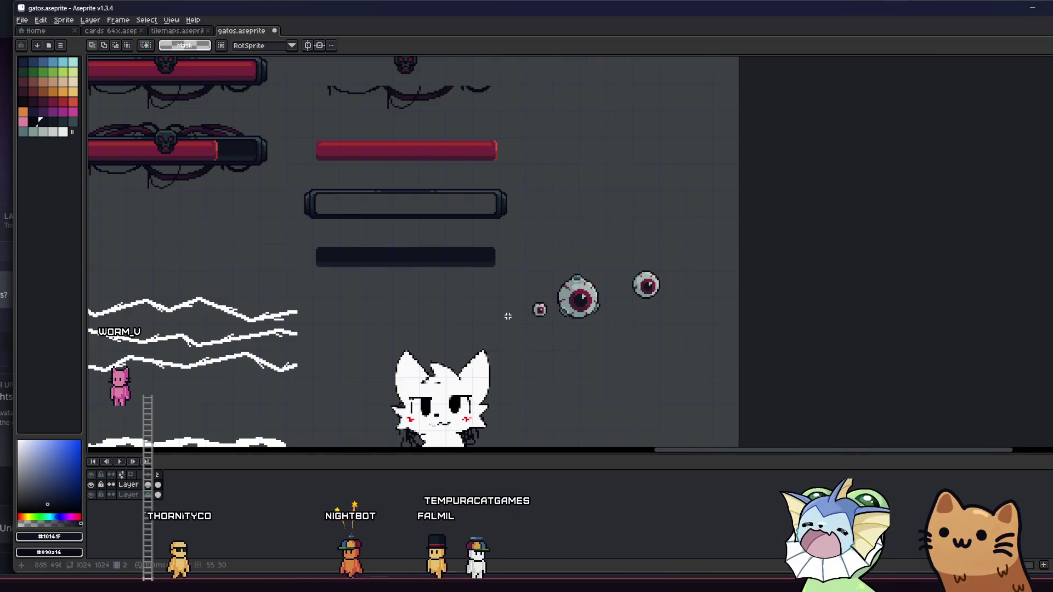
pyautogui.scroll(1, 509, 307)
pyautogui.scroll(-1, 510, 301)
pyautogui.moveTo(510, 299); pyautogui.dragTo(488, 300)
pyautogui.scroll(1, 494, 298)
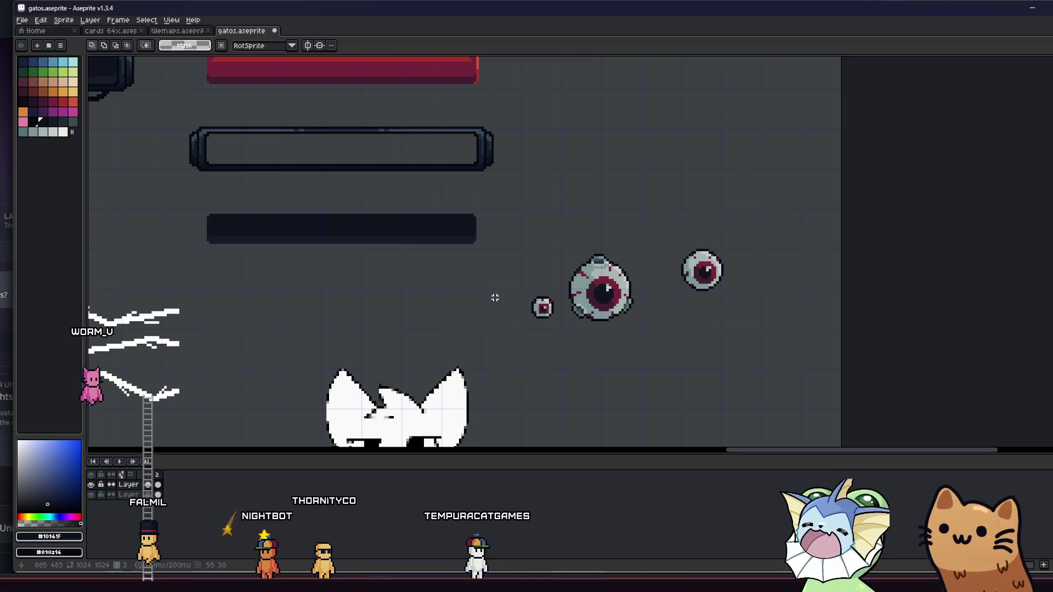
pyautogui.moveTo(505, 303); pyautogui.dragTo(467, 291)
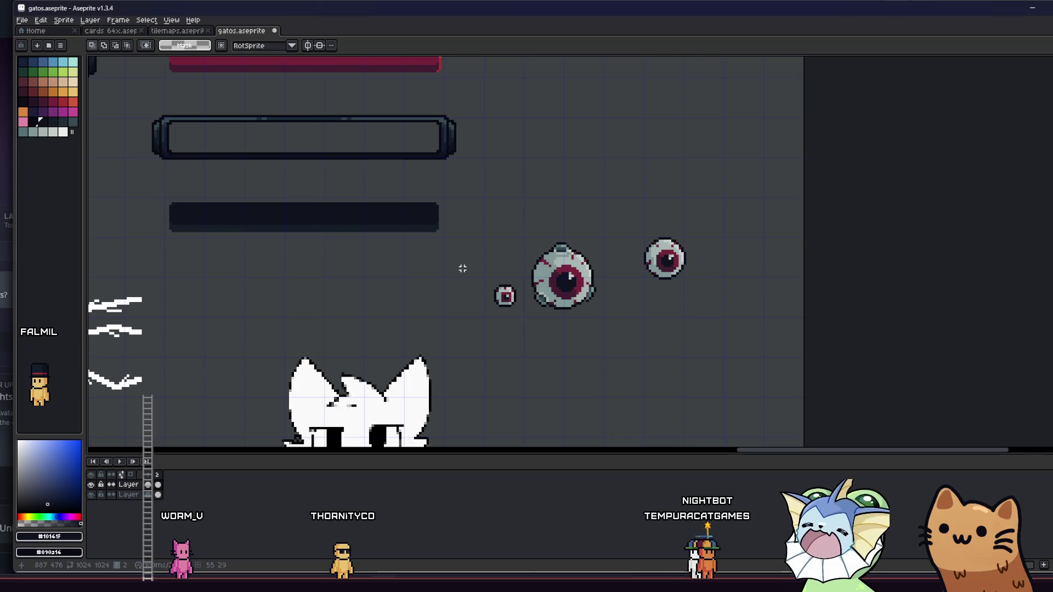
pyautogui.scroll(3, 463, 269)
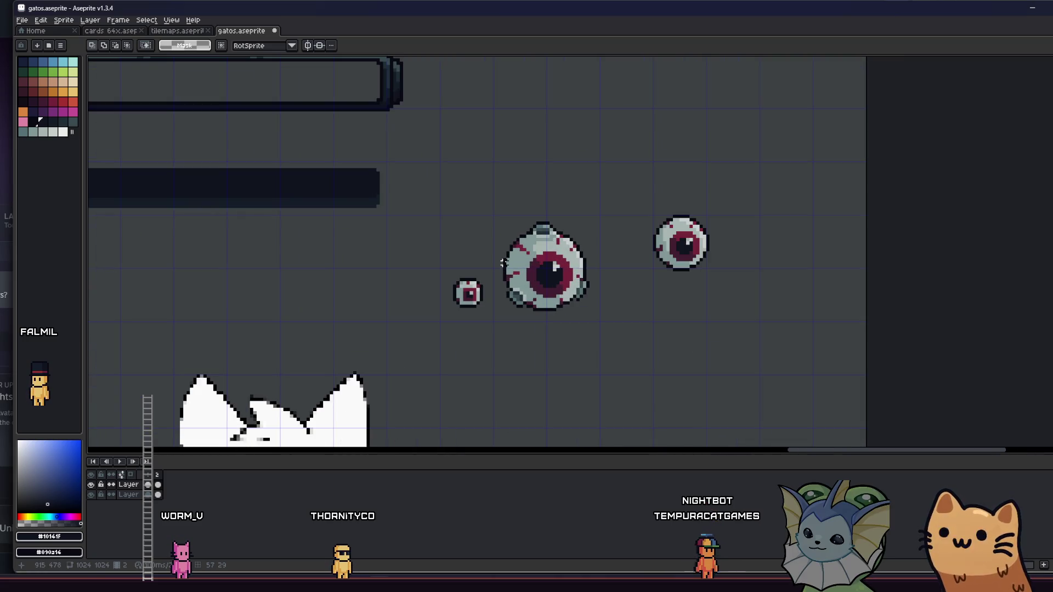
pyautogui.moveTo(494, 257); pyautogui.dragTo(454, 231)
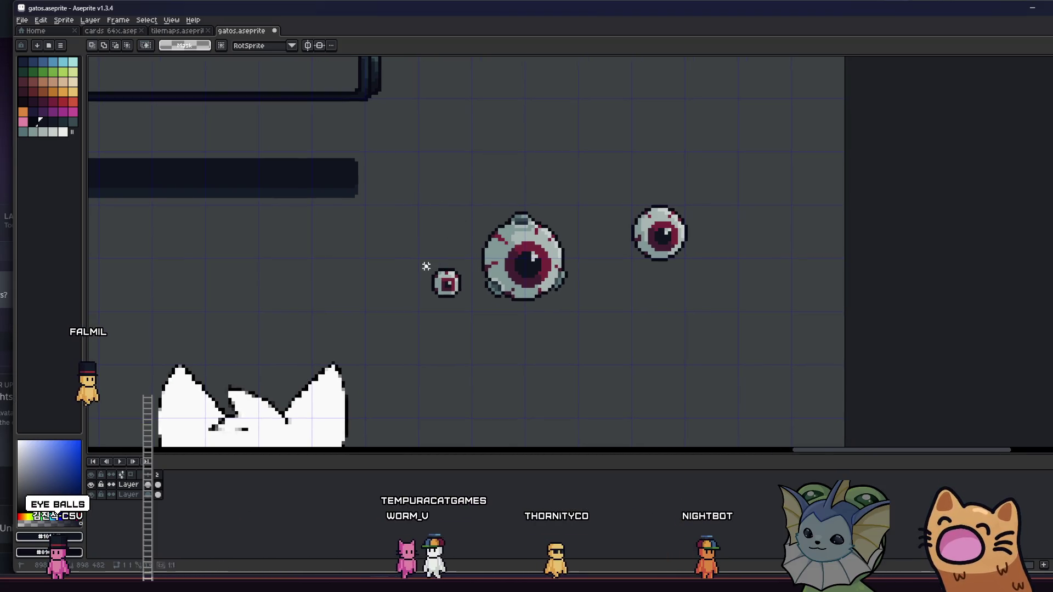
pyautogui.moveTo(402, 203); pyautogui.dragTo(582, 337)
pyautogui.scroll(-1, 583, 336)
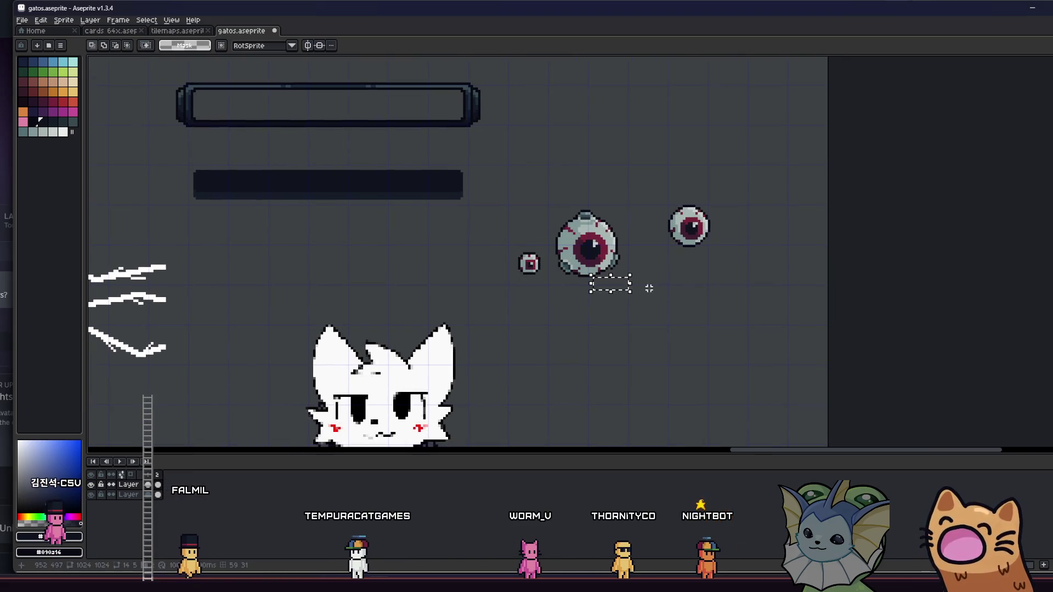
pyautogui.scroll(-2, 637, 282)
pyautogui.moveTo(668, 299); pyautogui.dragTo(727, 314)
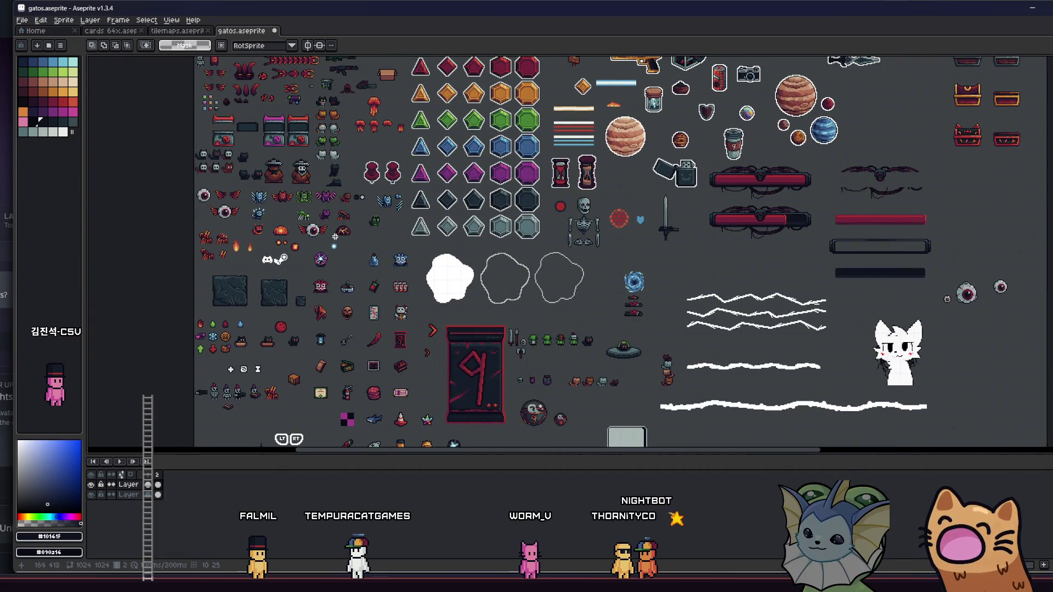
pyautogui.moveTo(347, 241); pyautogui.dragTo(220, 234)
pyautogui.scroll(4, 716, 237)
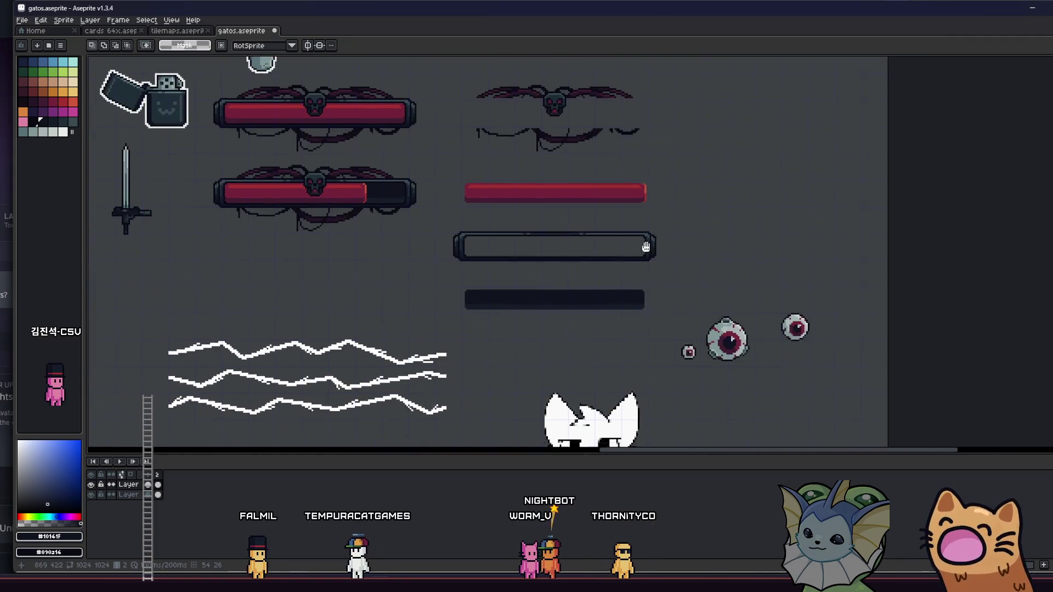
pyautogui.scroll(-2, 469, 265)
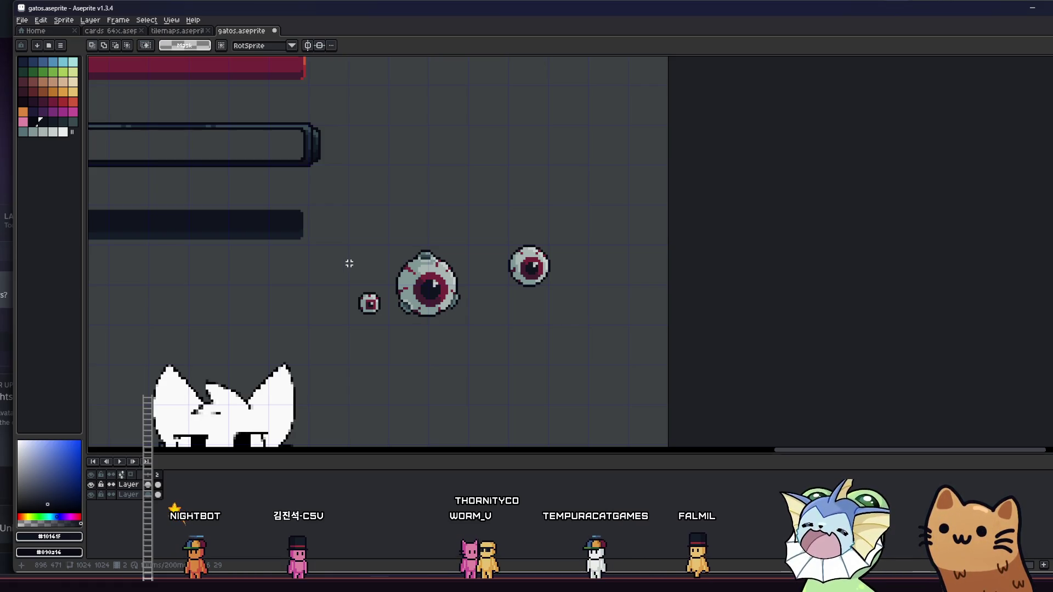
pyautogui.hscroll(-5, 349, 264)
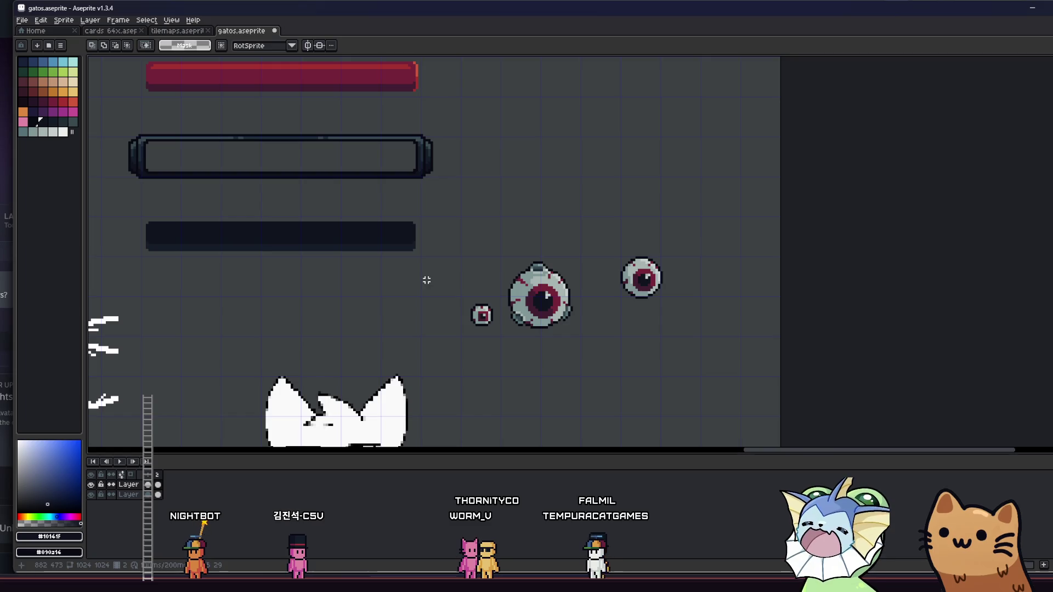